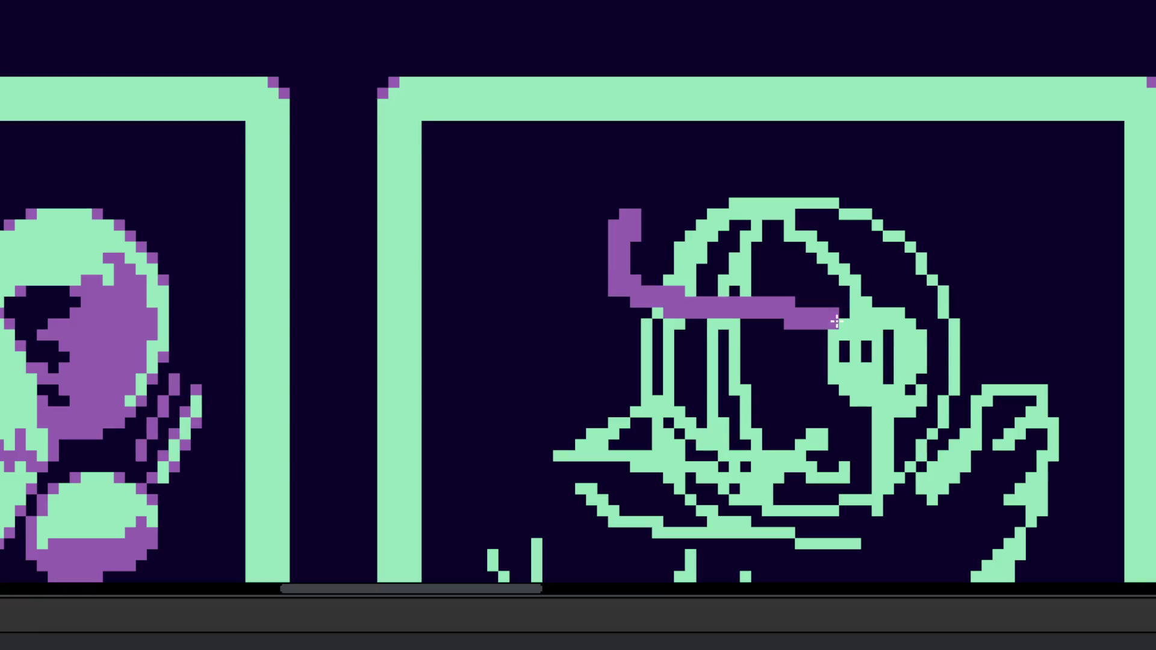
# Step: Draw the purple hat band and diagonal side lines up to the hat tip
pyautogui.moveTo(619, 244); pyautogui.dragTo(957, 325)
pyautogui.moveTo(619, 247)
pyautogui.mouseDown()
pyautogui.moveTo(774, 180)
pyautogui.moveTo(576, 262)
pyautogui.moveTo(658, 305)
pyautogui.moveTo(593, 271)
pyautogui.moveTo(584, 286)
pyautogui.mouseUp()
pyautogui.hotkey('ctrl', 'z')
pyautogui.moveTo(915, 325)
pyautogui.mouseDown()
pyautogui.moveTo(960, 319)
pyautogui.moveTo(999, 271)
pyautogui.moveTo(762, 124)
pyautogui.moveTo(804, 157)
pyautogui.mouseUp()
pyautogui.scroll(-5, 859, 327)
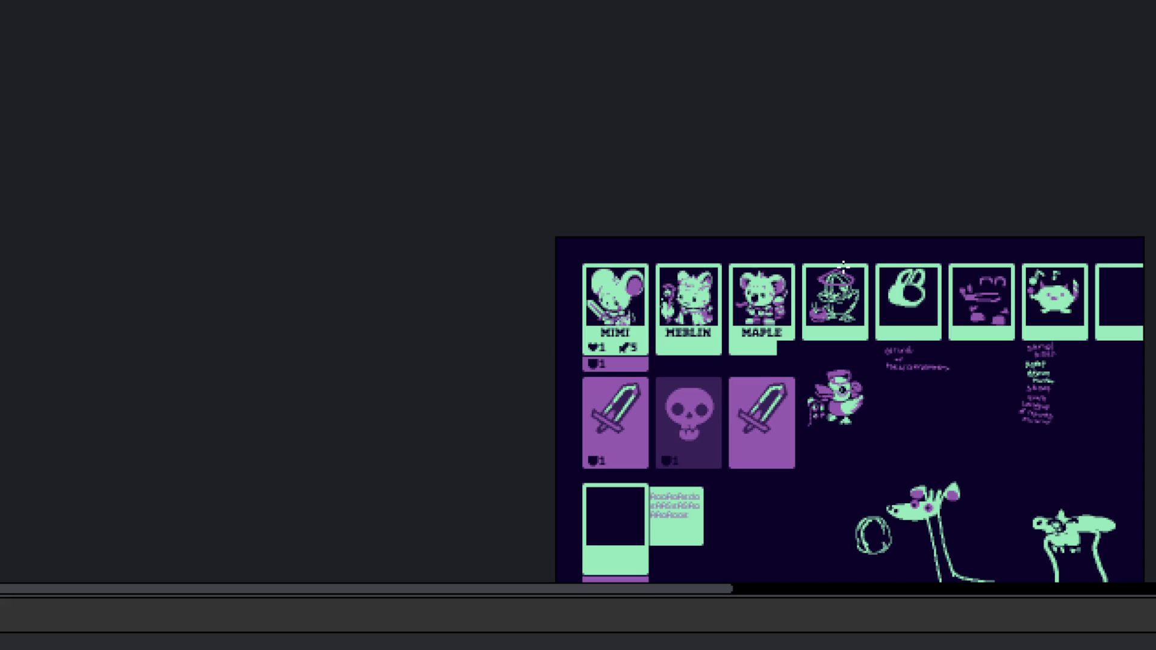
pyautogui.scroll(8, 867, 291)
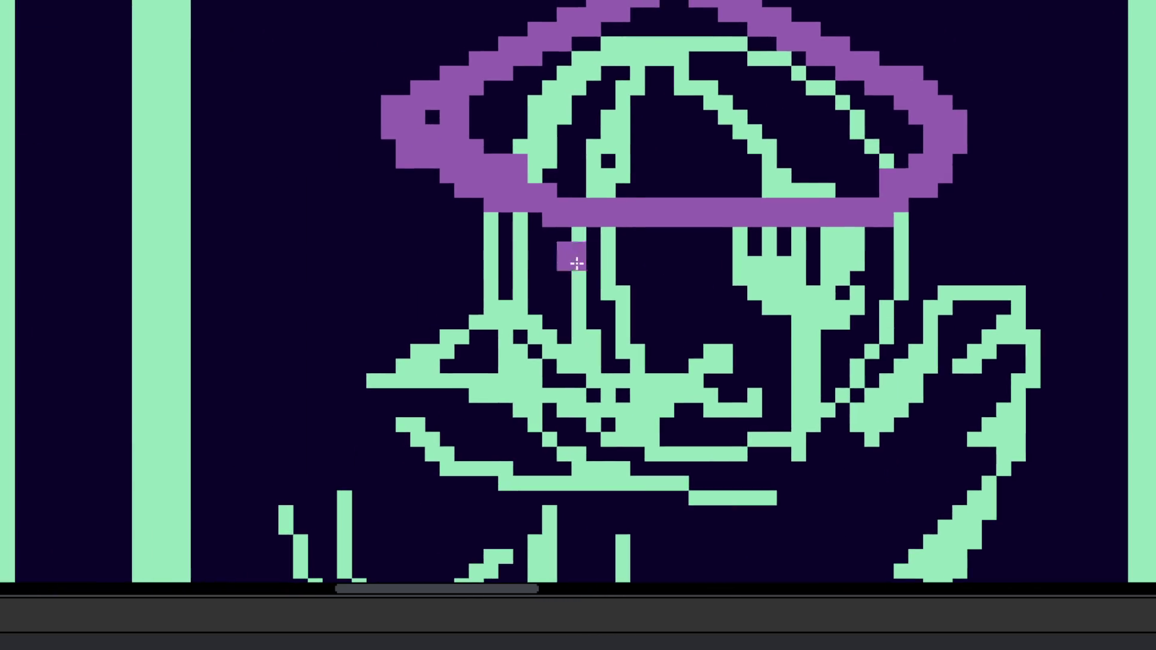
# Step: Redraw the hat's lower brim line in purple from the left corner toward the right
pyautogui.hotkey('ctrl', 'z')
pyautogui.hotkey('ctrl', 'z')
pyautogui.hotkey('ctrl', 'z')
pyautogui.scroll(3, 638, 217)
pyautogui.press('b')
pyautogui.keyDown('shift'); pyautogui.click(297, 328); pyautogui.keyUp('shift')
pyautogui.moveTo(297, 328); pyautogui.dragTo(852, 406)
pyautogui.hotkey('ctrl', 'z')
pyautogui.moveTo(283, 304)
pyautogui.mouseDown()
pyautogui.moveTo(489, 358)
pyautogui.moveTo(966, 338)
pyautogui.mouseUp()
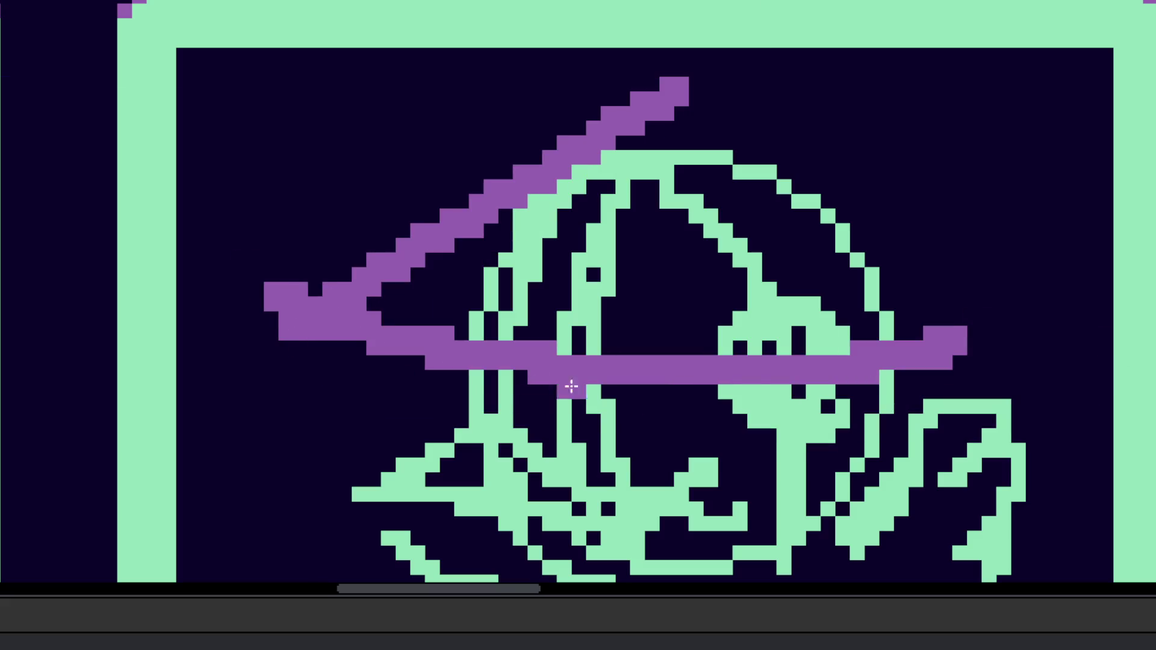
pyautogui.hotkey('ctrl', 'z')
pyautogui.moveTo(313, 332); pyautogui.dragTo(663, 395)
pyautogui.hotkey('ctrl', 'z')
pyautogui.moveTo(301, 326)
pyautogui.mouseDown()
pyautogui.moveTo(787, 439)
pyautogui.moveTo(737, 440)
pyautogui.moveTo(972, 316)
pyautogui.moveTo(942, 312)
pyautogui.moveTo(750, 183)
pyautogui.mouseUp()
# Step: Pencil four short vertical purple strands hanging beneath the hat's lower edge
pyautogui.scroll(-2, 915, 363)
pyautogui.scroll(1, 905, 361)
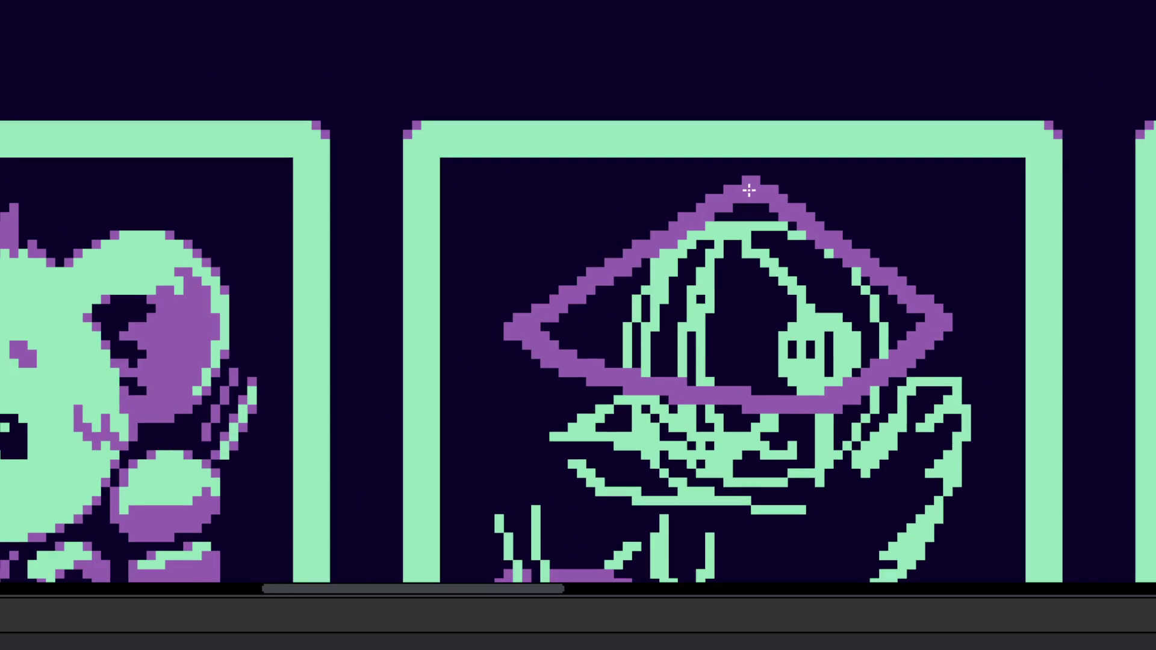
pyautogui.scroll(-1, 771, 360)
pyautogui.scroll(3, 765, 349)
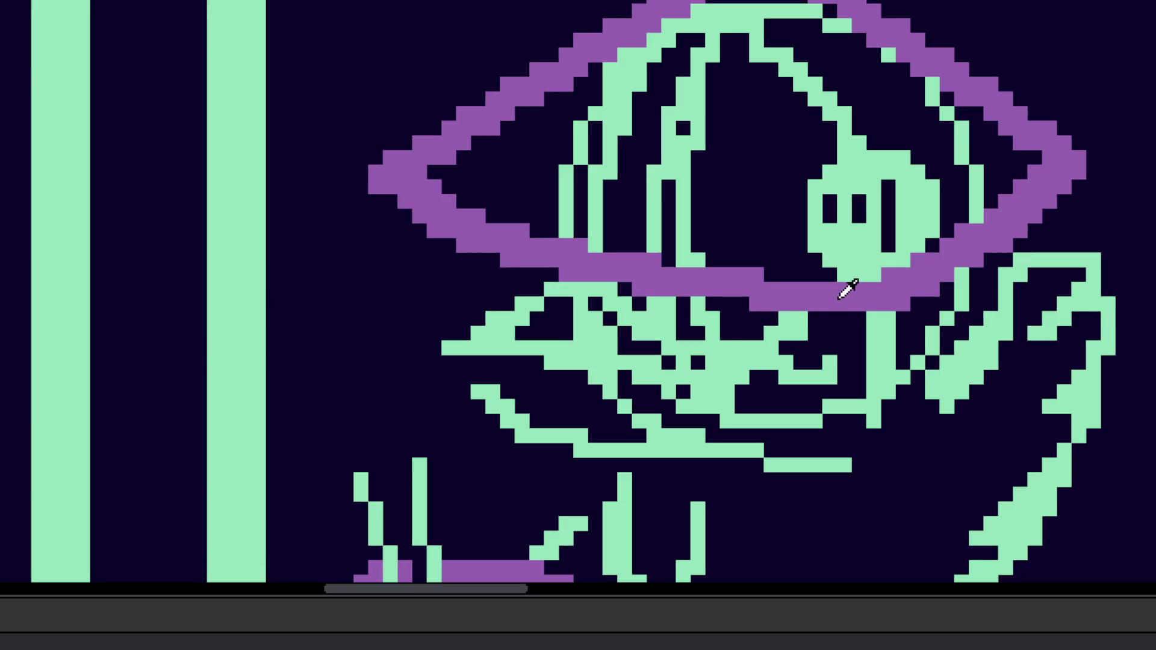
pyautogui.moveTo(510, 294); pyautogui.dragTo(509, 306)
pyautogui.moveTo(815, 331); pyautogui.dragTo(815, 443)
pyautogui.moveTo(843, 326); pyautogui.dragTo(844, 454)
pyautogui.moveTo(873, 328); pyautogui.dragTo(873, 424)
pyautogui.moveTo(903, 298); pyautogui.dragTo(921, 424)
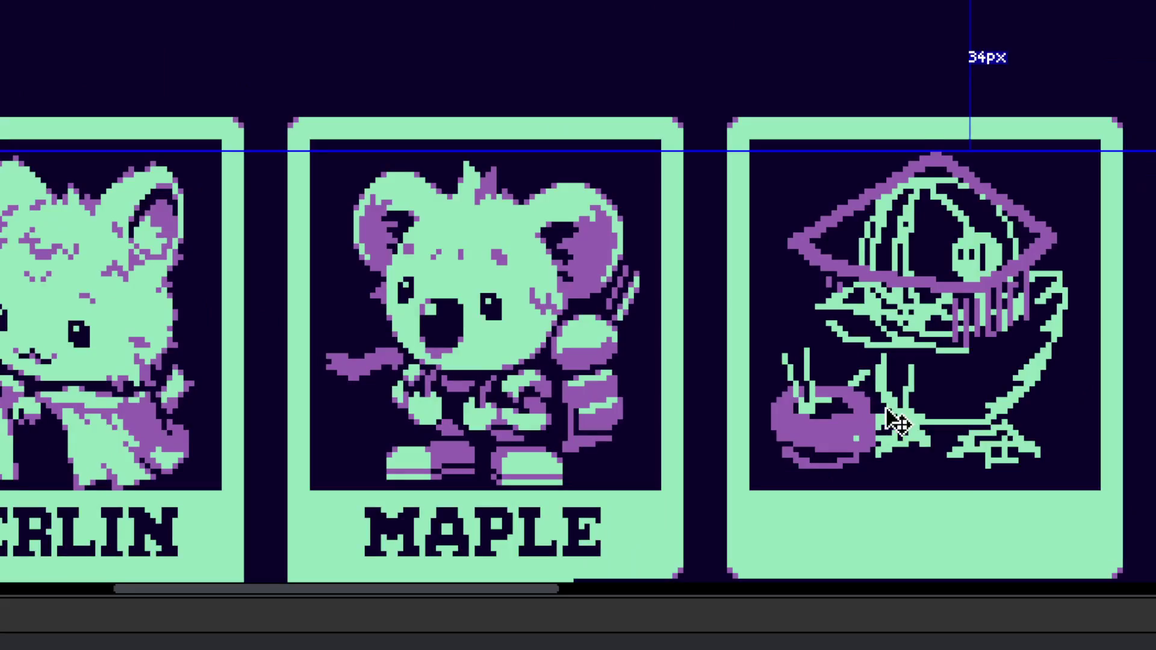
pyautogui.scroll(3, 893, 453)
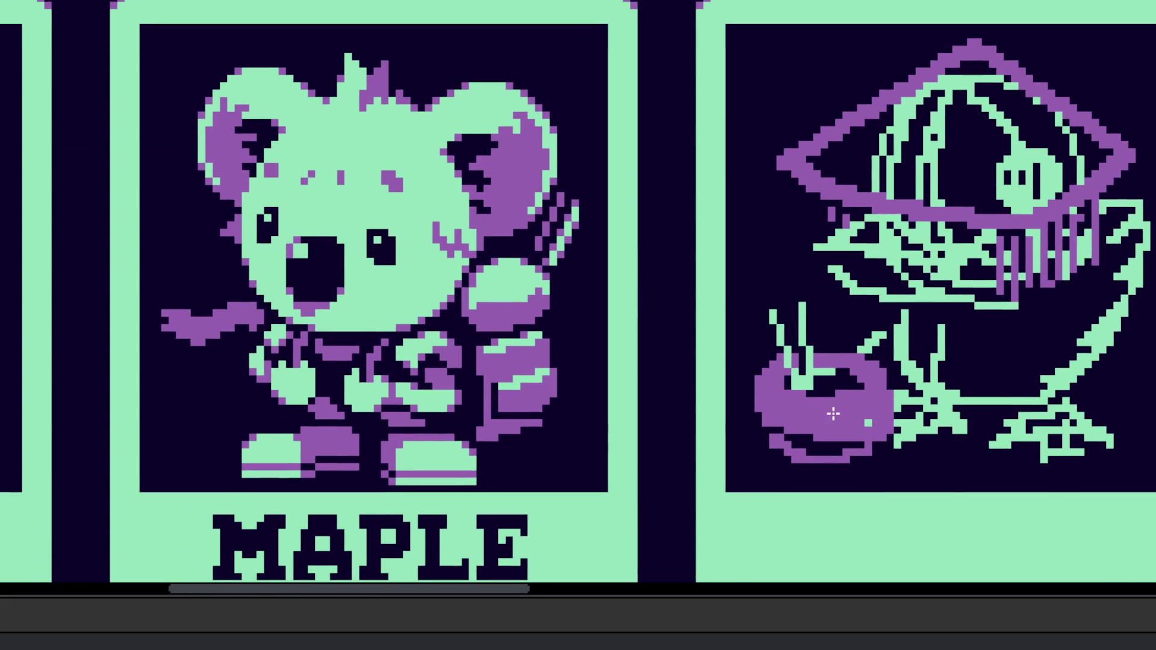
pyautogui.scroll(2, 1046, 390)
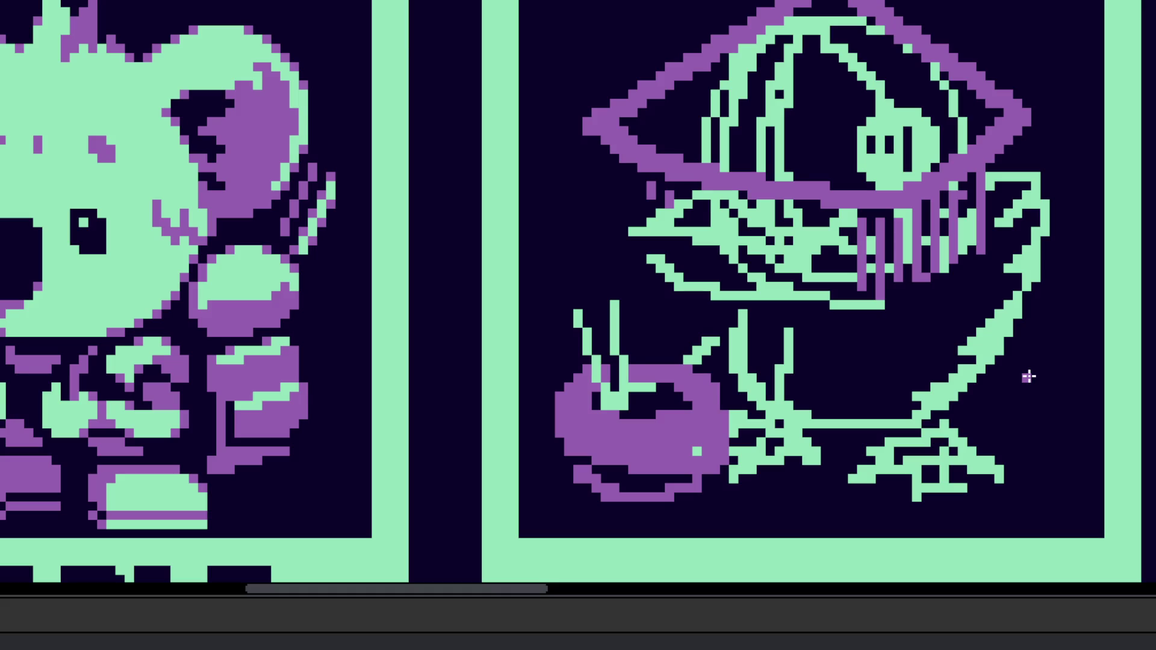
pyautogui.scroll(-3, 851, 252)
pyautogui.scroll(3, 830, 262)
pyautogui.scroll(2, 738, 221)
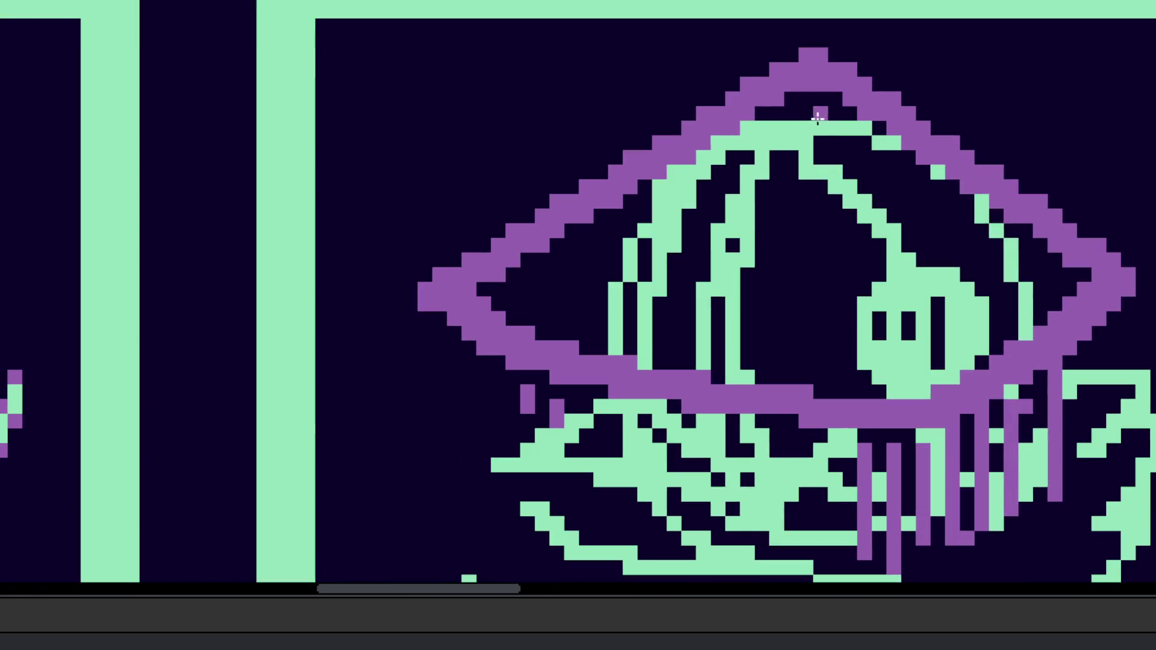
# Step: Draw a purple ridge line from the hat's peak down to the brim
pyautogui.moveTo(831, 81); pyautogui.dragTo(738, 335)
pyautogui.hotkey('ctrl', 'z')
pyautogui.moveTo(822, 90)
pyautogui.mouseDown()
pyautogui.moveTo(712, 338)
pyautogui.moveTo(725, 325)
pyautogui.mouseUp()
pyautogui.hotkey('ctrl', 'z')
pyautogui.moveTo(820, 77)
pyautogui.mouseDown()
pyautogui.moveTo(692, 405)
pyautogui.moveTo(702, 365)
pyautogui.mouseUp()
# Step: Thicken and round the hat's left corner with purple strokes
pyautogui.click(470, 239)
pyautogui.moveTo(472, 241)
pyautogui.mouseDown()
pyautogui.moveTo(460, 258)
pyautogui.moveTo(475, 250)
pyautogui.moveTo(474, 301)
pyautogui.moveTo(844, 421)
pyautogui.moveTo(1115, 277)
pyautogui.moveTo(1036, 231)
pyautogui.mouseUp()
pyautogui.hotkey('ctrl', 'z')
pyautogui.scroll(-3, 1037, 231)
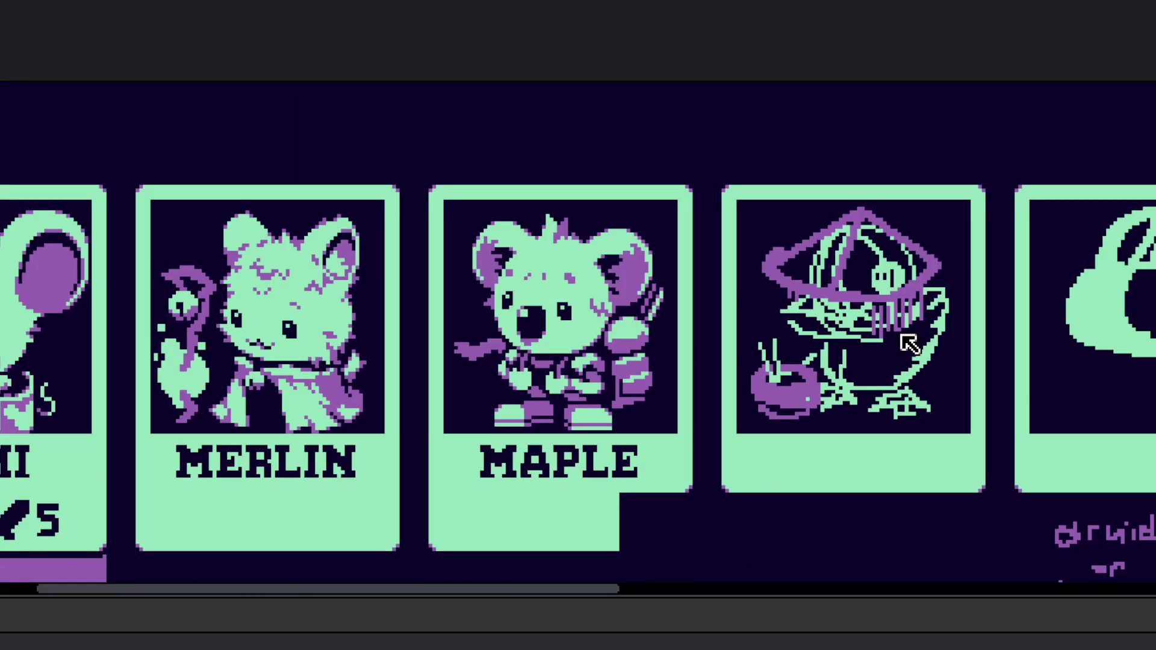
pyautogui.scroll(3, 779, 312)
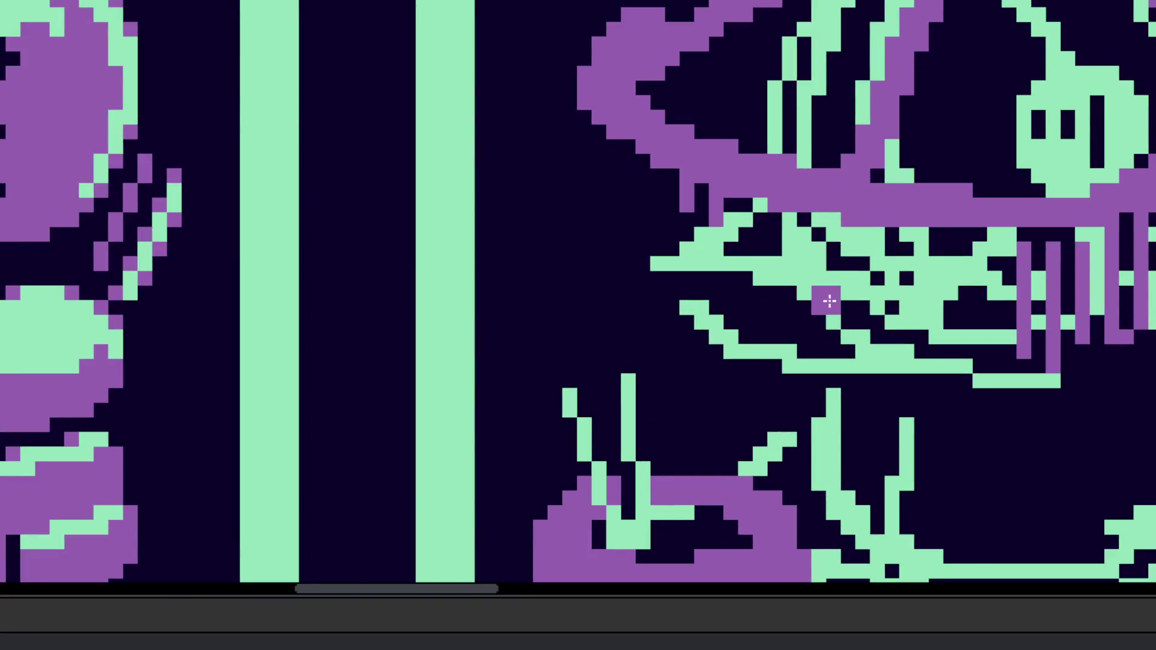
pyautogui.scroll(-3, 821, 312)
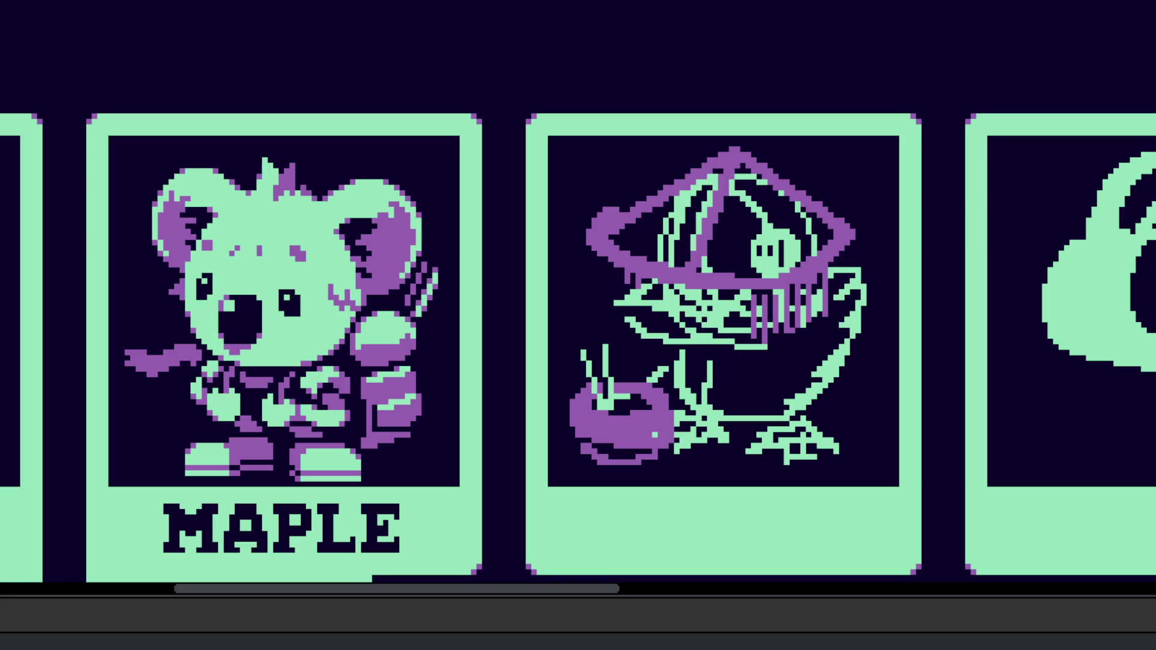
pyautogui.scroll(5, 588, 420)
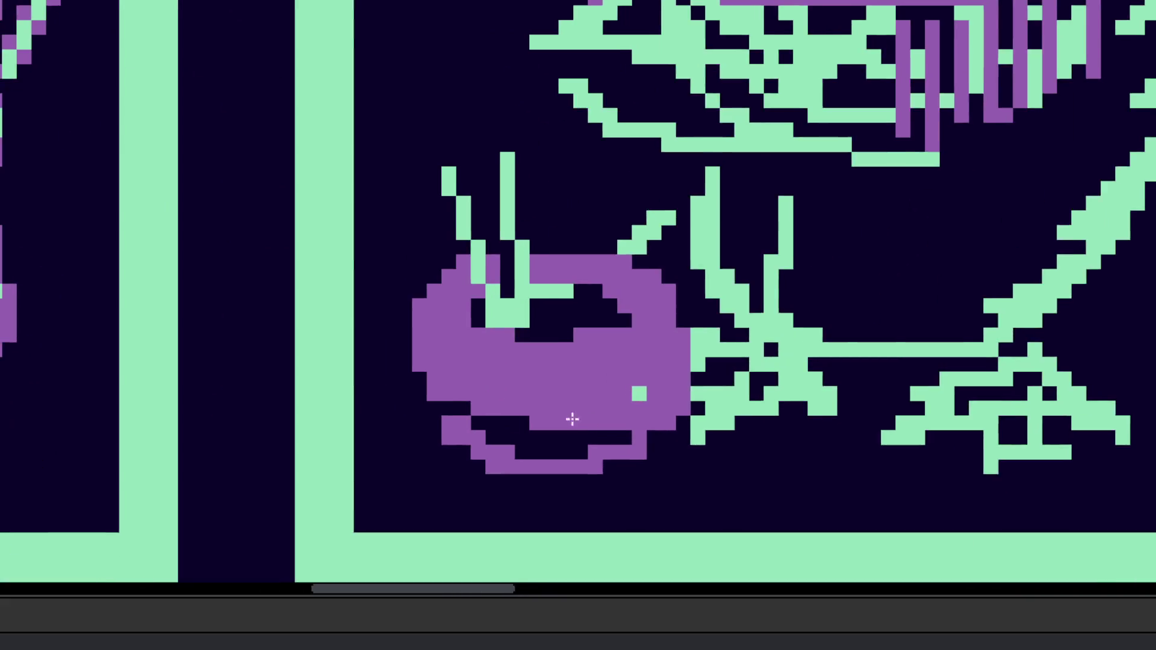
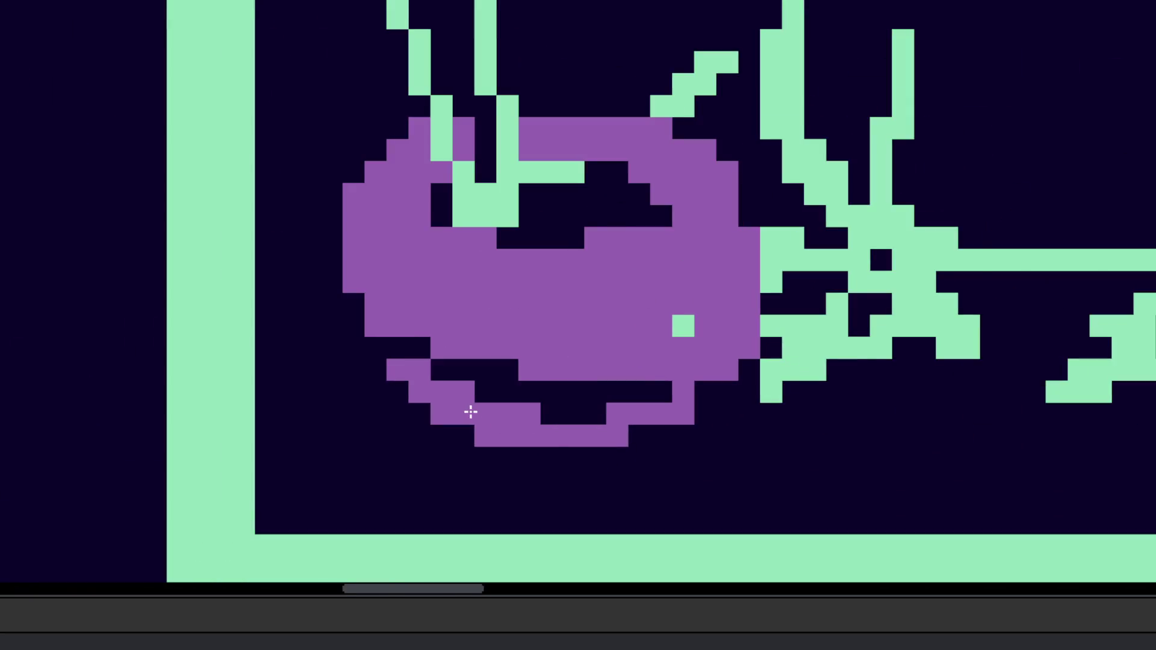
# Step: Paint a purple stroke along the left corner of the bird's hat brim
pyautogui.scroll(-5, 470, 408)
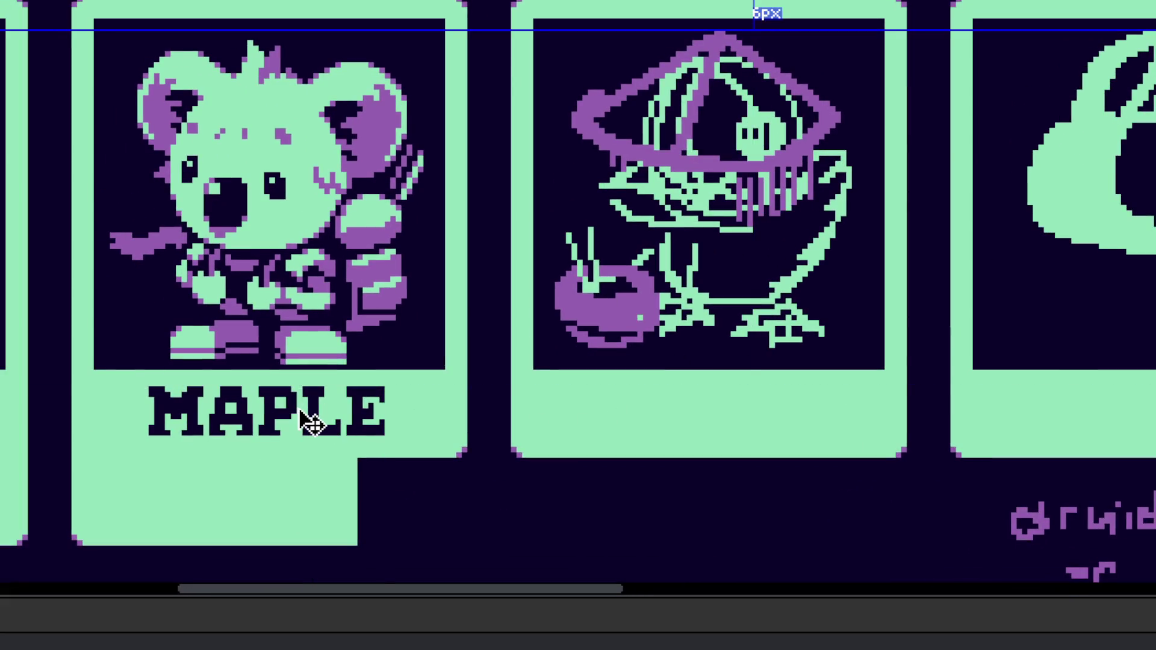
pyautogui.hscroll(1, 722, 335)
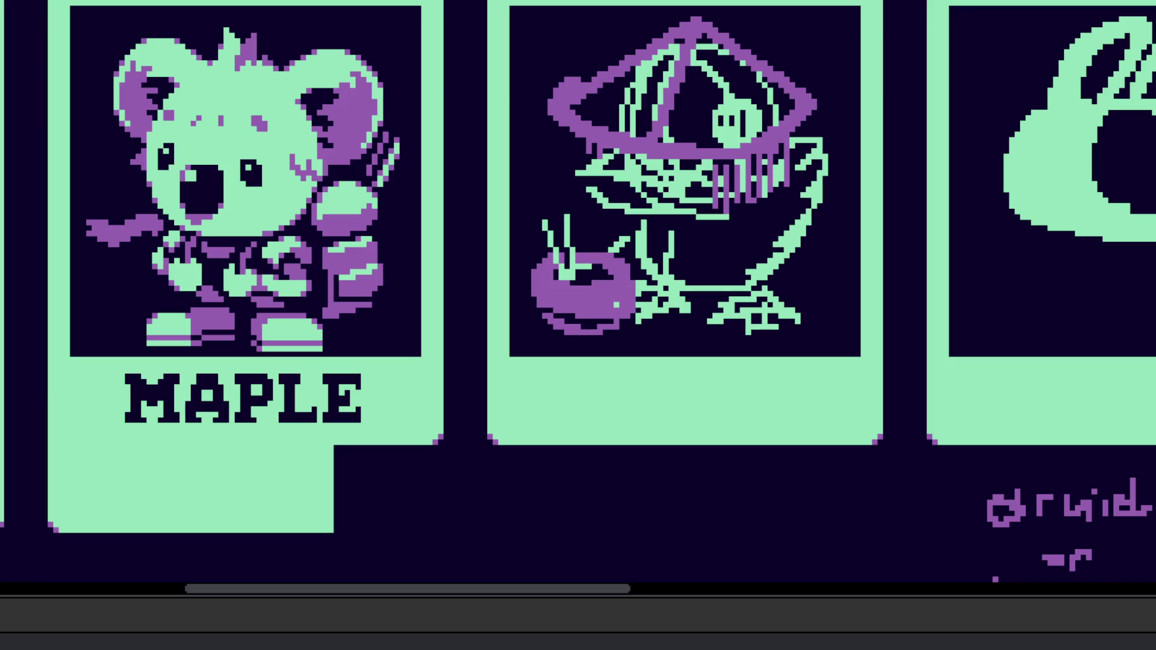
pyautogui.hscroll(-1, 309, 369)
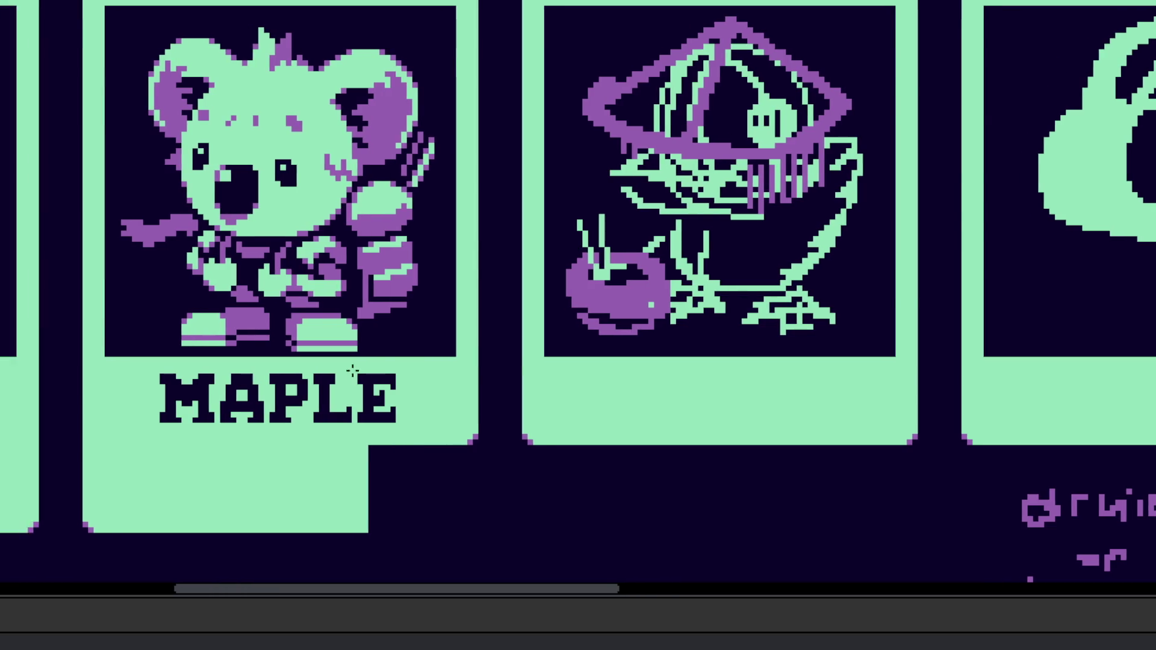
pyautogui.scroll(3, 309, 369)
pyautogui.hscroll(5, 433, 364)
pyautogui.scroll(-1, 434, 364)
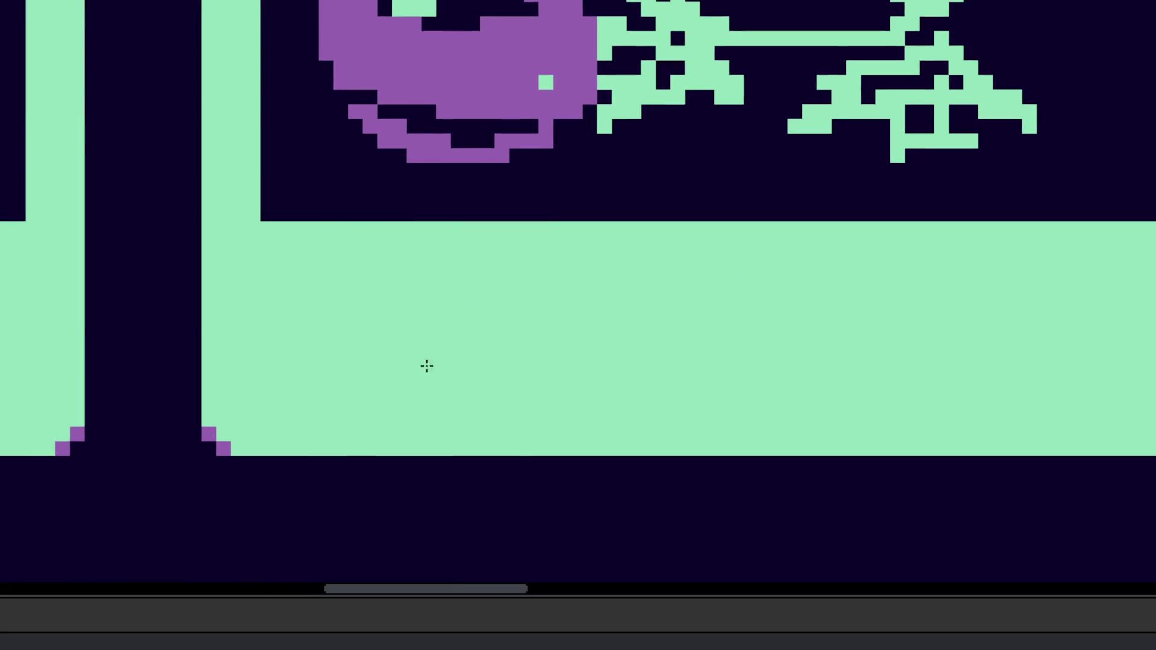
pyautogui.scroll(-5, 400, 407)
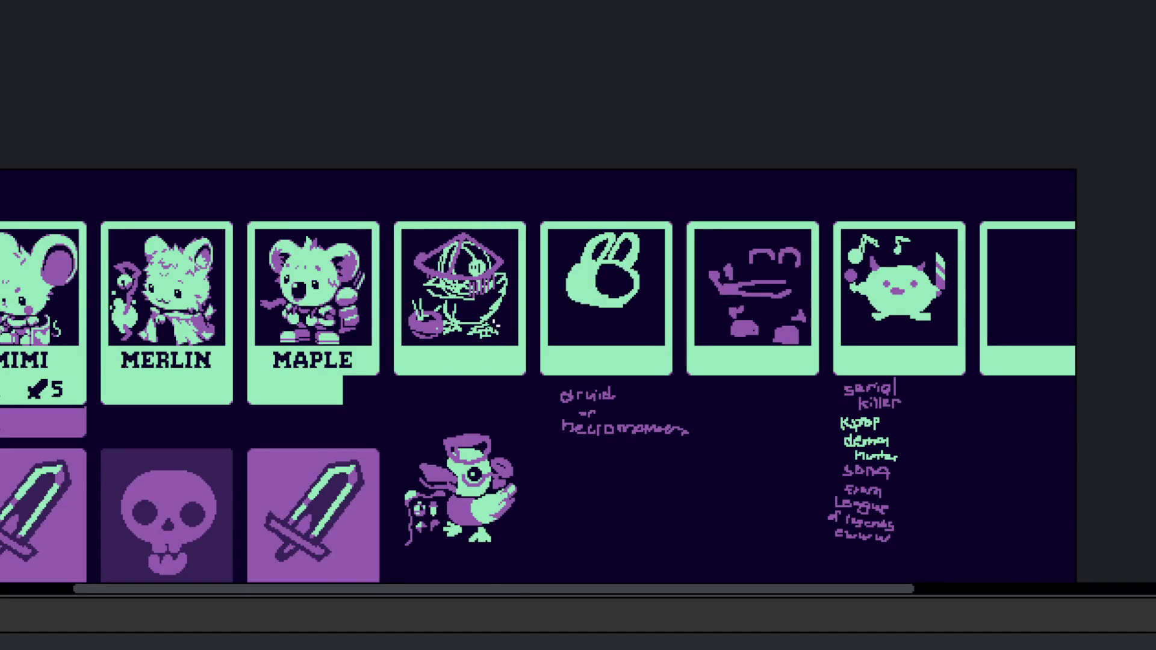
pyautogui.scroll(8, 725, 348)
pyautogui.scroll(-6, 717, 325)
pyautogui.scroll(6, 655, 304)
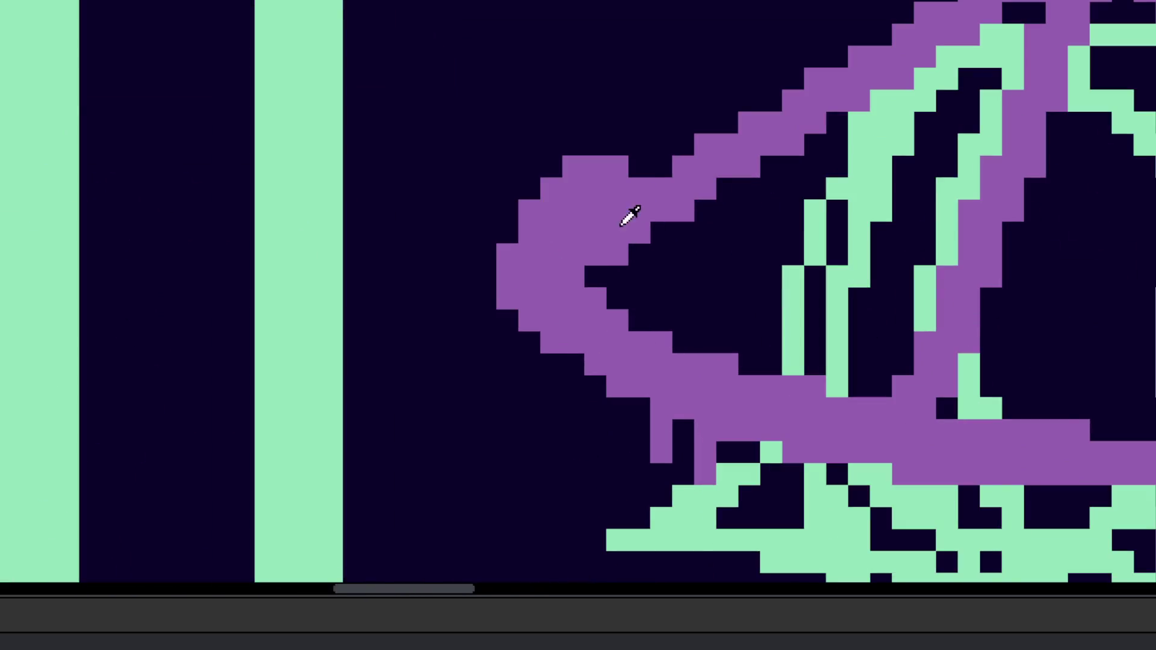
pyautogui.scroll(-2, 614, 230)
pyautogui.scroll(3, 596, 382)
pyautogui.moveTo(616, 345)
pyautogui.mouseDown()
pyautogui.moveTo(728, 318)
pyautogui.moveTo(696, 317)
pyautogui.mouseUp()
pyautogui.scroll(-4, 717, 322)
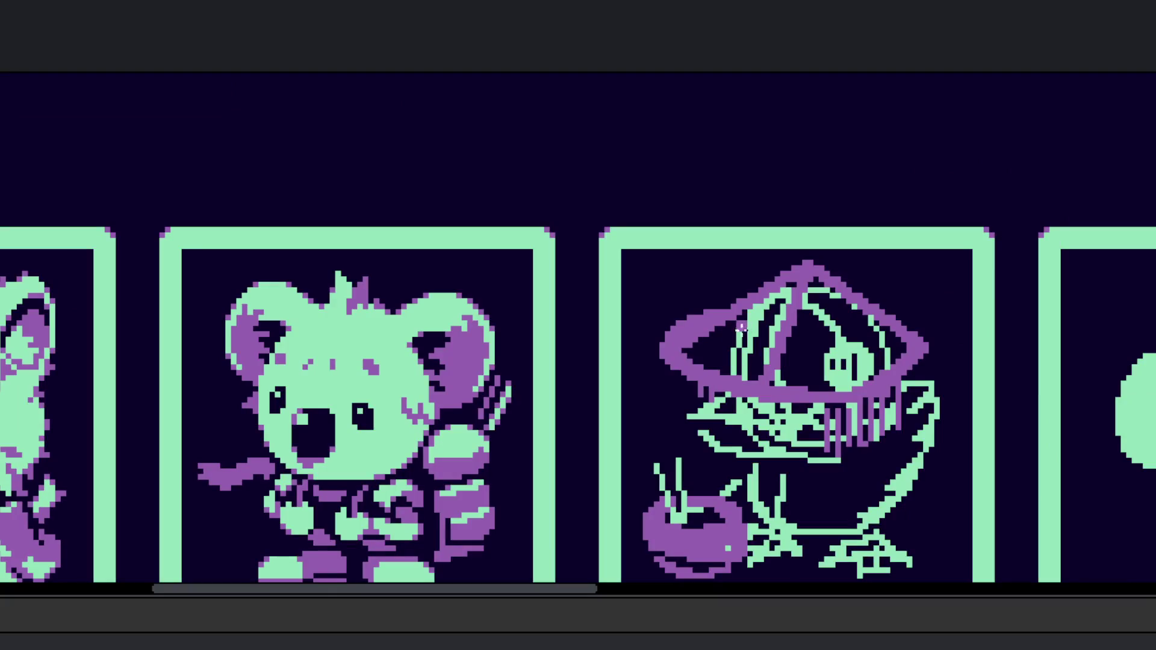
pyautogui.scroll(2, 744, 328)
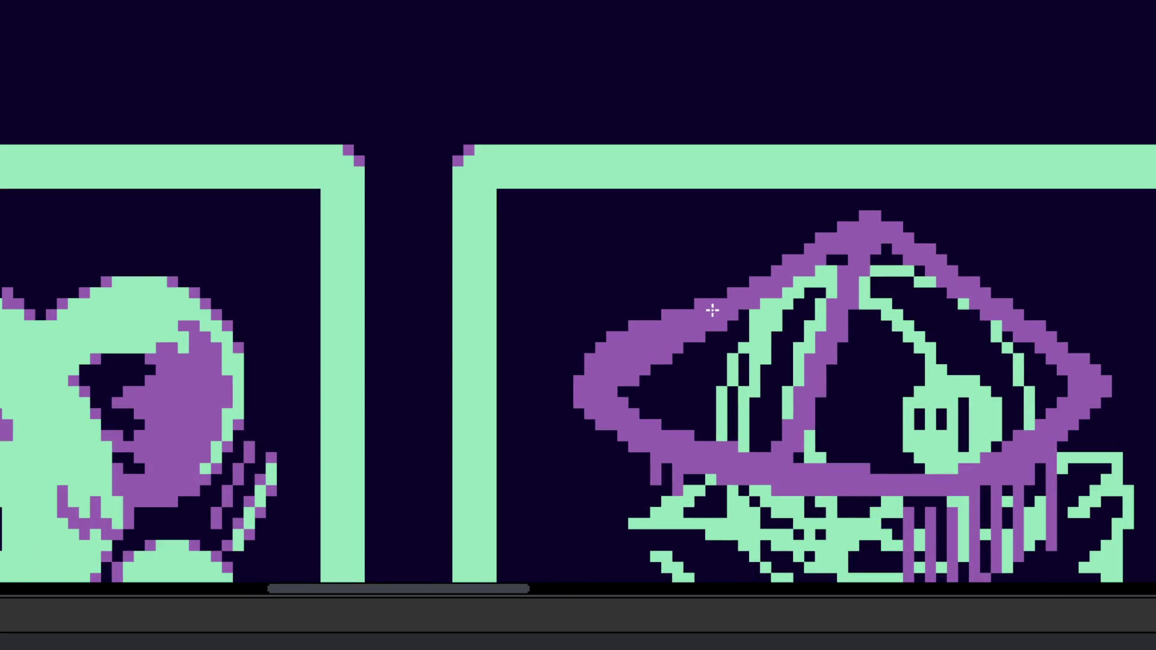
pyautogui.scroll(-3, 744, 348)
pyautogui.scroll(2, 791, 327)
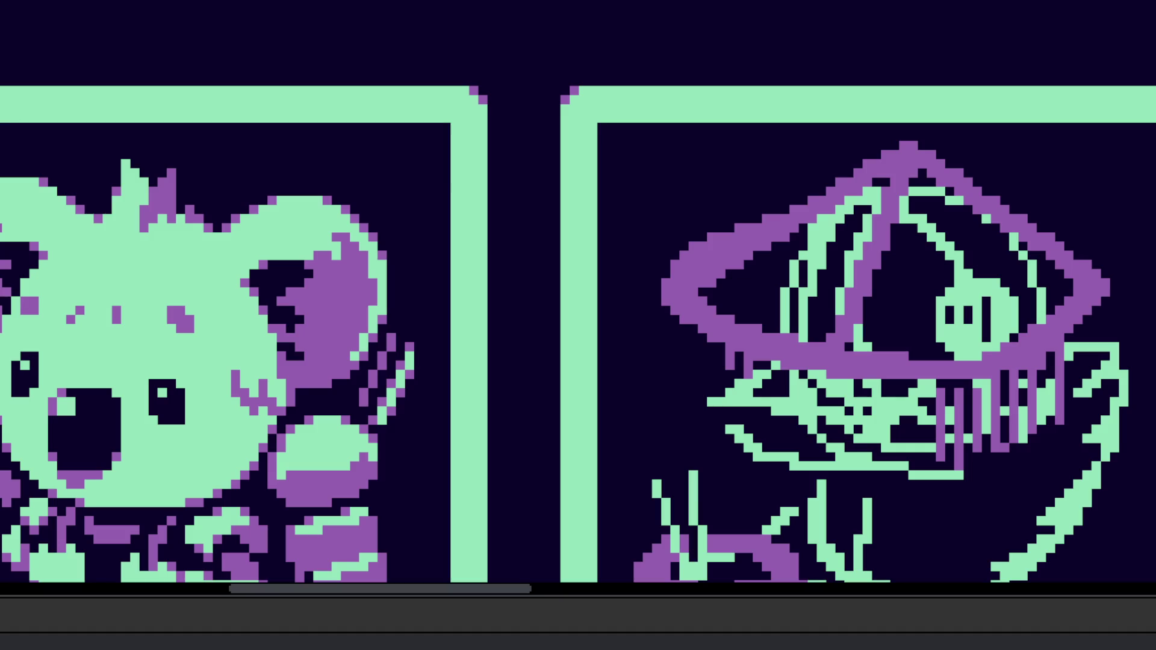
pyautogui.hscroll(3, 693, 389)
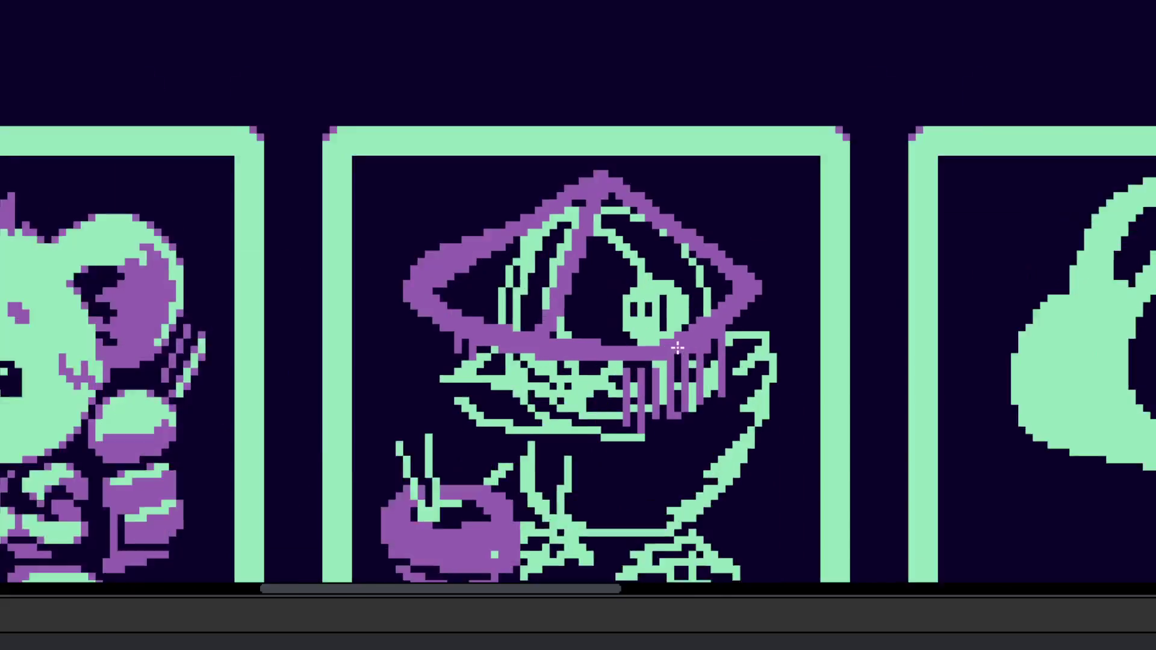
pyautogui.scroll(1, 627, 379)
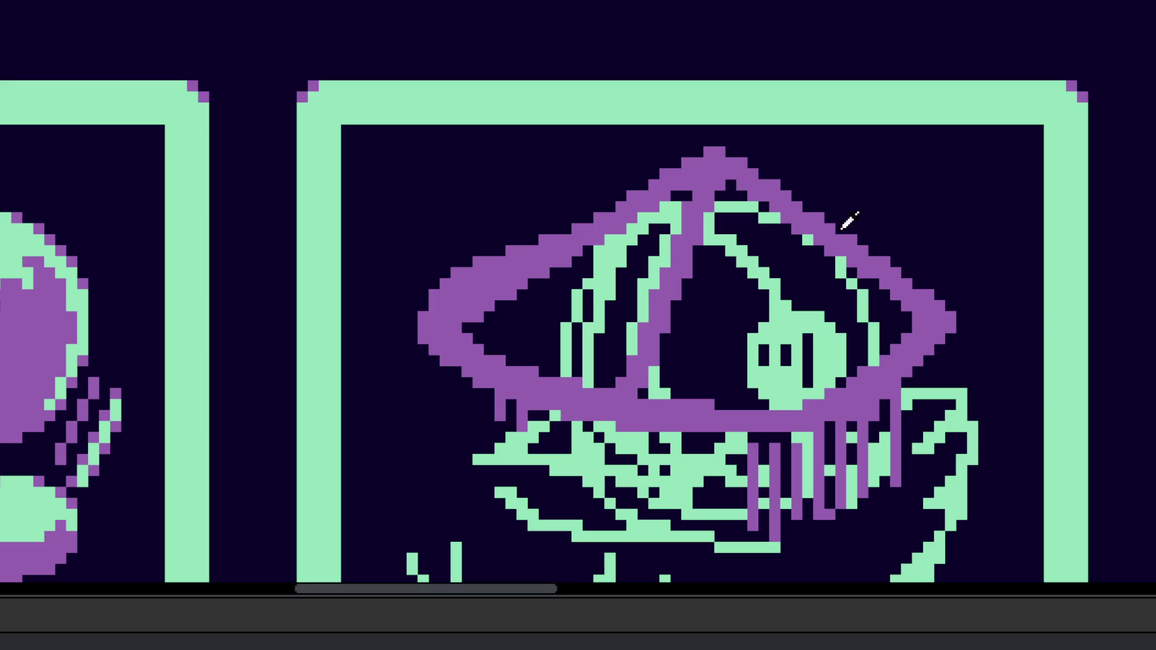
pyautogui.scroll(4, 554, 392)
# Step: Add a purple block and three purple strands hanging beneath the hat brim
pyautogui.click(493, 395)
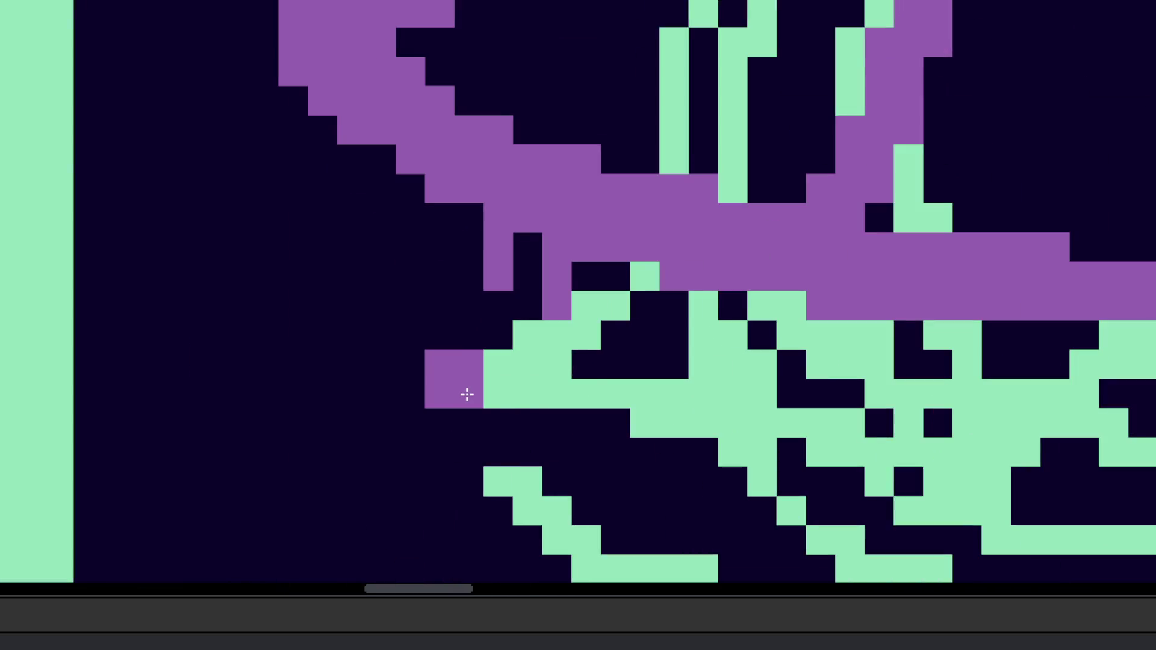
pyautogui.moveTo(467, 394); pyautogui.dragTo(963, 482)
pyautogui.scroll(-5, 873, 458)
pyautogui.scroll(3, 873, 458)
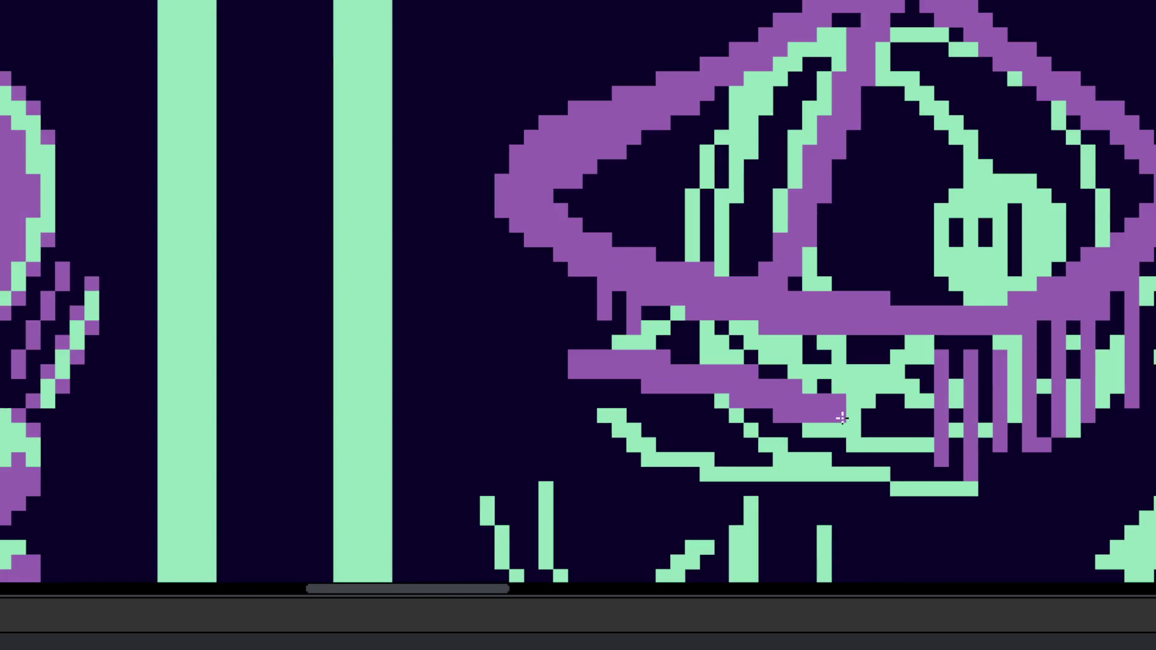
pyautogui.scroll(2, 752, 433)
pyautogui.moveTo(569, 332)
pyautogui.mouseDown()
pyautogui.moveTo(741, 435)
pyautogui.moveTo(936, 454)
pyautogui.mouseUp()
pyautogui.scroll(-3, 936, 454)
pyautogui.scroll(3, 807, 349)
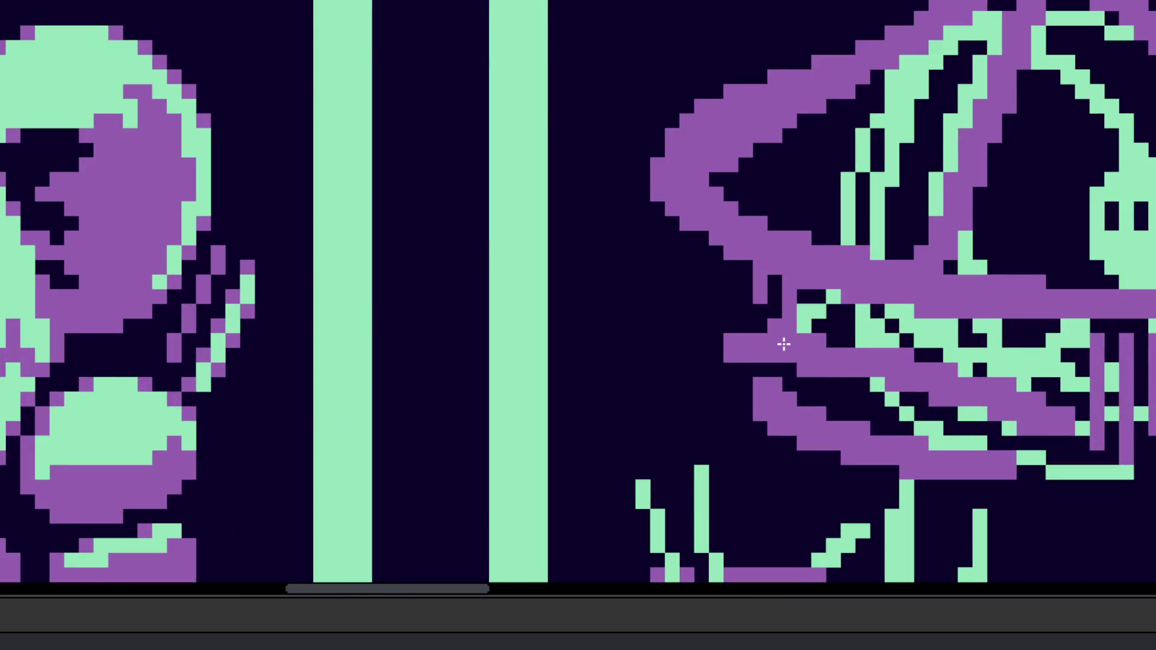
pyautogui.moveTo(777, 344)
pyautogui.mouseDown()
pyautogui.moveTo(825, 333)
pyautogui.moveTo(1063, 408)
pyautogui.moveTo(1066, 390)
pyautogui.moveTo(936, 349)
pyautogui.moveTo(856, 340)
pyautogui.mouseUp()
# Step: Paint and bucket-fill the bird's body solid mint green, including the dark gap
pyautogui.scroll(-3, 857, 341)
pyautogui.scroll(6, 963, 427)
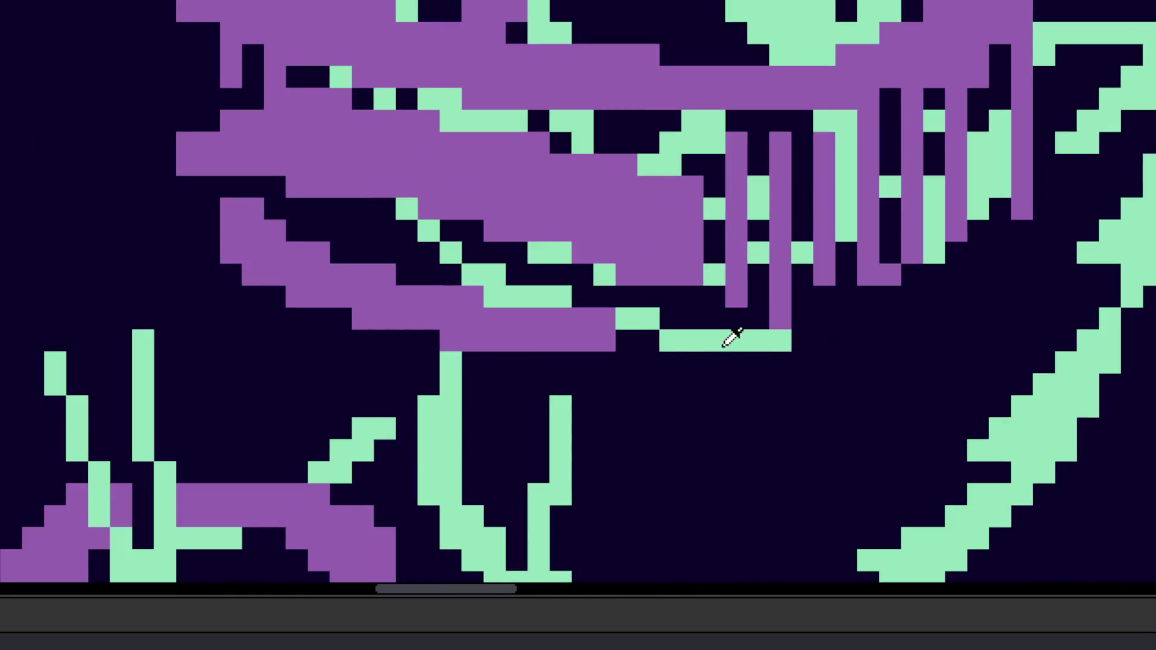
pyautogui.scroll(-2, 731, 339)
pyautogui.moveTo(557, 346)
pyautogui.mouseDown()
pyautogui.moveTo(578, 355)
pyautogui.moveTo(649, 330)
pyautogui.moveTo(759, 328)
pyautogui.mouseUp()
pyautogui.scroll(-2, 833, 343)
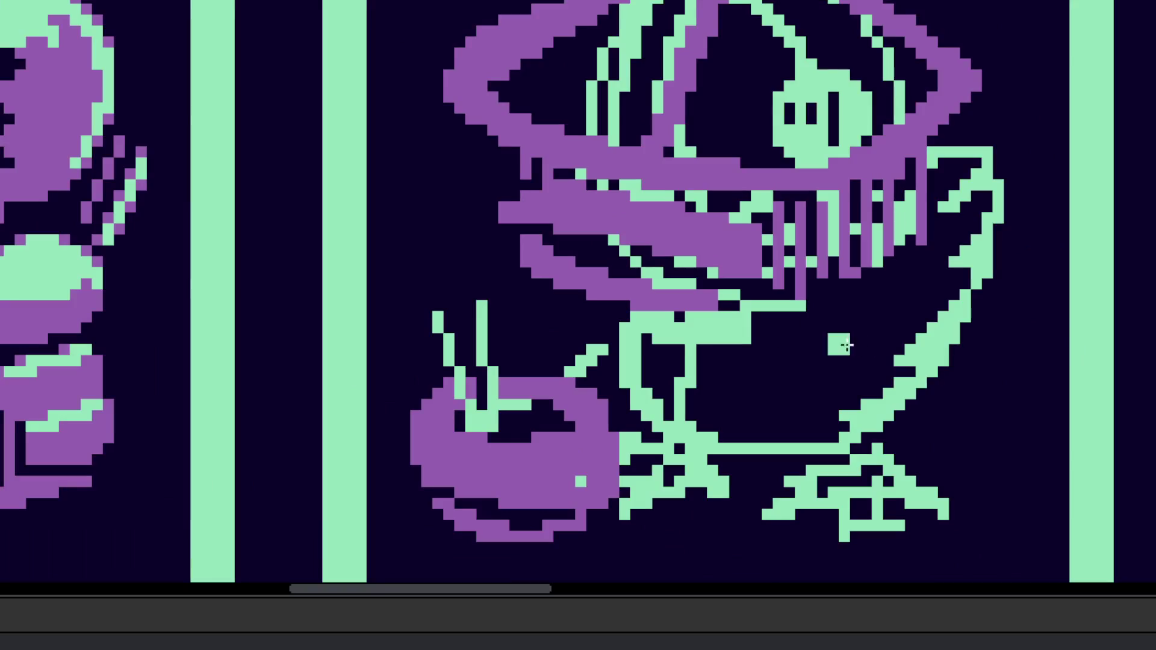
pyautogui.click(833, 340)
pyautogui.scroll(1, 723, 361)
pyautogui.click(723, 362)
pyautogui.scroll(-3, 724, 361)
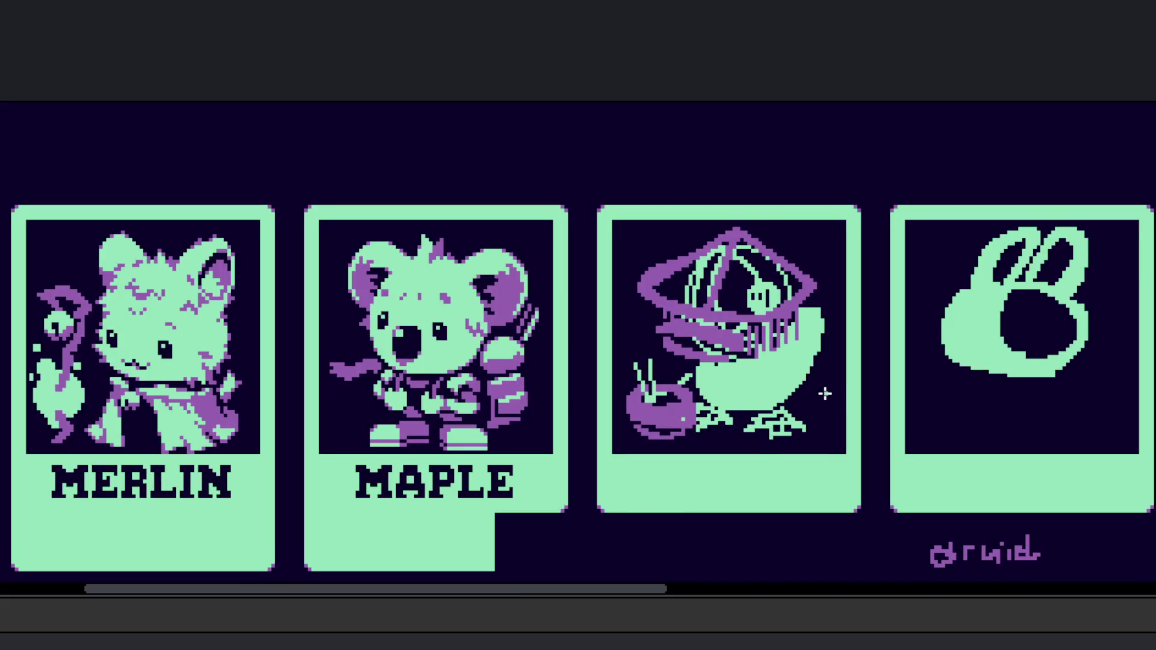
# Step: Bucket-fill the dark and green regions inside the conical hat with purple
pyautogui.scroll(3, 776, 341)
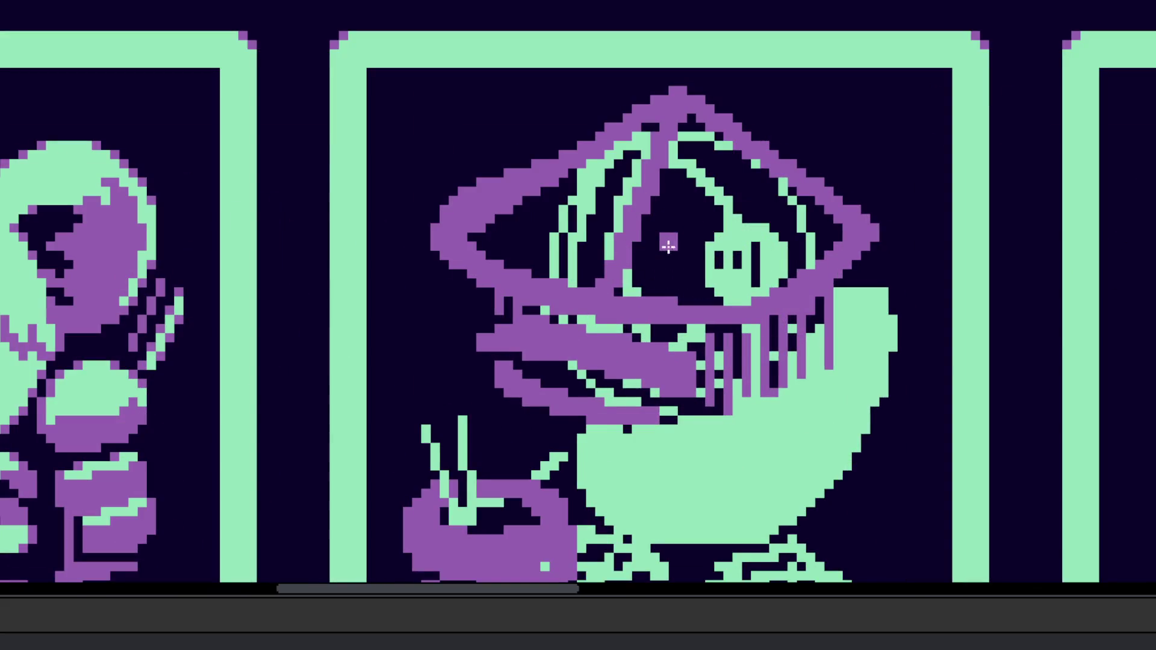
pyautogui.click(685, 259)
pyautogui.click(744, 235)
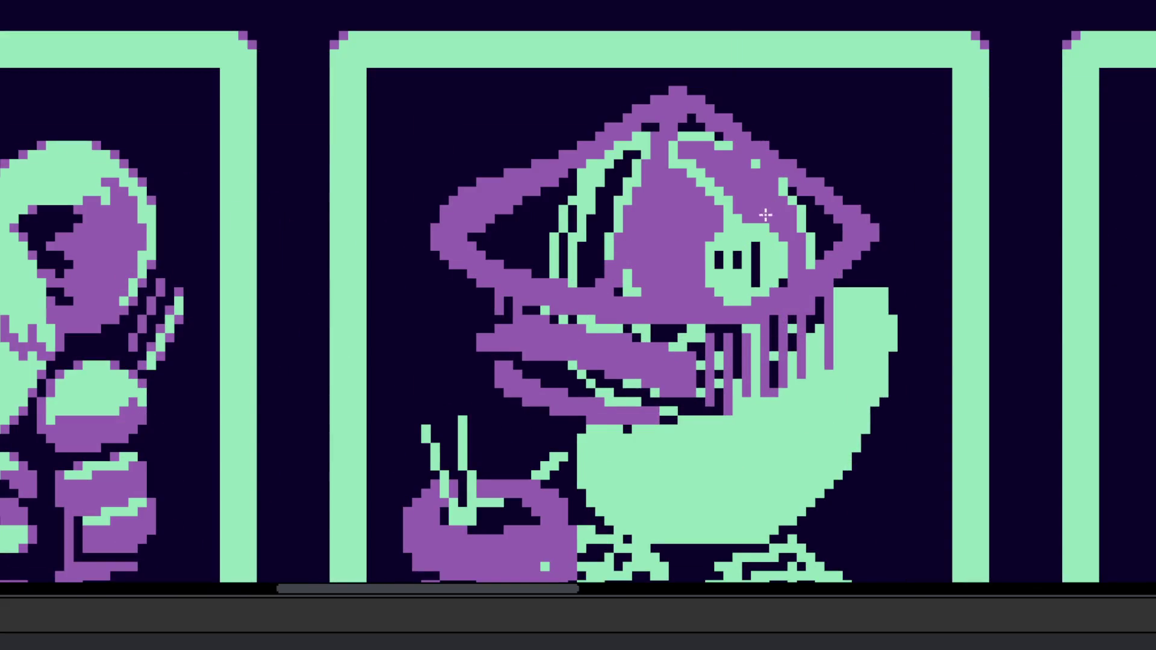
pyautogui.click(753, 258)
pyautogui.click(563, 232)
pyautogui.click(544, 232)
pyautogui.click(619, 193)
pyautogui.click(667, 163)
# Step: Fill the remaining leftover specks inside the hat with purple
pyautogui.click(711, 135)
pyautogui.click(722, 202)
pyautogui.click(786, 188)
pyautogui.click(818, 209)
pyautogui.click(836, 232)
pyautogui.scroll(-3, 772, 242)
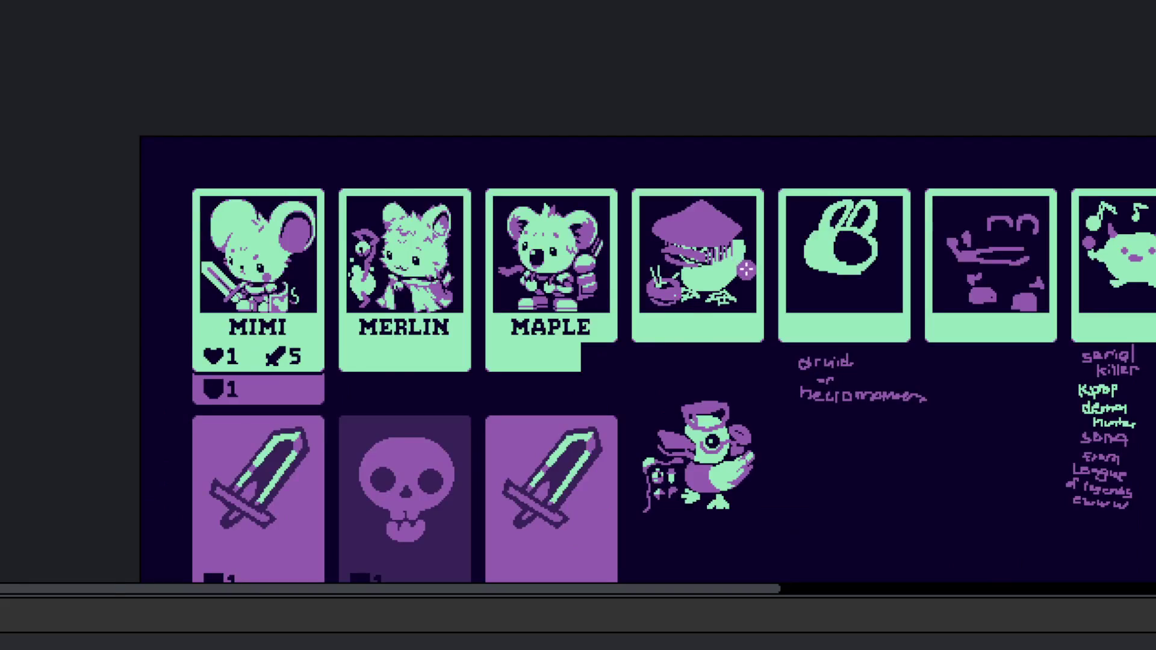
pyautogui.scroll(1, 739, 277)
pyautogui.scroll(3, 683, 257)
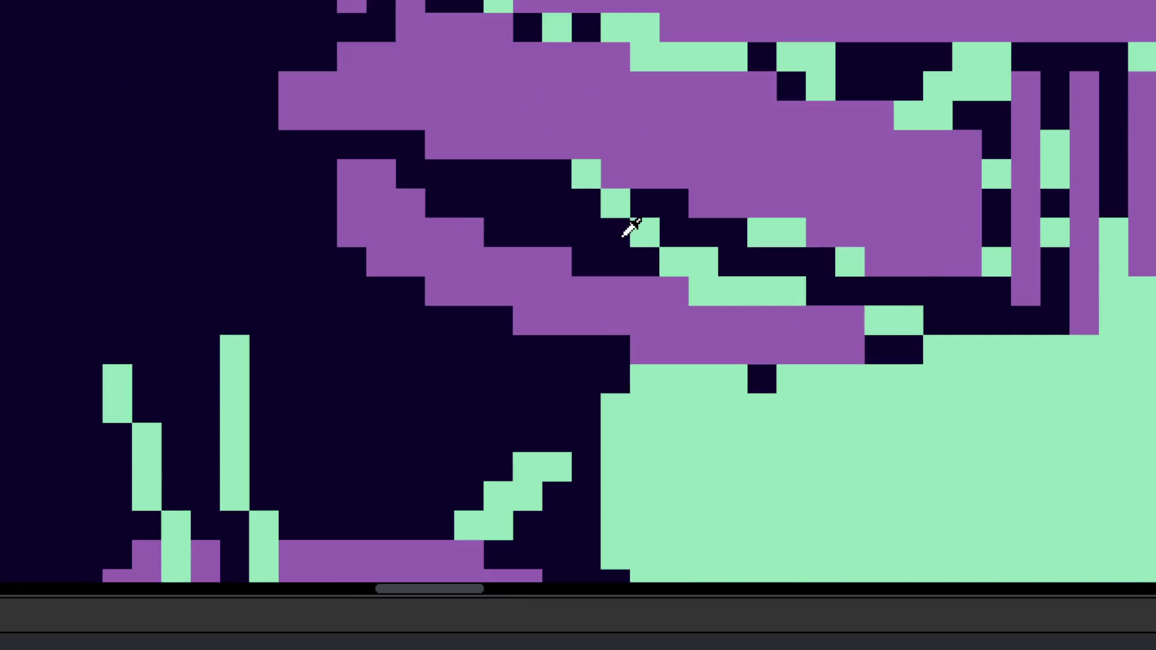
# Step: With a larger dark brush, paint between the brim strands, undo a stray purple fill, trim strand ends
pyautogui.click(586, 189)
pyautogui.moveTo(655, 253)
pyautogui.mouseDown()
pyautogui.moveTo(801, 280)
pyautogui.moveTo(963, 335)
pyautogui.moveTo(910, 336)
pyautogui.mouseUp()
pyautogui.moveTo(836, 328)
pyautogui.mouseDown()
pyautogui.moveTo(877, 320)
pyautogui.moveTo(658, 281)
pyautogui.moveTo(776, 302)
pyautogui.moveTo(552, 240)
pyautogui.mouseUp()
pyautogui.hotkey('ctrl', 'z')
pyautogui.scroll(-2, 877, 319)
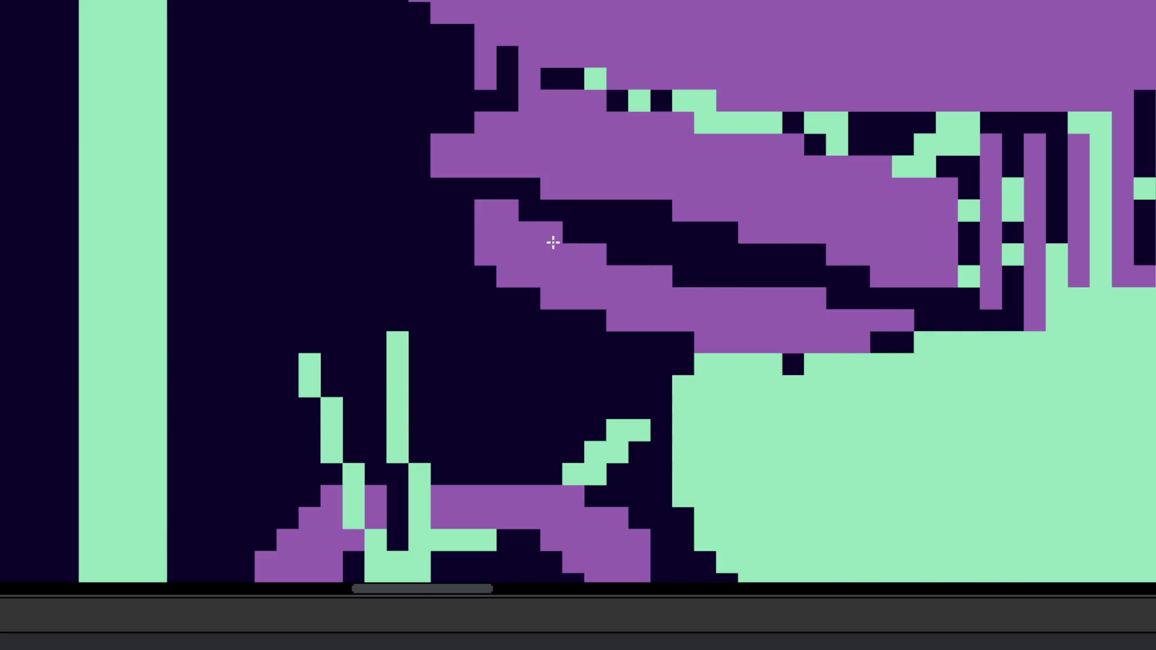
pyautogui.scroll(-3, 552, 240)
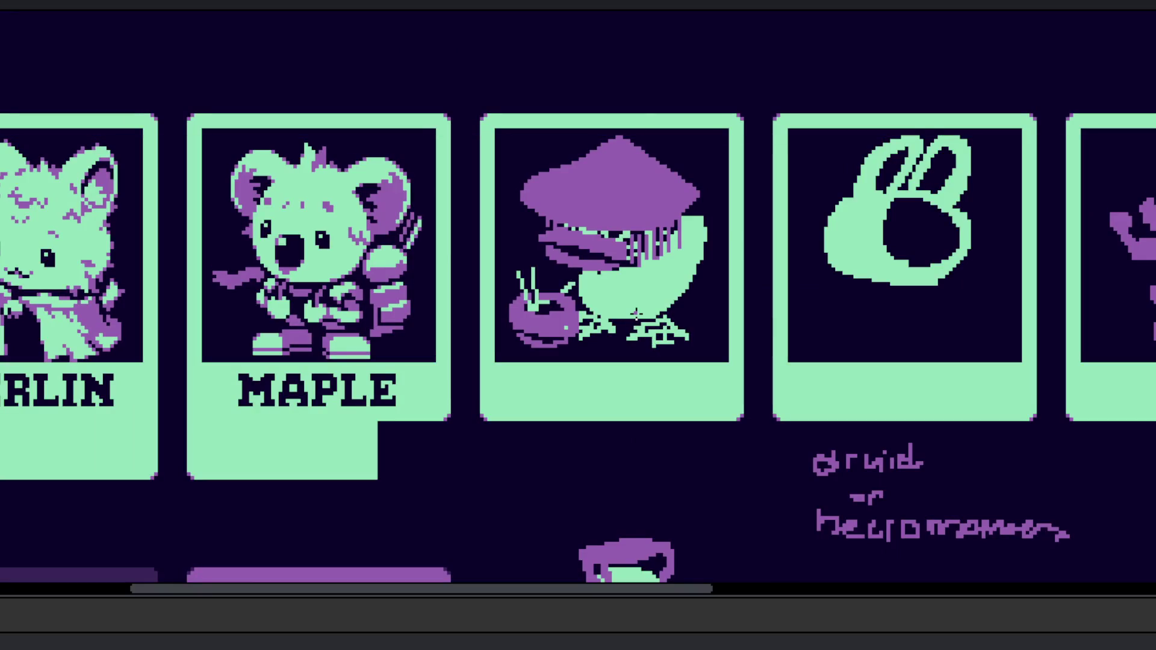
pyautogui.scroll(2, 542, 221)
pyautogui.scroll(2, 578, 335)
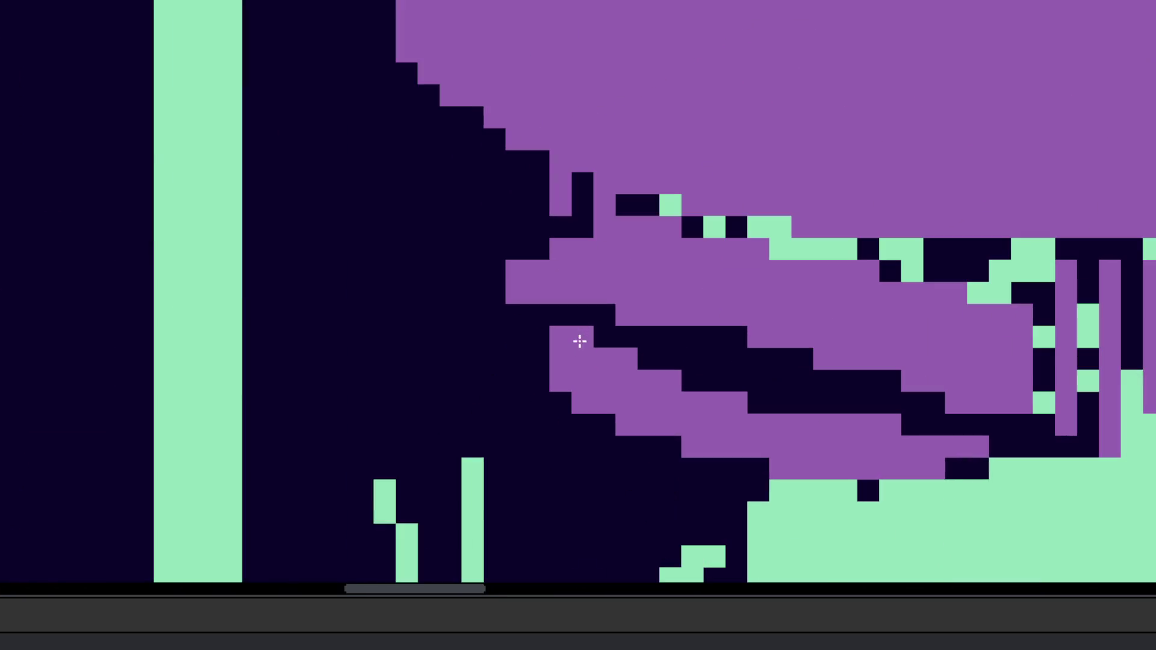
pyautogui.moveTo(583, 381)
pyautogui.mouseDown()
pyautogui.moveTo(584, 403)
pyautogui.moveTo(694, 448)
pyautogui.mouseUp()
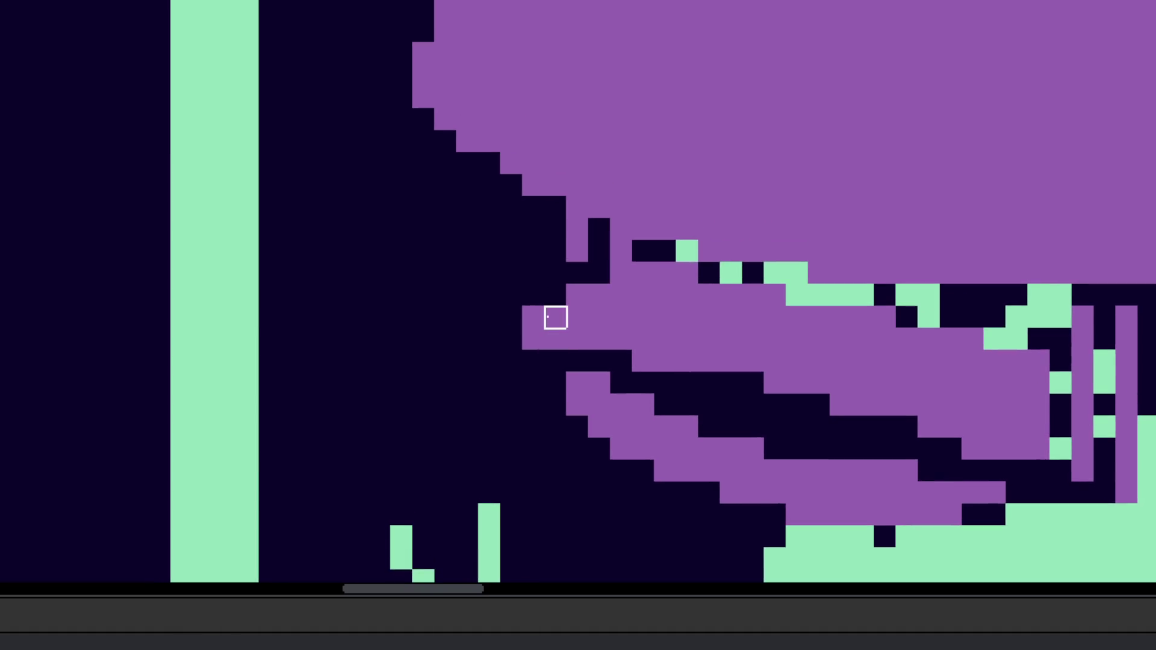
# Step: Erase four purple cells at the strand tips under the brim
pyautogui.click(532, 317)
pyautogui.click(578, 295)
pyautogui.click(554, 317)
pyautogui.click(577, 317)
pyautogui.scroll(1, 577, 317)
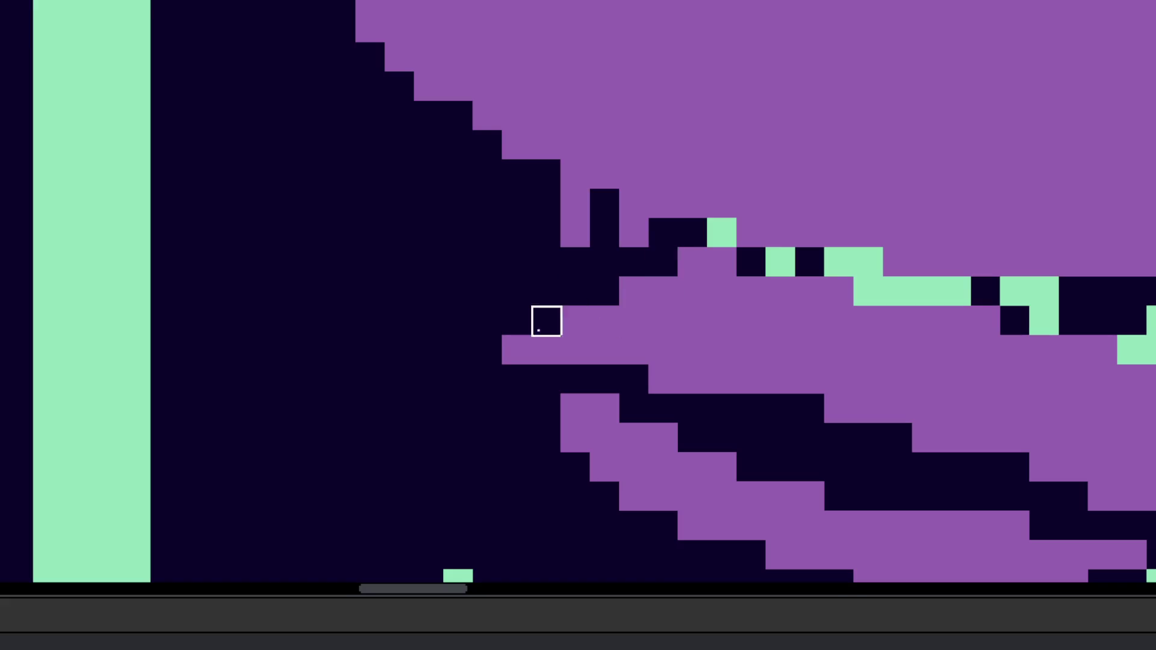
pyautogui.scroll(-3, 544, 317)
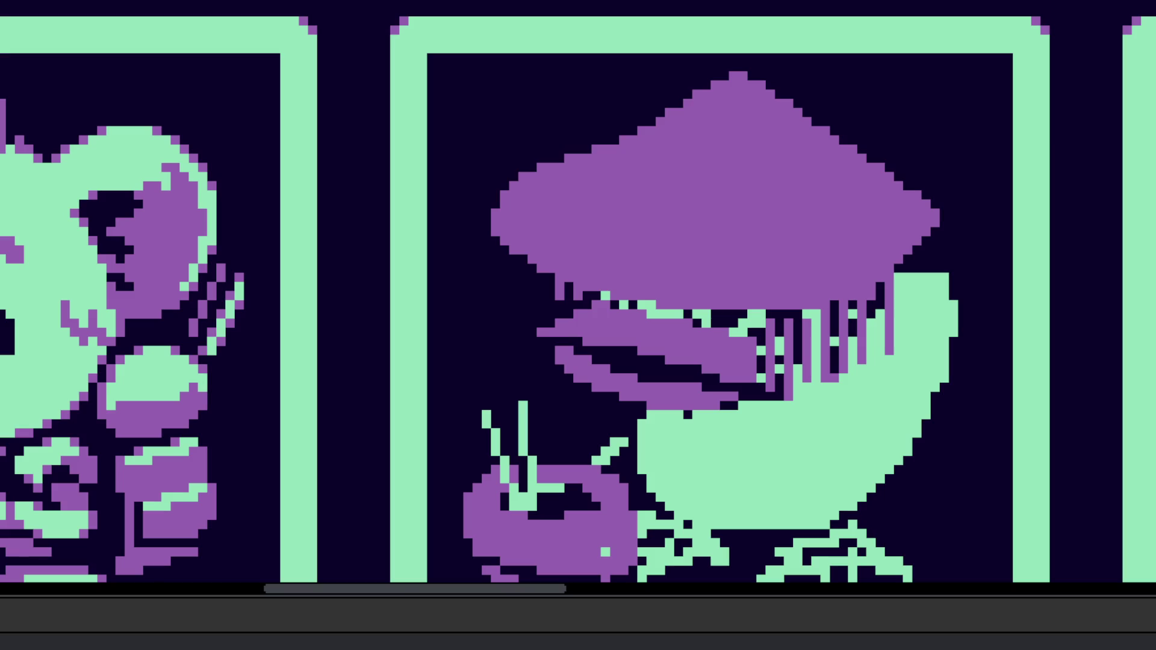
pyautogui.scroll(2, 521, 210)
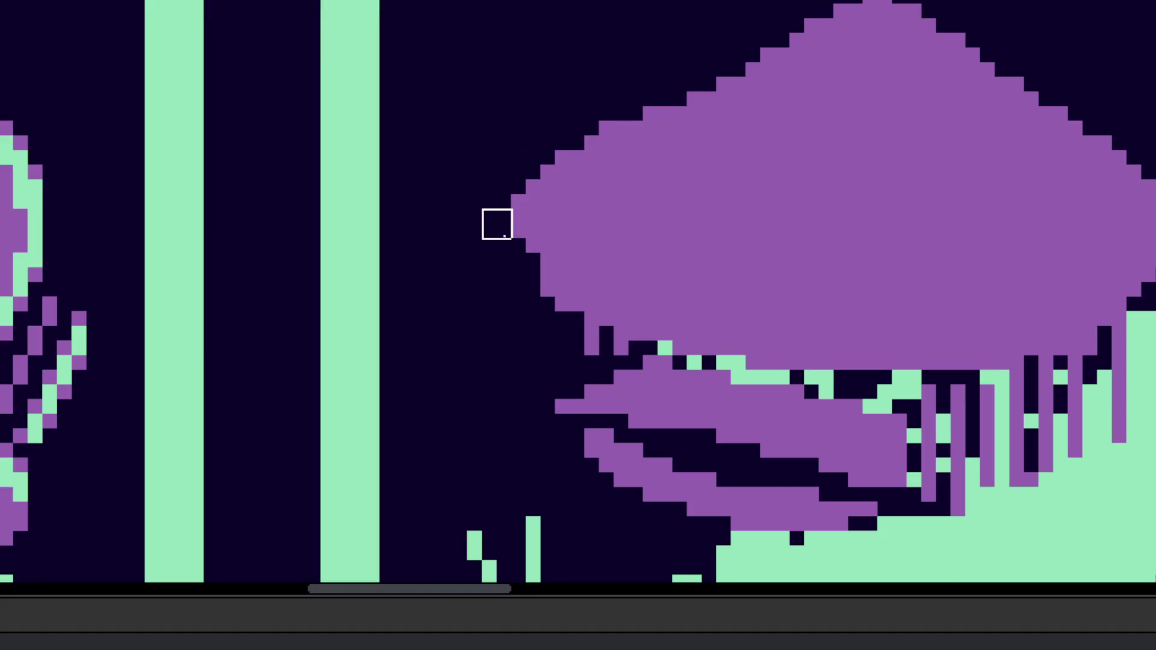
pyautogui.scroll(-4, 570, 310)
# Step: Lasso-select the purple bowl and move it right and down toward the bird
pyautogui.press('Tab')
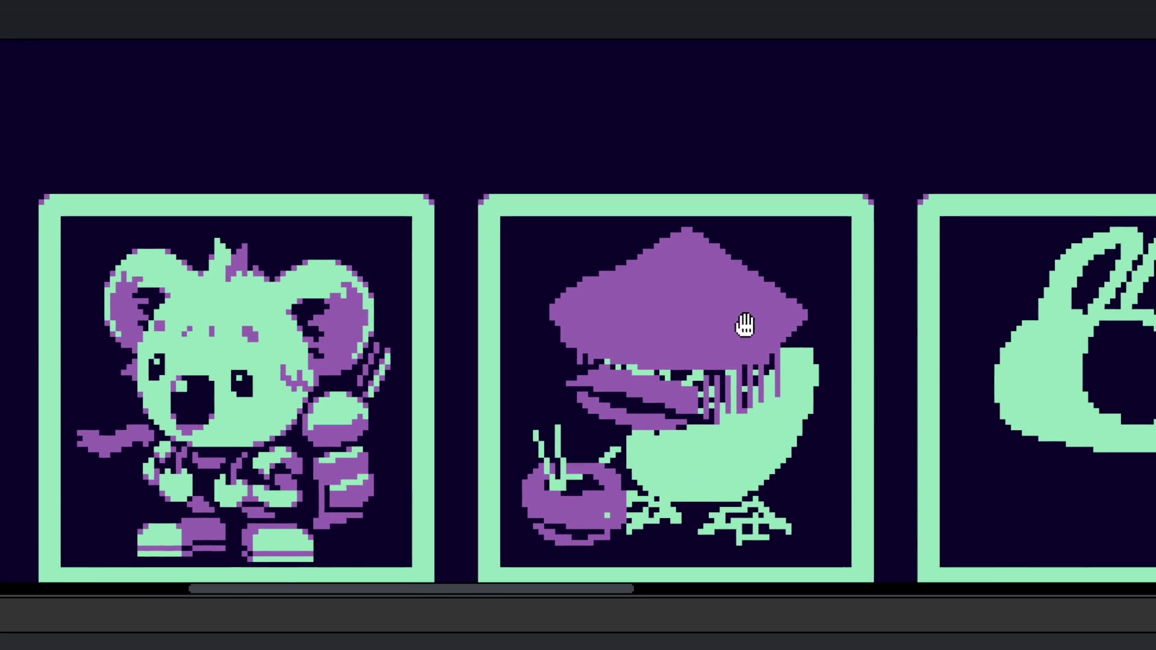
pyautogui.scroll(-2, 775, 354)
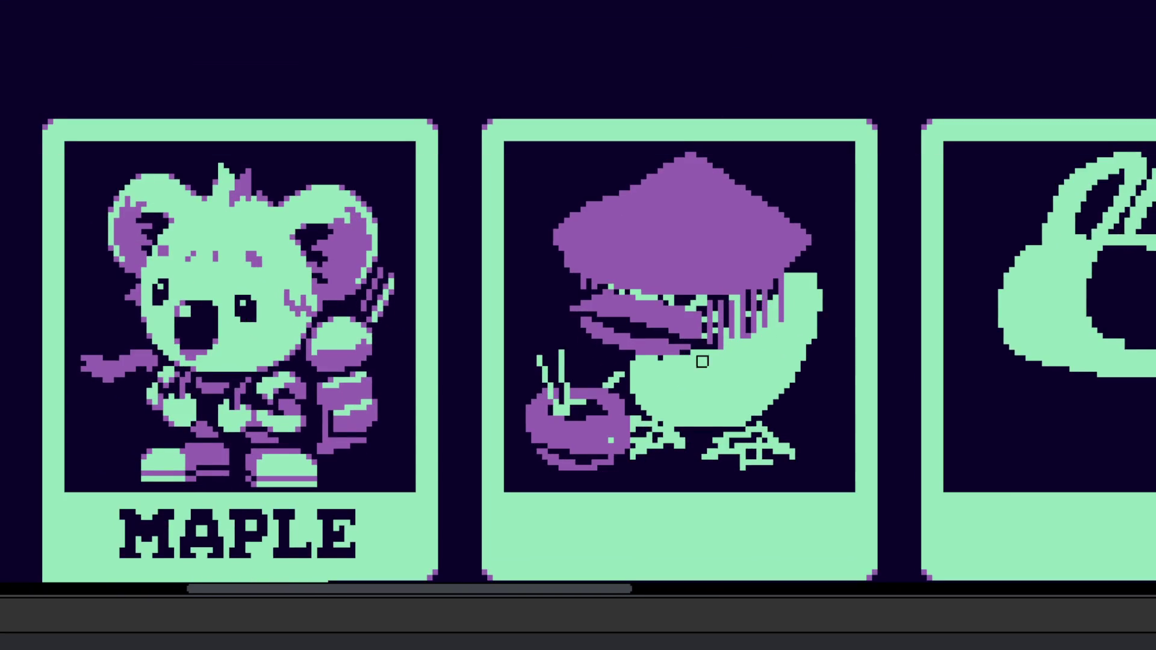
pyautogui.scroll(2, 579, 278)
pyautogui.scroll(3, 632, 380)
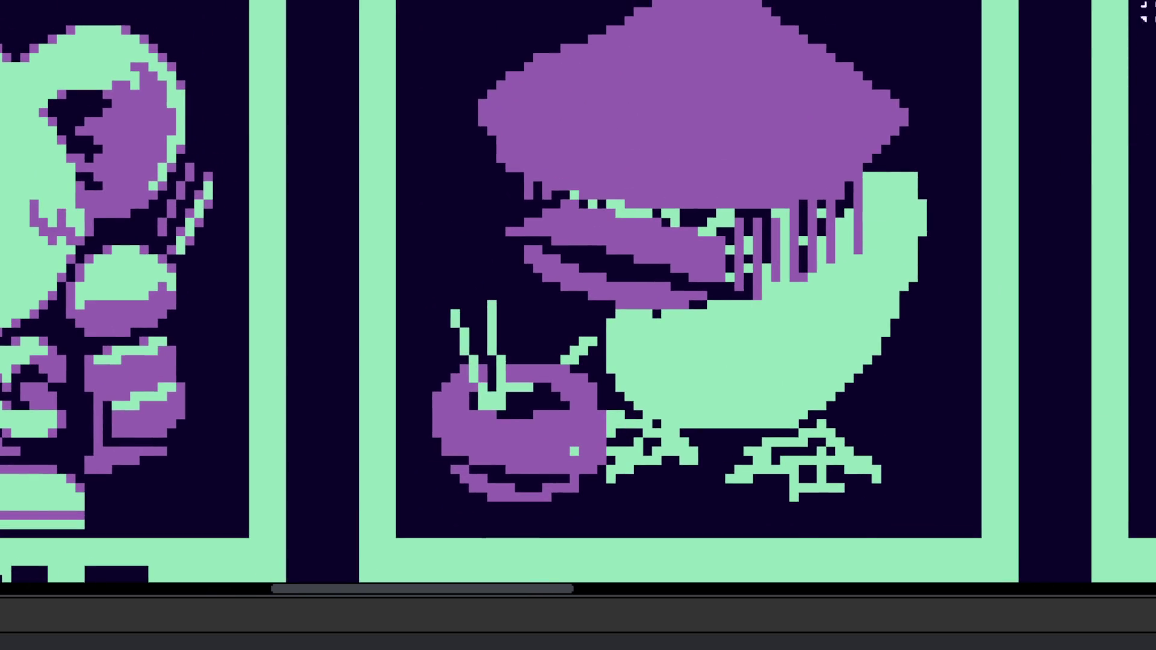
pyautogui.scroll(2, 614, 227)
pyautogui.moveTo(644, 223)
pyautogui.mouseDown()
pyautogui.moveTo(578, 162)
pyautogui.moveTo(379, 135)
pyautogui.moveTo(438, 456)
pyautogui.mouseUp()
pyautogui.moveTo(497, 348); pyautogui.dragTo(588, 392)
pyautogui.scroll(-5, 658, 361)
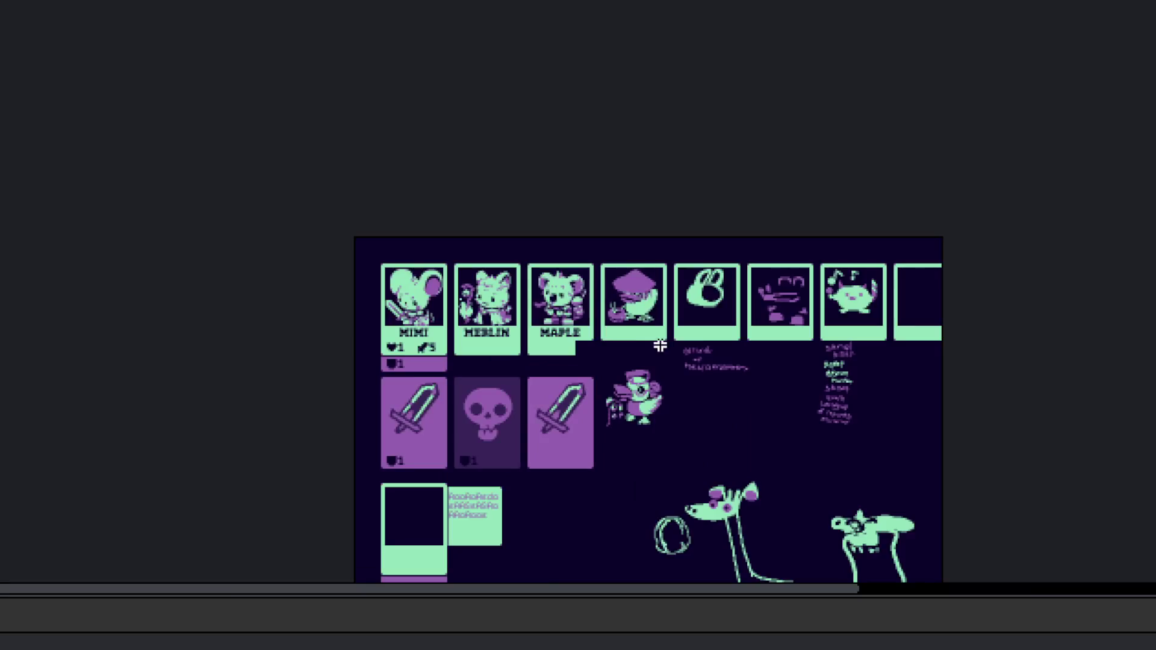
pyautogui.scroll(4, 639, 317)
pyautogui.scroll(5, 656, 304)
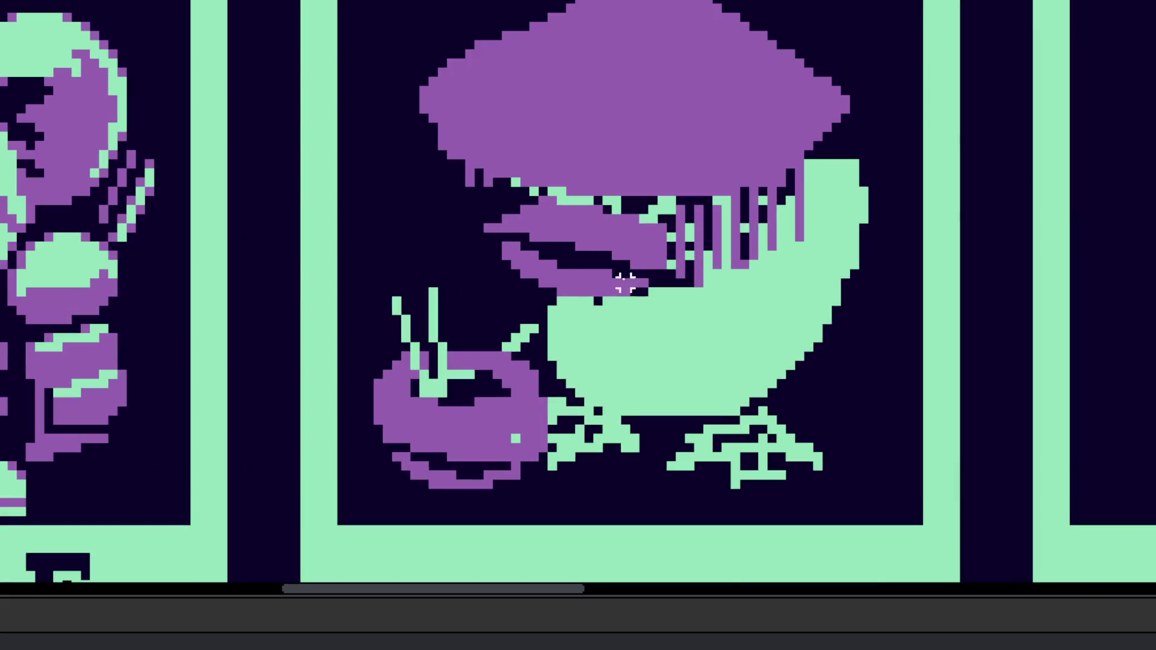
# Step: Cover stray purple pixels with dark and extend the bird's mint body on the right and upper-left
pyautogui.moveTo(492, 262)
pyautogui.mouseDown()
pyautogui.moveTo(562, 307)
pyautogui.moveTo(594, 291)
pyautogui.moveTo(653, 307)
pyautogui.mouseUp()
pyautogui.scroll(-5, 697, 291)
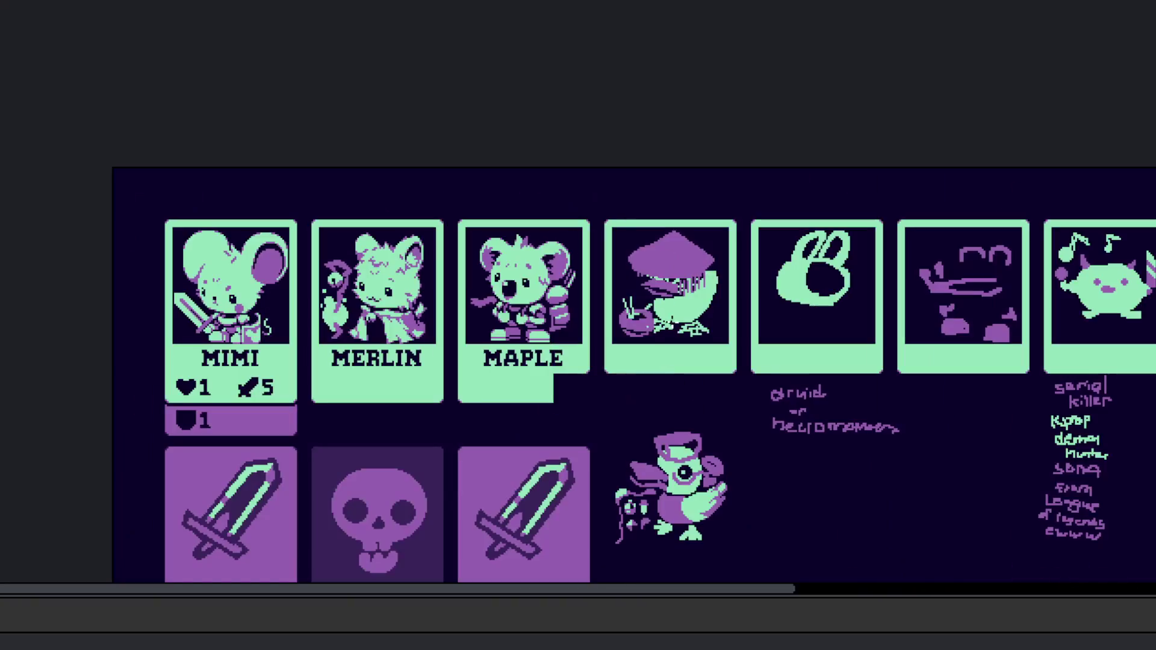
pyautogui.scroll(2, 668, 319)
pyautogui.scroll(4, 722, 313)
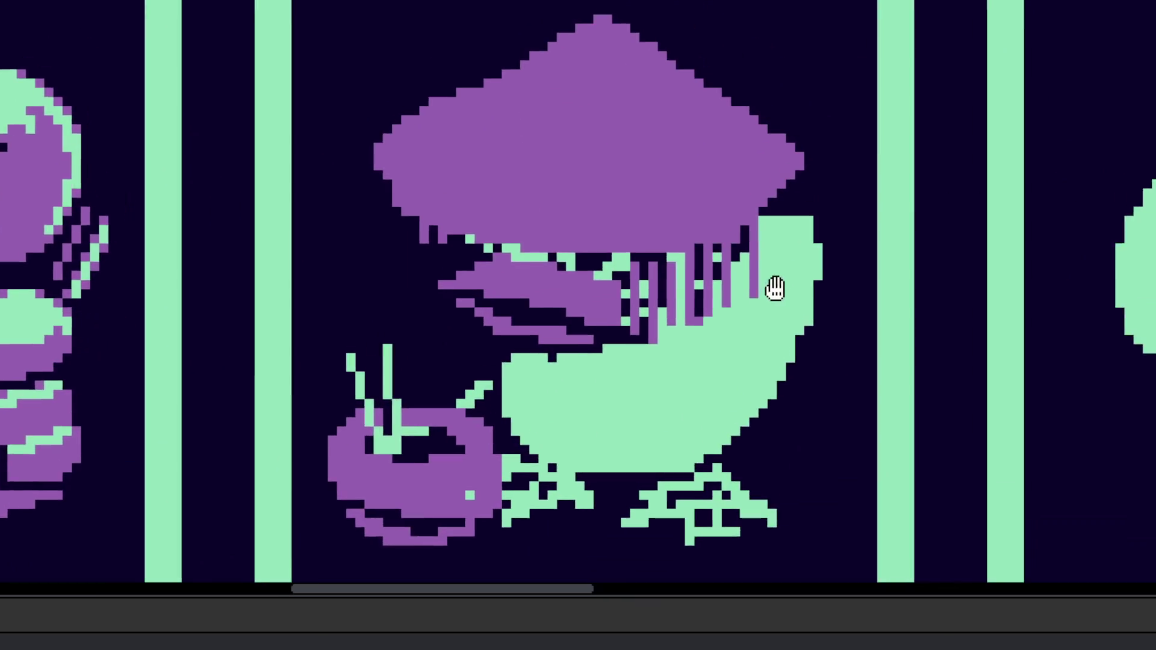
pyautogui.scroll(-4, 787, 301)
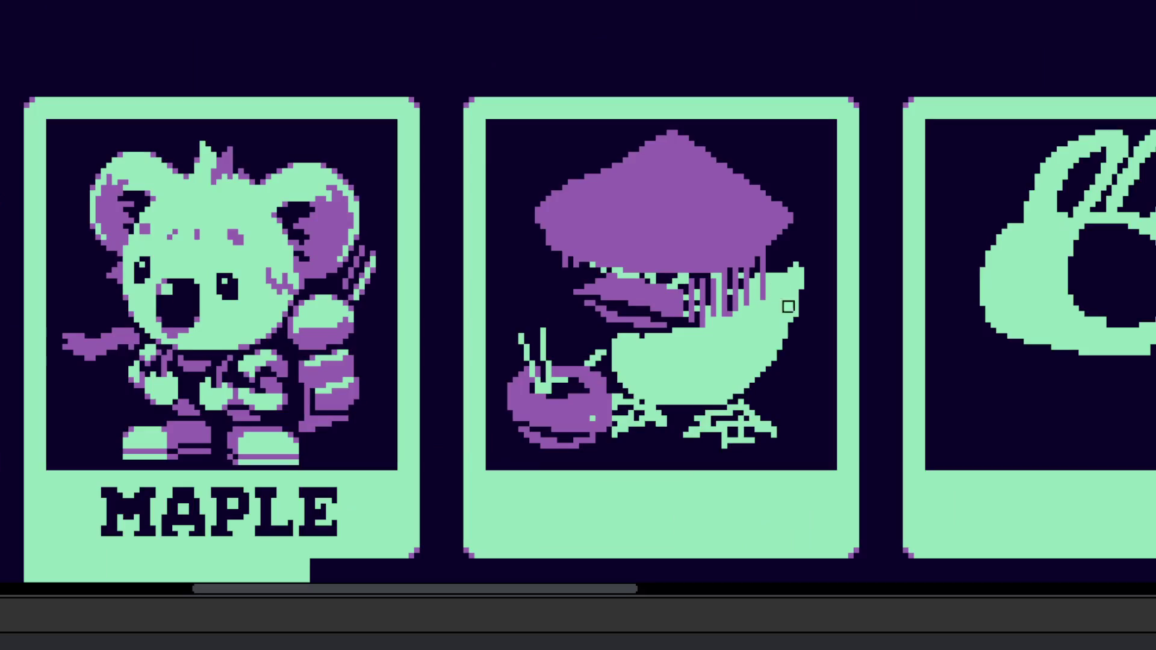
pyautogui.scroll(3, 775, 374)
pyautogui.scroll(1, 775, 381)
pyautogui.moveTo(777, 380)
pyautogui.mouseDown()
pyautogui.moveTo(873, 253)
pyautogui.moveTo(802, 357)
pyautogui.mouseUp()
pyautogui.moveTo(487, 304)
pyautogui.mouseDown()
pyautogui.moveTo(593, 335)
pyautogui.moveTo(609, 417)
pyautogui.moveTo(576, 381)
pyautogui.moveTo(588, 333)
pyautogui.moveTo(571, 352)
pyautogui.mouseUp()
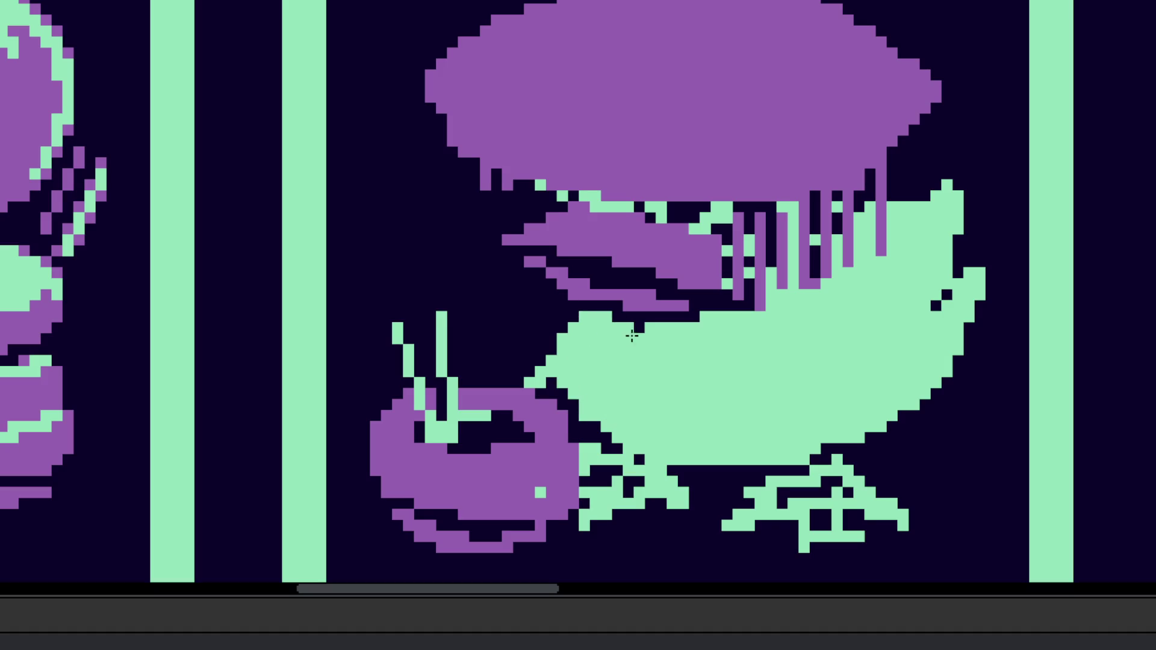
# Step: Paint the stray green block at the hat's left edge dark and trim that edge
pyautogui.scroll(-5, 638, 337)
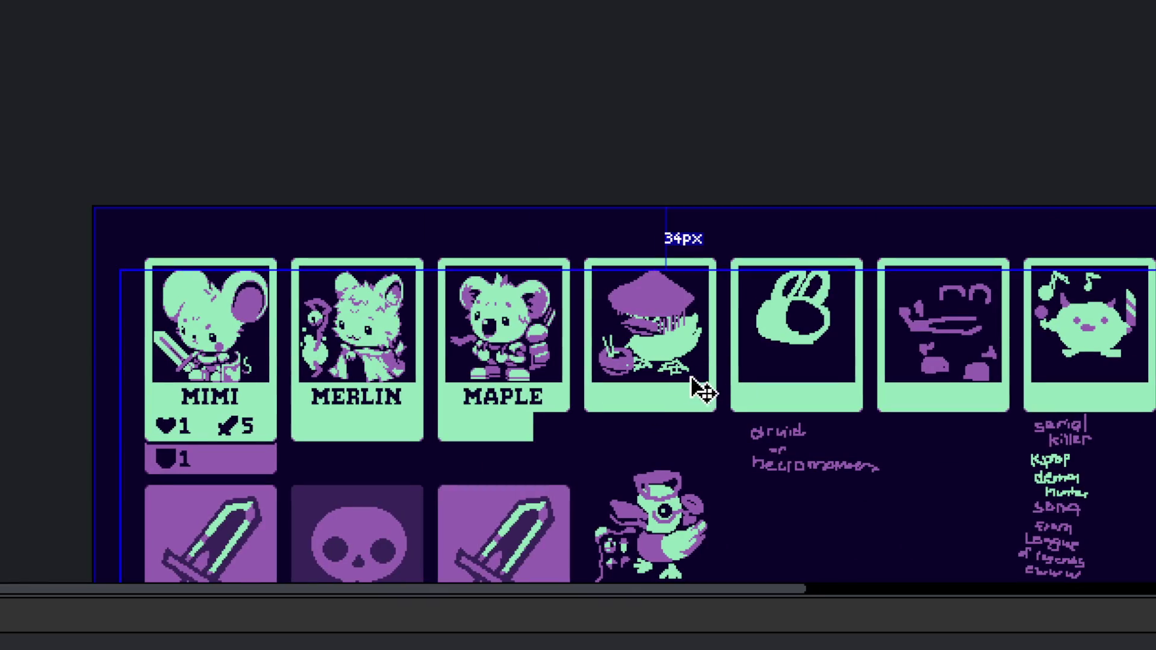
pyautogui.scroll(3, 686, 382)
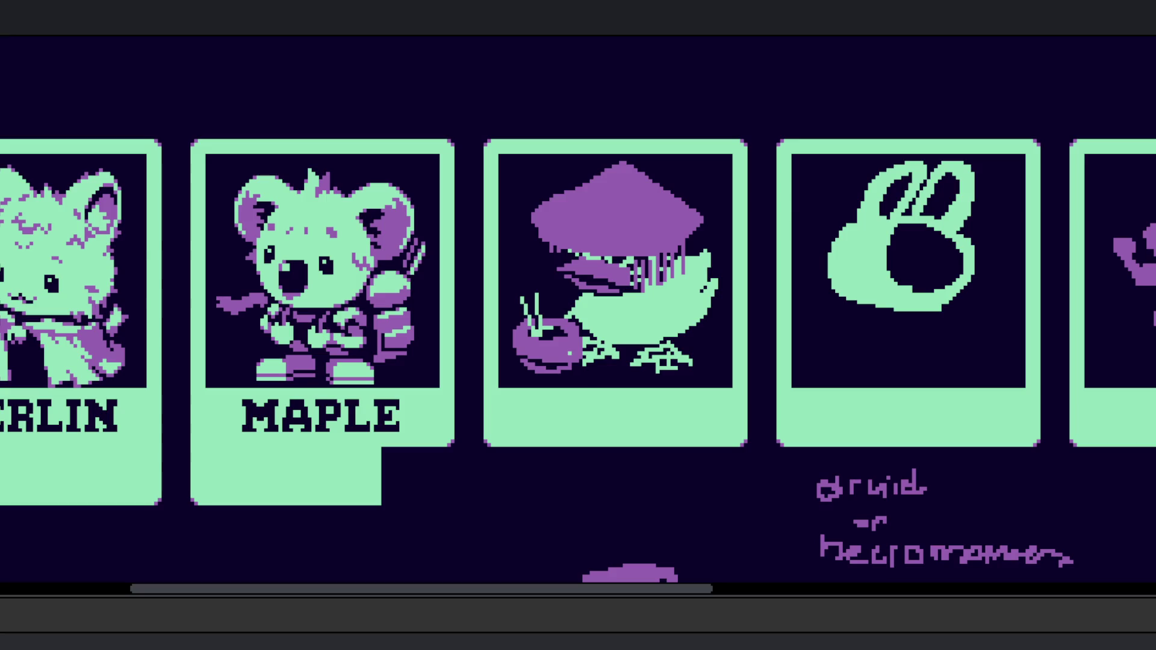
pyautogui.scroll(3, 551, 250)
pyautogui.click(533, 236)
pyautogui.moveTo(526, 232); pyautogui.dragTo(580, 223)
pyautogui.scroll(3, 480, 337)
pyautogui.moveTo(467, 318)
pyautogui.mouseDown()
pyautogui.moveTo(489, 363)
pyautogui.moveTo(522, 373)
pyautogui.mouseUp()
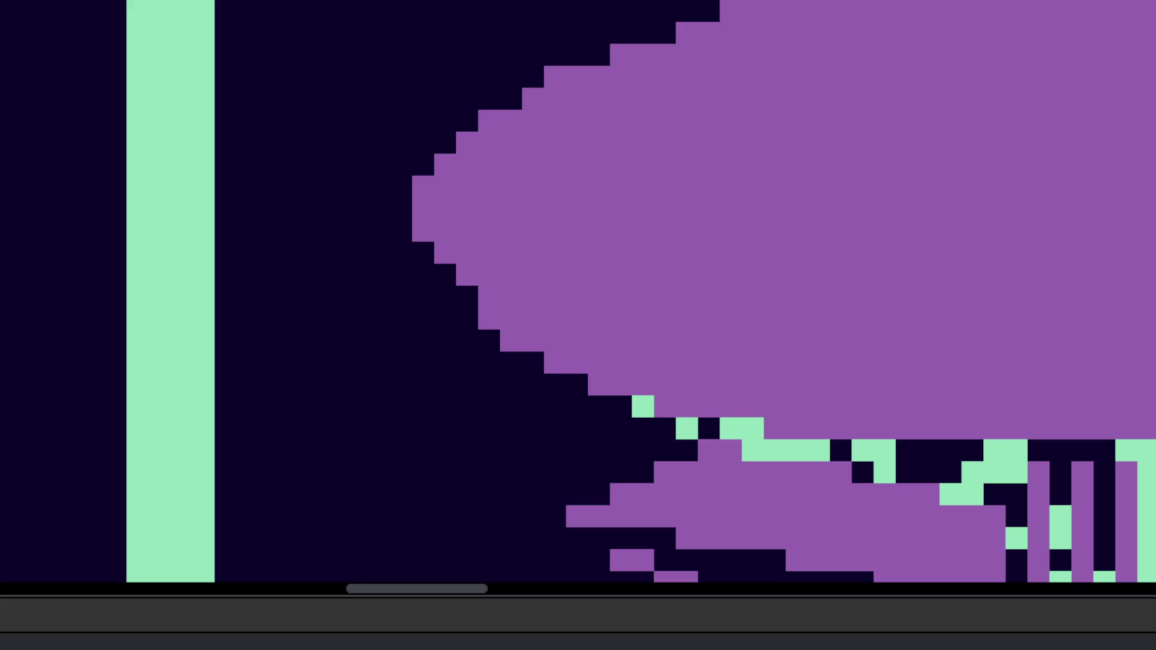
pyautogui.scroll(-5, 598, 390)
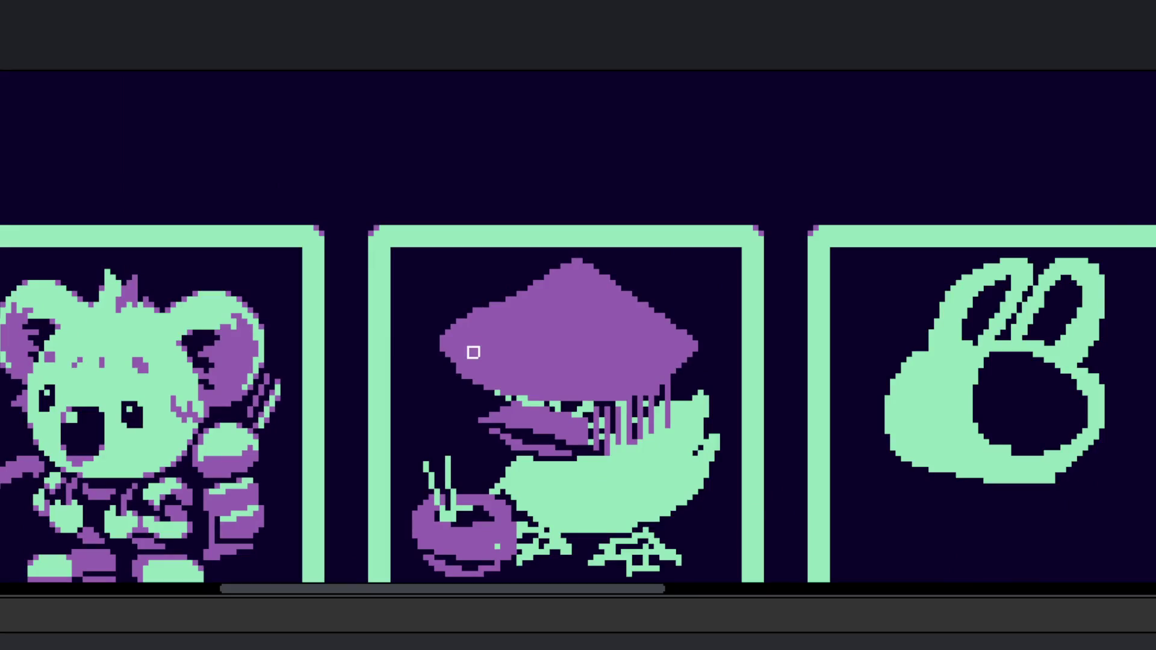
# Step: Draw wavy vertical mint-green steam wisps to the left of the hat
pyautogui.scroll(2, 737, 354)
pyautogui.scroll(1, 741, 352)
pyautogui.scroll(3, 743, 351)
pyautogui.scroll(-5, 774, 344)
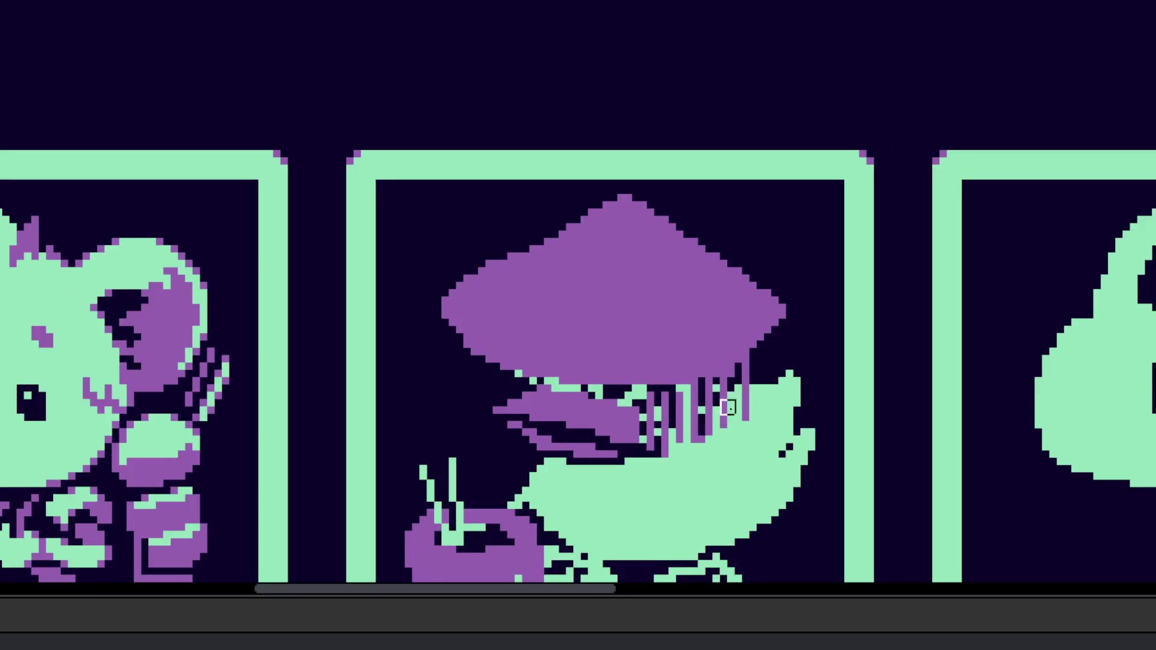
pyautogui.scroll(1, 745, 392)
pyautogui.scroll(1, 745, 392)
pyautogui.scroll(-1, 774, 392)
pyautogui.scroll(1, 774, 392)
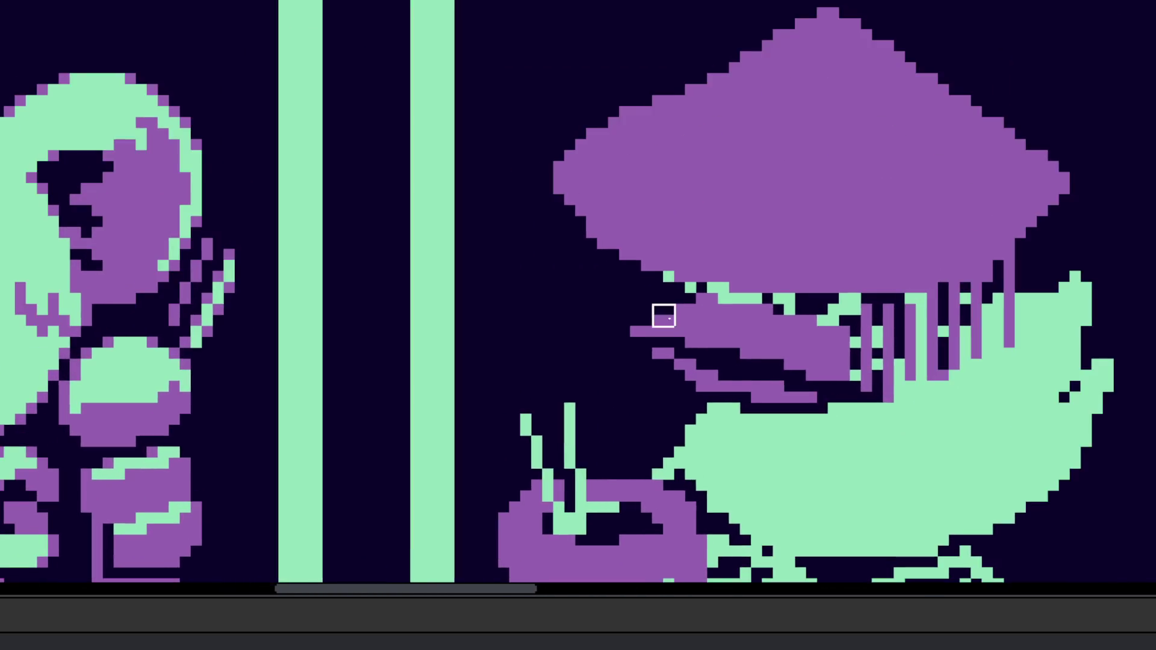
pyautogui.scroll(2, 661, 315)
pyautogui.hscroll(-4, 722, 271)
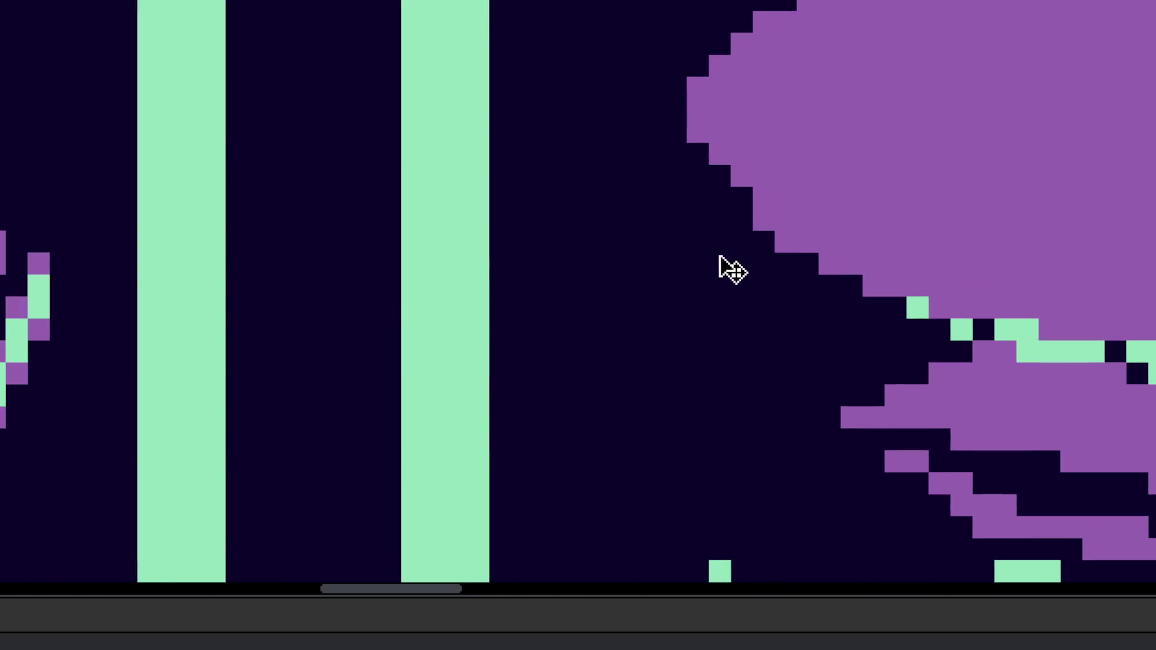
pyautogui.moveTo(730, 242)
pyautogui.mouseDown()
pyautogui.moveTo(735, 331)
pyautogui.moveTo(692, 369)
pyautogui.moveTo(756, 345)
pyautogui.moveTo(768, 318)
pyautogui.moveTo(751, 349)
pyautogui.mouseUp()
pyautogui.scroll(1, 692, 369)
pyautogui.click(722, 173)
pyautogui.moveTo(809, 292)
pyautogui.mouseDown()
pyautogui.moveTo(787, 421)
pyautogui.moveTo(815, 493)
pyautogui.mouseUp()
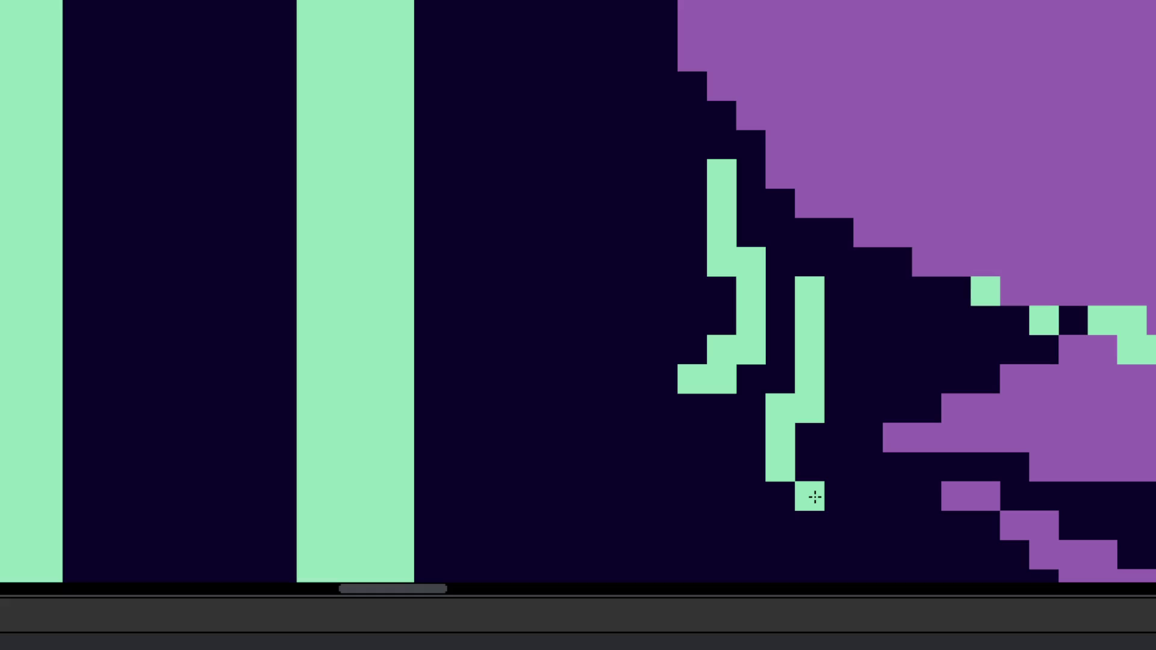
pyautogui.moveTo(867, 291); pyautogui.dragTo(868, 385)
# Step: Paint the stray green and purple cells under the brim dark
pyautogui.scroll(-6, 864, 421)
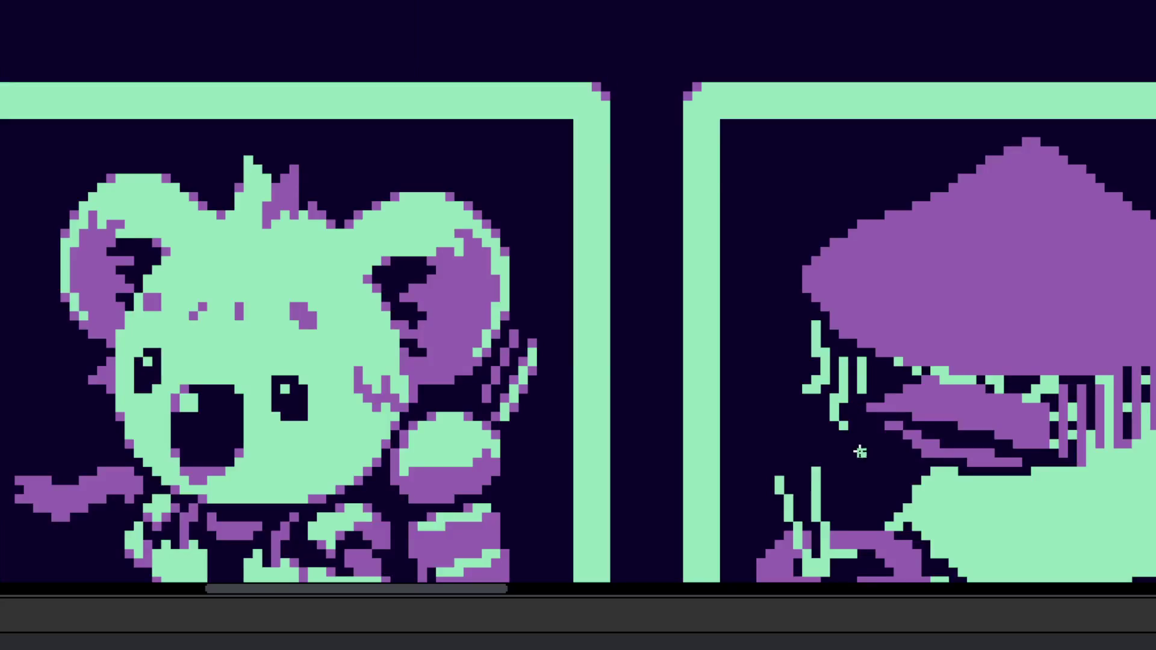
pyautogui.scroll(3, 866, 468)
pyautogui.scroll(3, 915, 385)
pyautogui.scroll(2, 722, 274)
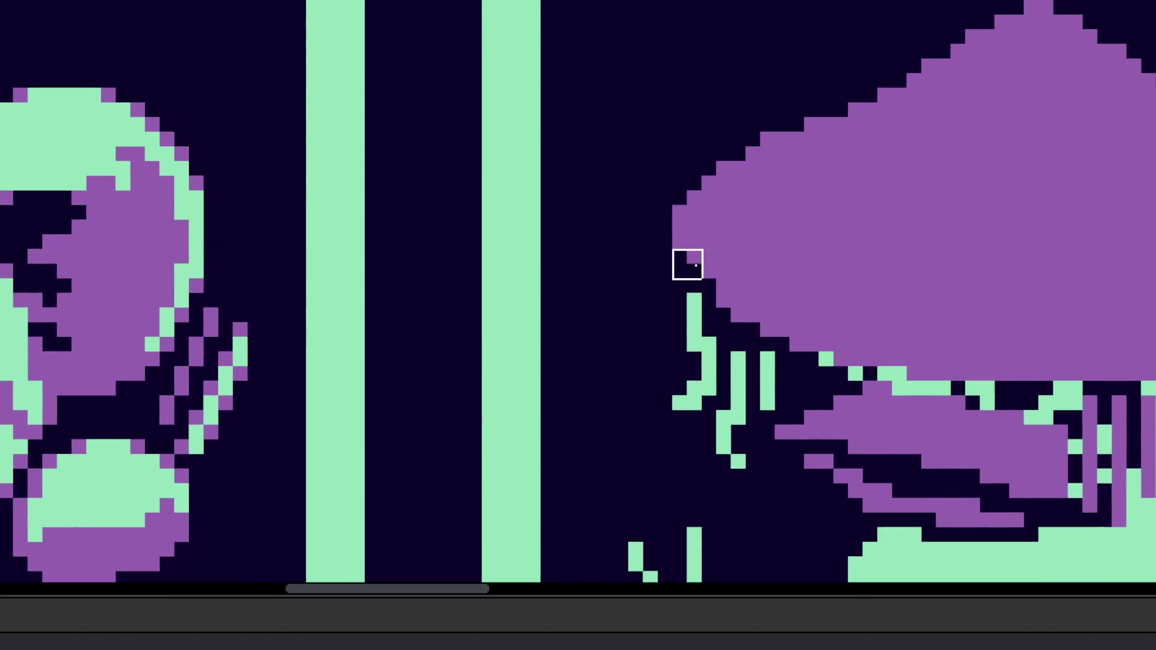
pyautogui.scroll(2, 687, 260)
pyautogui.scroll(-4, 766, 297)
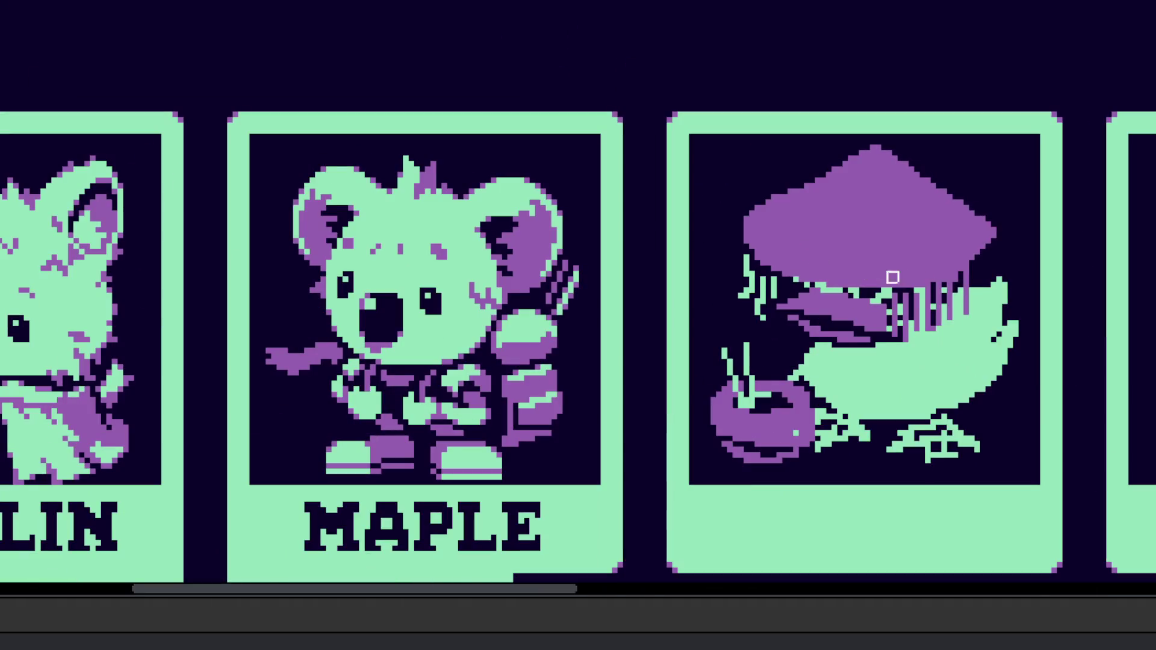
pyautogui.scroll(3, 774, 309)
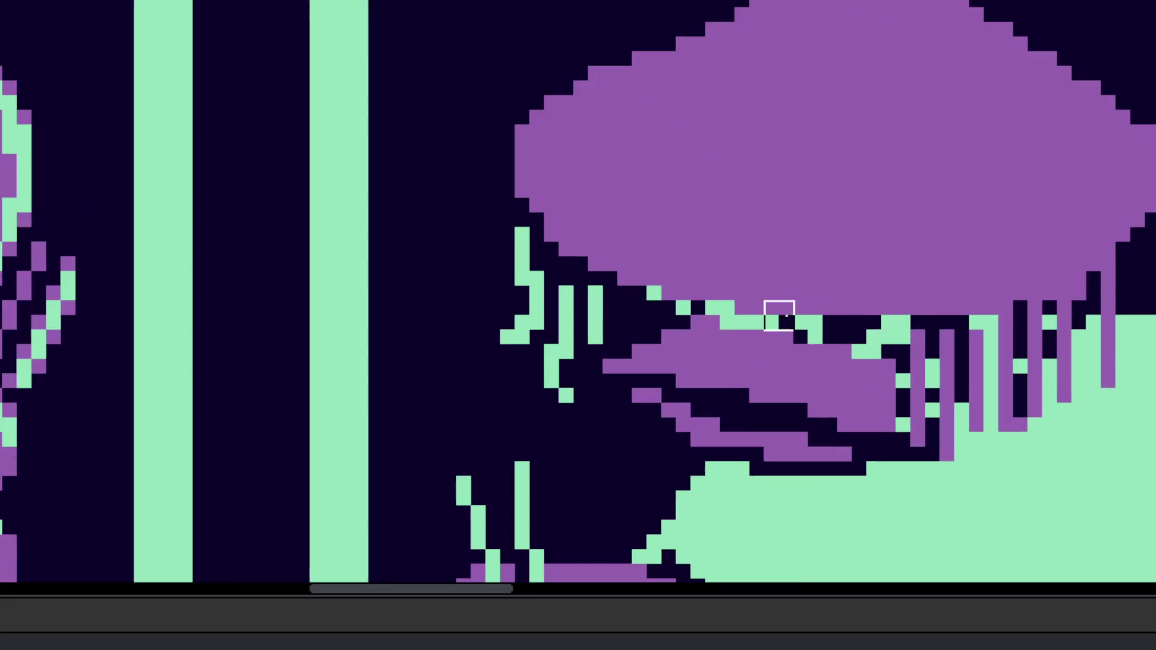
pyautogui.scroll(1, 687, 295)
pyautogui.moveTo(686, 296); pyautogui.dragTo(917, 350)
pyautogui.hscroll(3, 916, 351)
pyautogui.scroll(-1, 916, 350)
pyautogui.moveTo(776, 277)
pyautogui.mouseDown()
pyautogui.moveTo(755, 298)
pyautogui.moveTo(711, 299)
pyautogui.mouseUp()
pyautogui.scroll(-4, 701, 319)
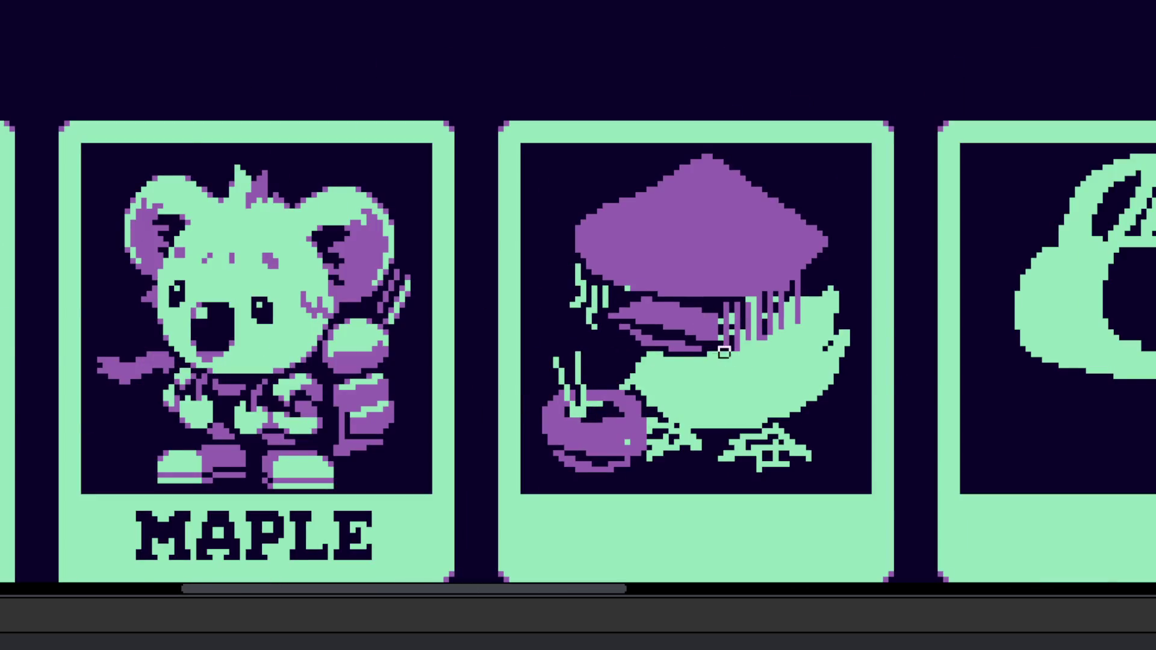
pyautogui.scroll(3, 776, 342)
pyautogui.scroll(2, 689, 370)
pyautogui.moveTo(569, 338)
pyautogui.mouseDown()
pyautogui.moveTo(511, 335)
pyautogui.moveTo(539, 338)
pyautogui.mouseUp()
pyautogui.press('[')
# Step: With a 1px brush, darken one brim cell and fill dark gaps along the brim purple
pyautogui.click(348, 351)
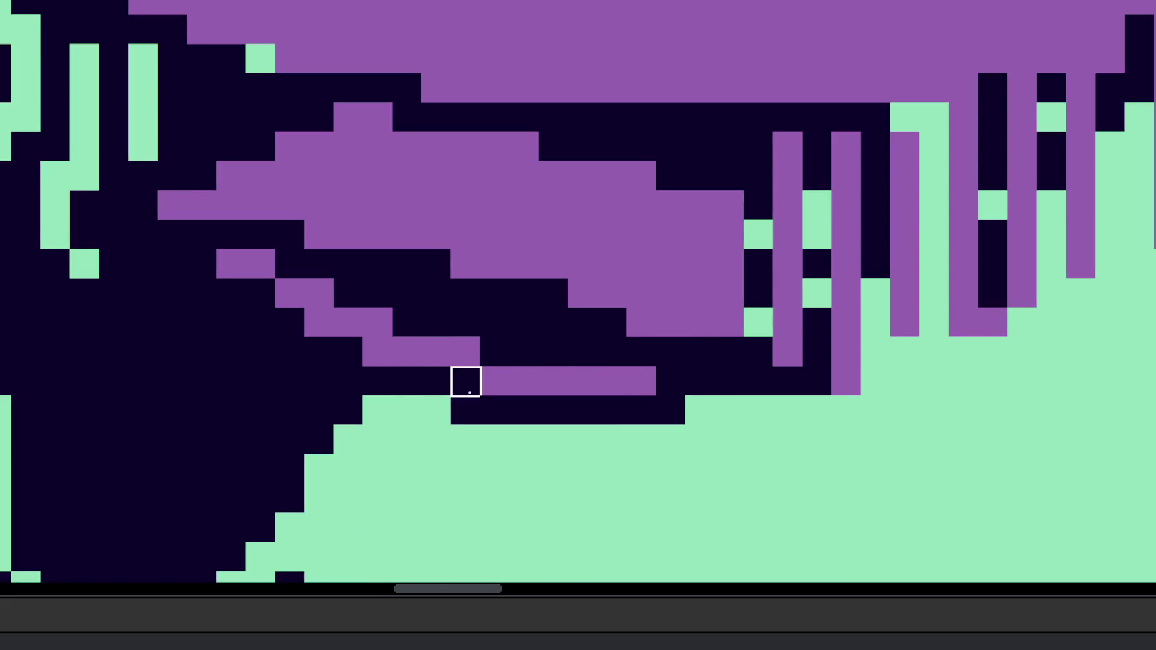
pyautogui.click(411, 320)
pyautogui.click(494, 351)
pyautogui.click(687, 385)
pyautogui.click(670, 381)
pyautogui.scroll(-5, 679, 381)
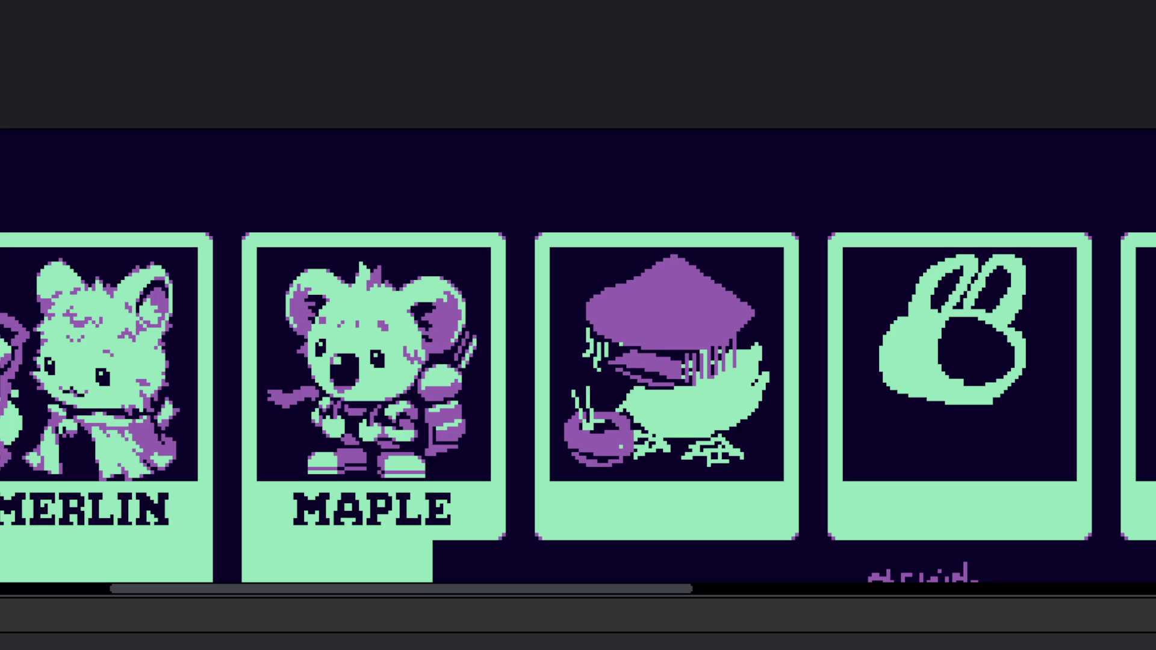
# Step: Lasso-select the purple bowl and move it up and to the left
pyautogui.scroll(5, 599, 445)
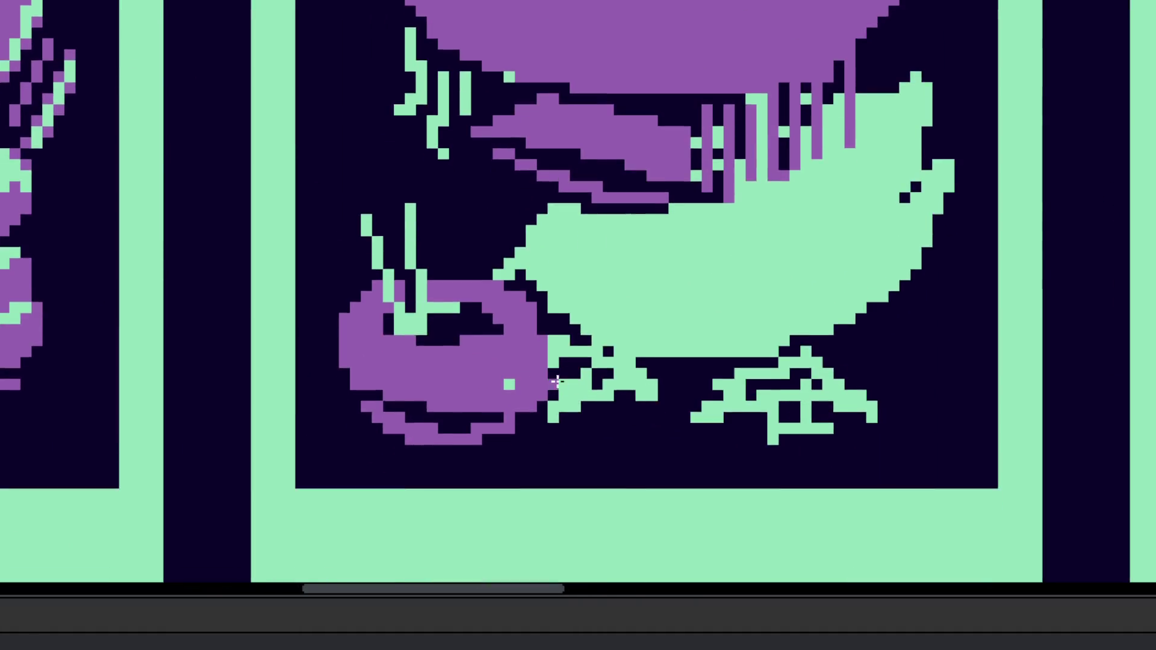
pyautogui.scroll(-3, 581, 359)
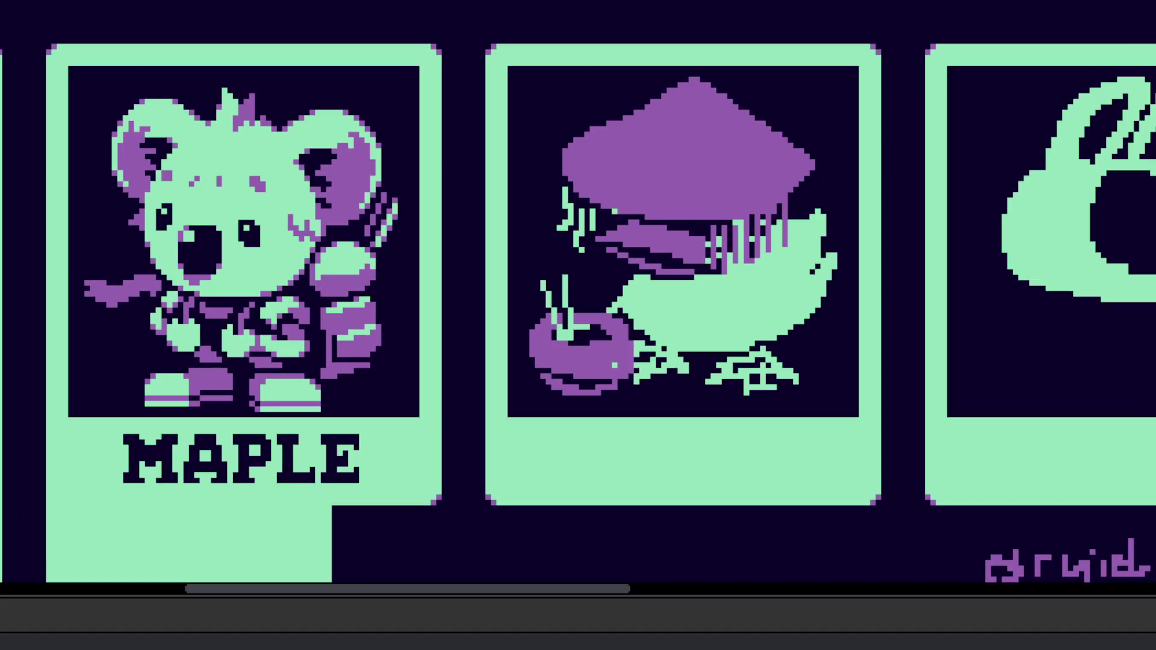
pyautogui.scroll(5, 626, 328)
pyautogui.moveTo(629, 296)
pyautogui.mouseDown()
pyautogui.moveTo(432, 148)
pyautogui.moveTo(344, 376)
pyautogui.moveTo(632, 433)
pyautogui.moveTo(629, 298)
pyautogui.mouseUp()
pyautogui.moveTo(508, 376)
pyautogui.mouseDown()
pyautogui.moveTo(438, 314)
pyautogui.moveTo(767, 362)
pyautogui.mouseUp()
pyautogui.scroll(-3, 454, 344)
pyautogui.moveTo(223, 335)
pyautogui.mouseDown()
pyautogui.moveTo(681, 321)
pyautogui.moveTo(147, 330)
pyautogui.mouseUp()
# Step: Add a purple pixel beside the bowl, erase one, and carve a dark rim line across it
pyautogui.scroll(3, 805, 387)
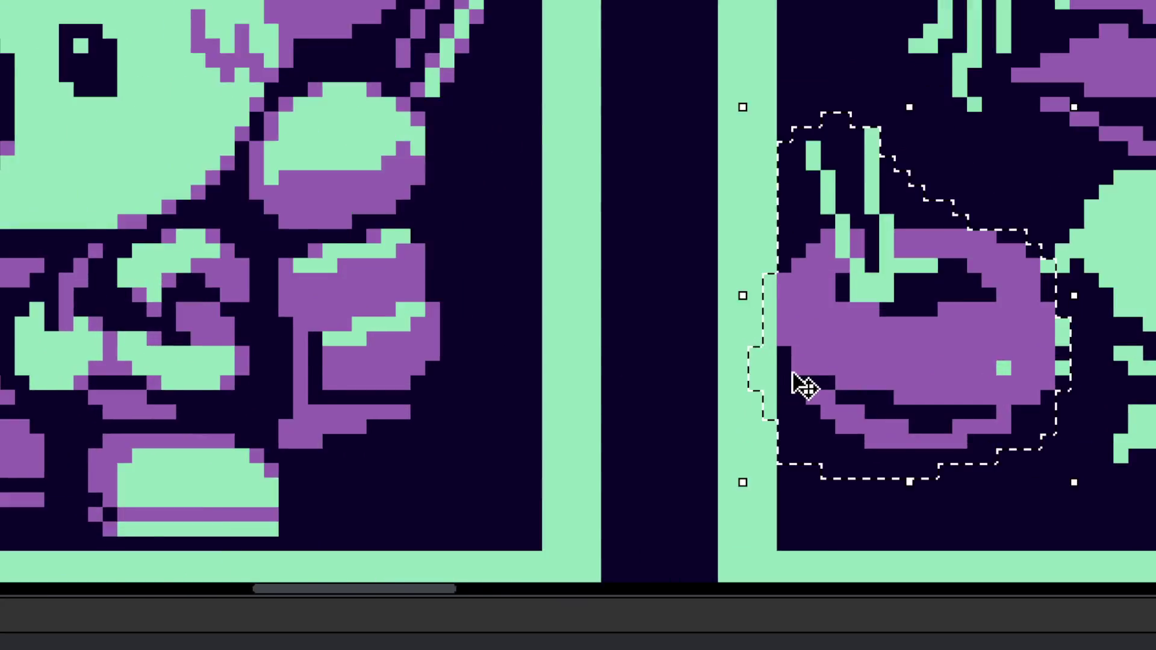
pyautogui.scroll(-1, 531, 379)
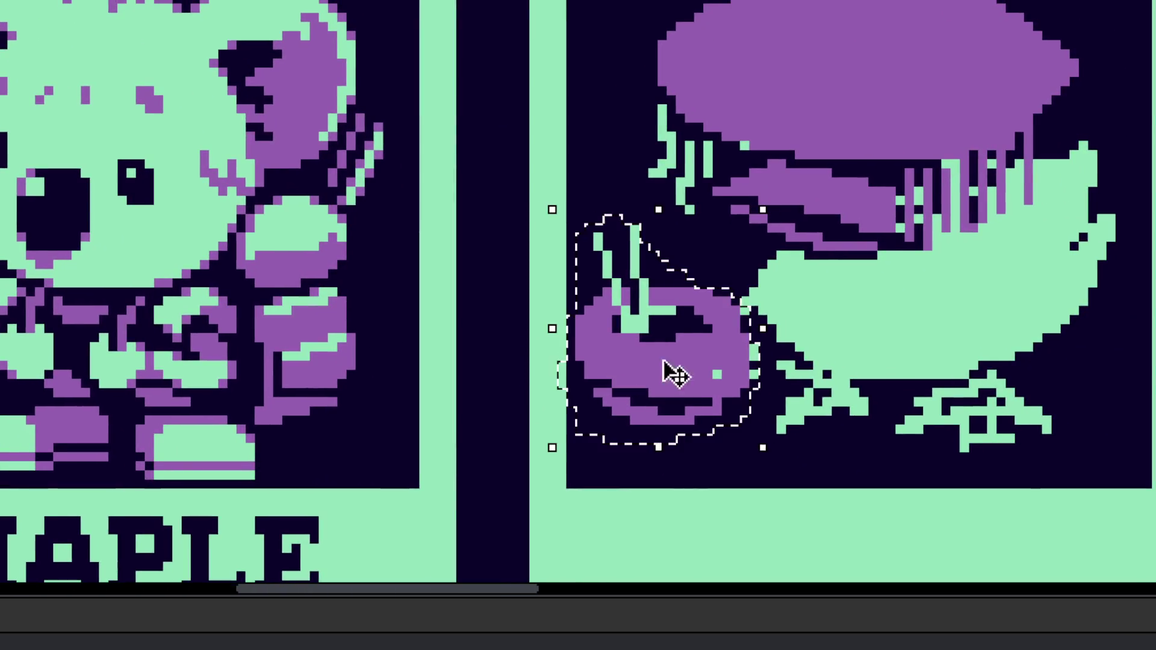
pyautogui.scroll(2, 670, 316)
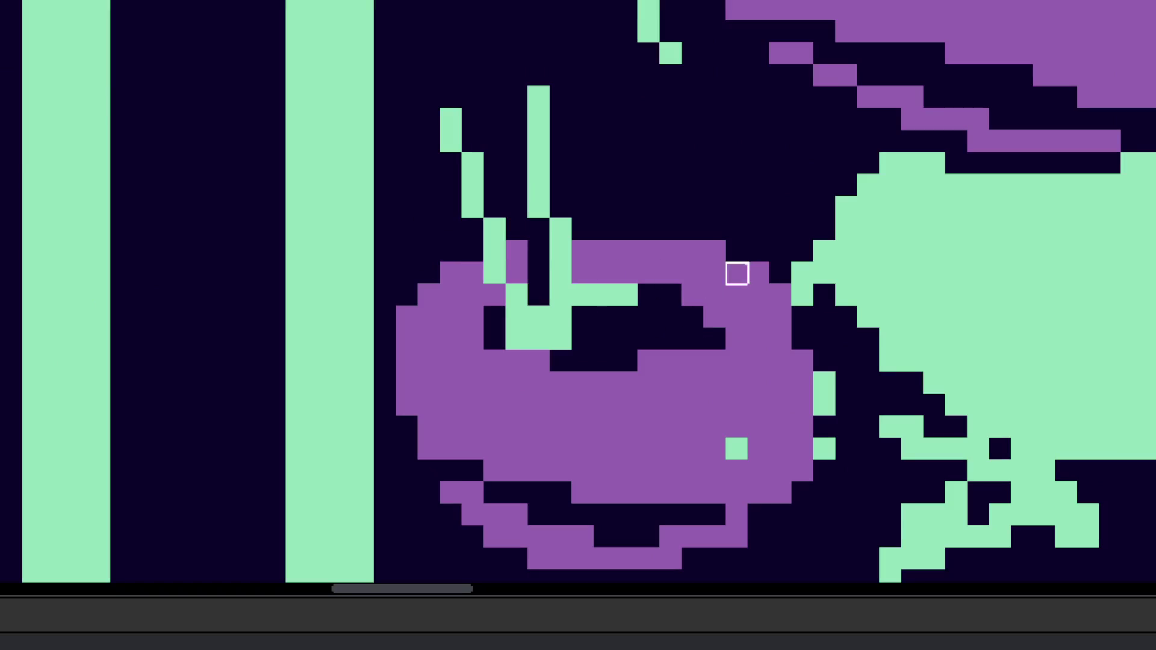
pyautogui.scroll(1, 756, 271)
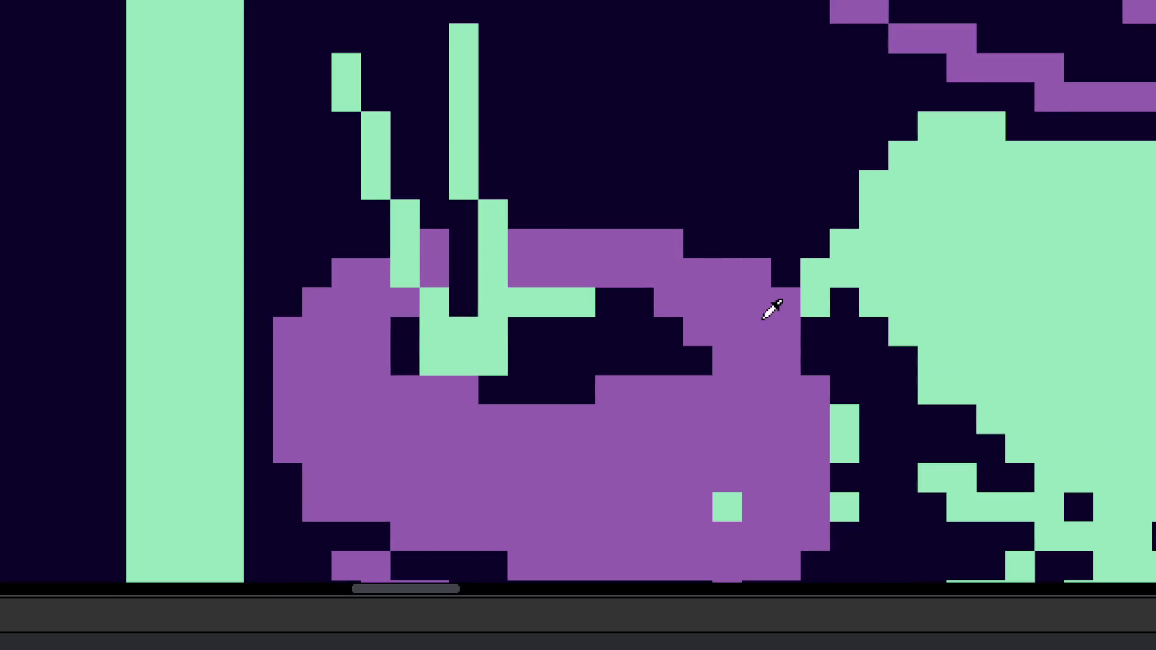
pyautogui.scroll(-4, 815, 354)
pyautogui.scroll(3, 798, 371)
pyautogui.click(727, 289)
pyautogui.scroll(-1, 694, 377)
pyautogui.rightClick(438, 328)
pyautogui.moveTo(459, 350)
pyautogui.mouseDown()
pyautogui.moveTo(504, 372)
pyautogui.moveTo(658, 395)
pyautogui.moveTo(767, 393)
pyautogui.moveTo(789, 371)
pyautogui.moveTo(766, 372)
pyautogui.moveTo(811, 351)
pyautogui.mouseUp()
pyautogui.scroll(-3, 811, 350)
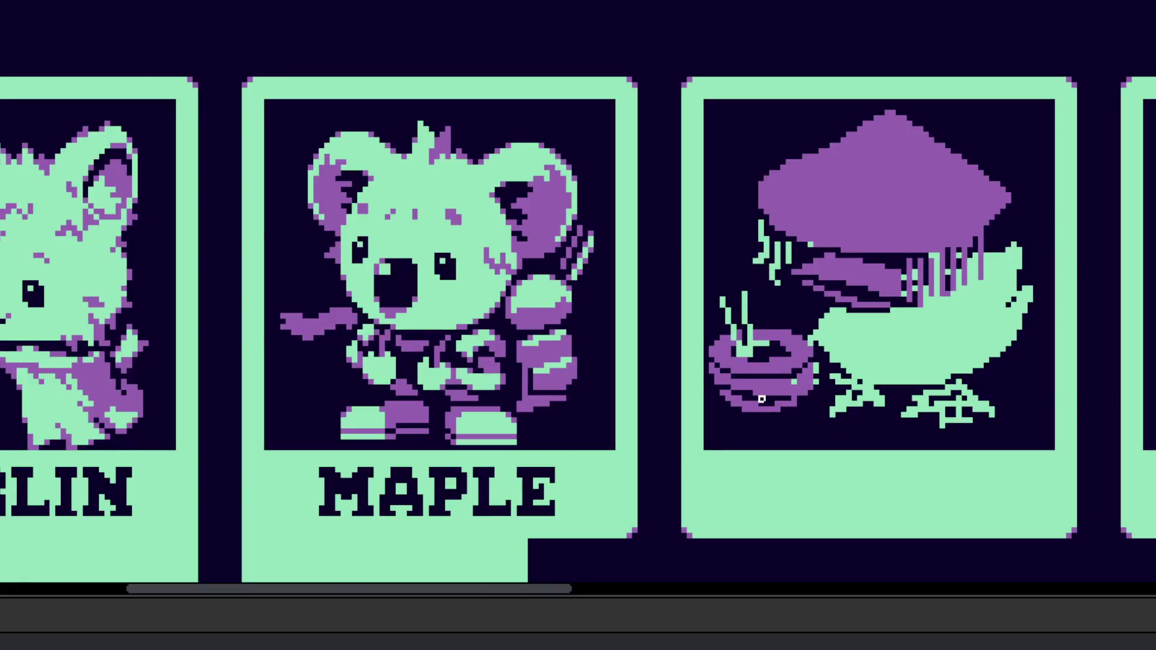
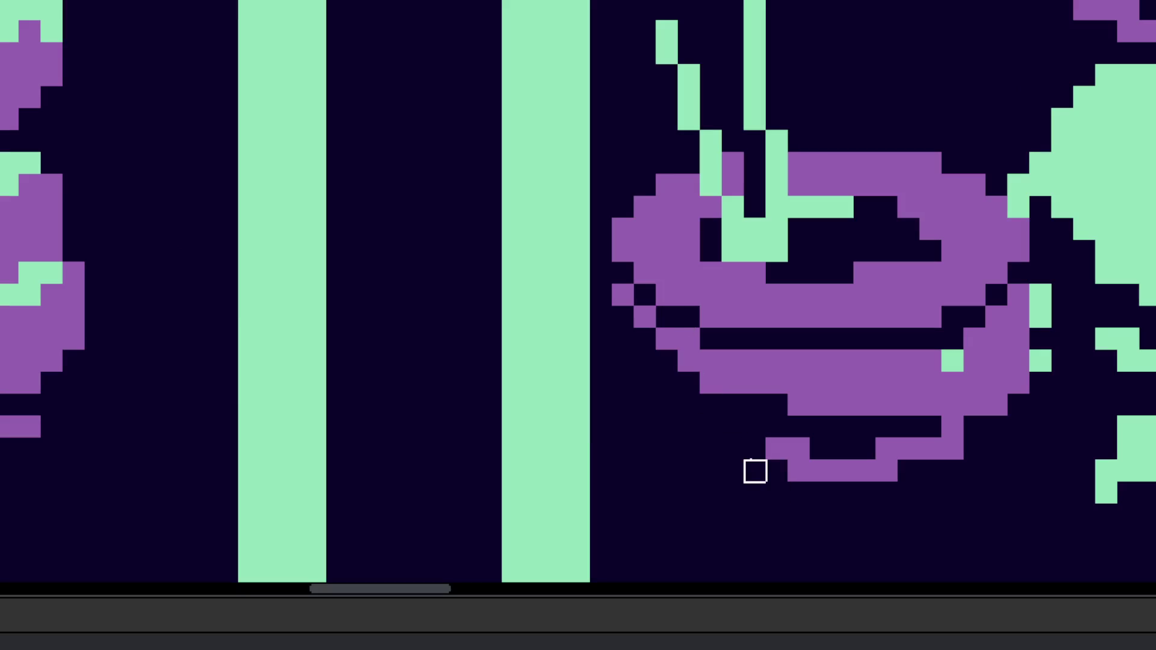
# Step: Extend the purple bowl down and to the right, clearing stray purple cells at its lower right
pyautogui.moveTo(721, 382)
pyautogui.mouseDown()
pyautogui.moveTo(750, 420)
pyautogui.moveTo(777, 426)
pyautogui.mouseUp()
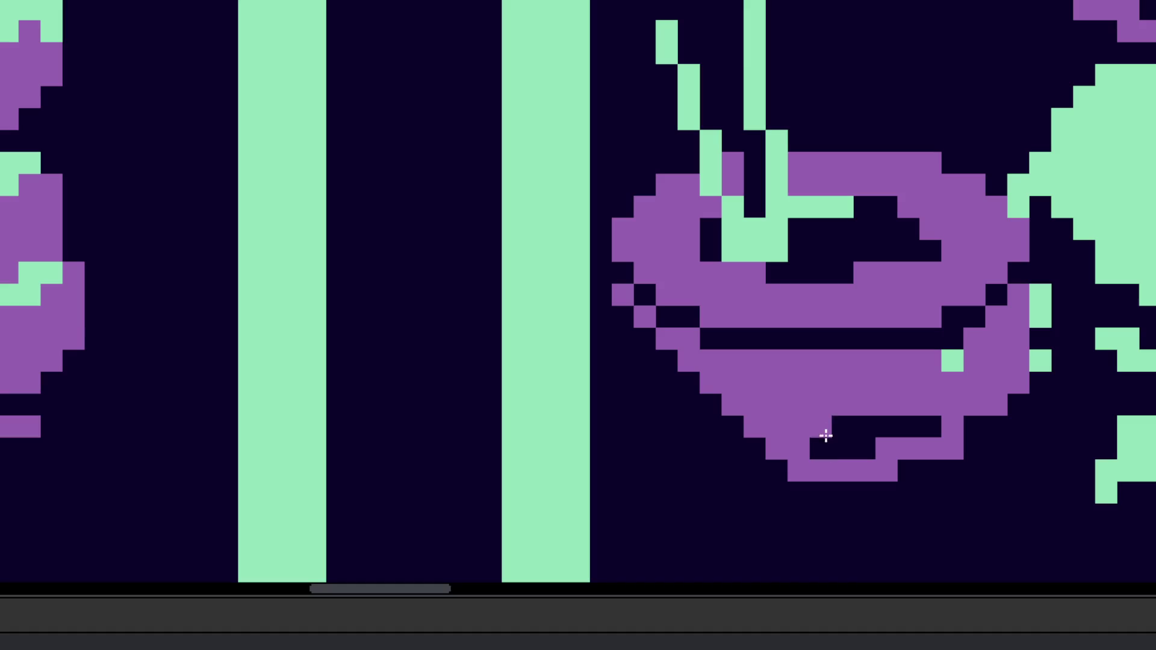
pyautogui.moveTo(1019, 318)
pyautogui.mouseDown()
pyautogui.moveTo(996, 359)
pyautogui.moveTo(841, 490)
pyautogui.moveTo(874, 460)
pyautogui.moveTo(1015, 402)
pyautogui.moveTo(1006, 372)
pyautogui.moveTo(962, 439)
pyautogui.moveTo(929, 391)
pyautogui.moveTo(864, 449)
pyautogui.moveTo(813, 433)
pyautogui.moveTo(839, 400)
pyautogui.moveTo(953, 341)
pyautogui.mouseUp()
pyautogui.scroll(-3, 862, 373)
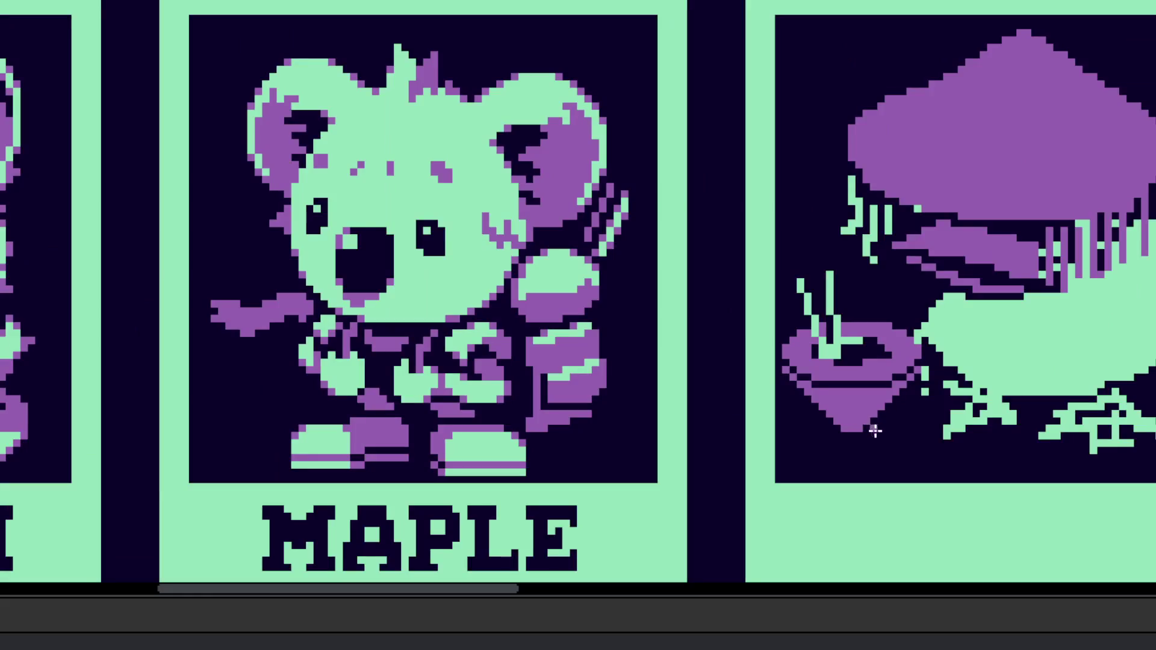
pyautogui.scroll(-2, 865, 452)
pyautogui.scroll(4, 818, 433)
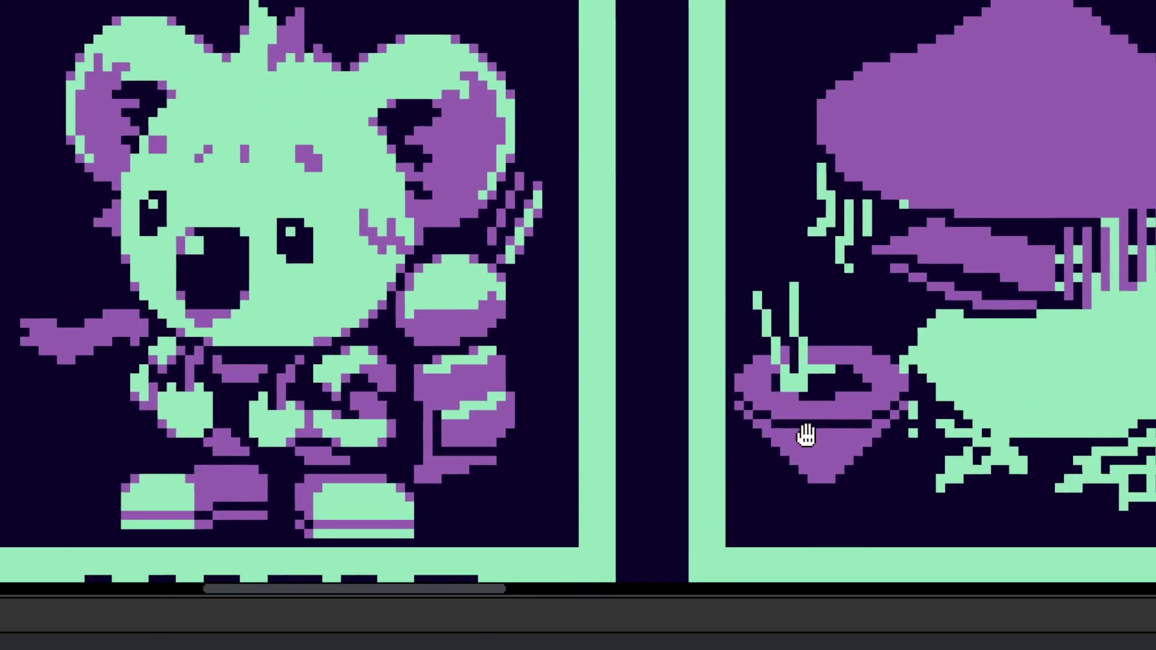
pyautogui.scroll(-2, 704, 332)
# Step: Fill gaps and round out the bowl's lower-left edge in purple
pyautogui.moveTo(599, 343)
pyautogui.mouseDown()
pyautogui.moveTo(637, 381)
pyautogui.moveTo(630, 375)
pyautogui.mouseUp()
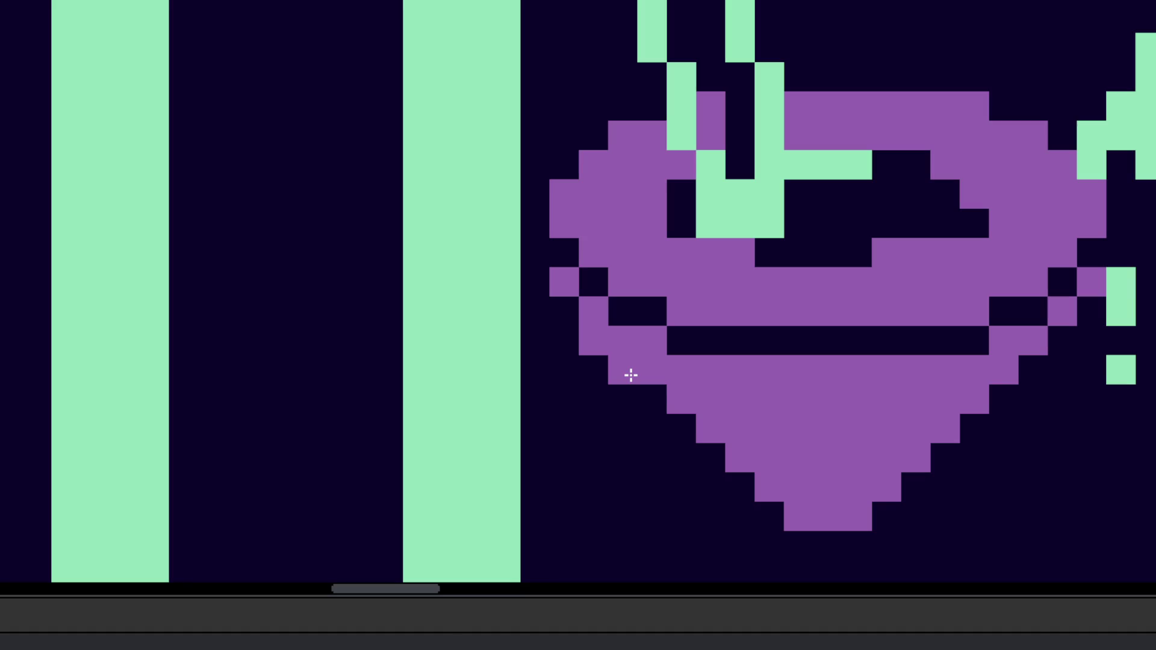
pyautogui.moveTo(570, 309)
pyautogui.mouseDown()
pyautogui.moveTo(653, 431)
pyautogui.moveTo(678, 452)
pyautogui.moveTo(725, 457)
pyautogui.moveTo(728, 483)
pyautogui.mouseUp()
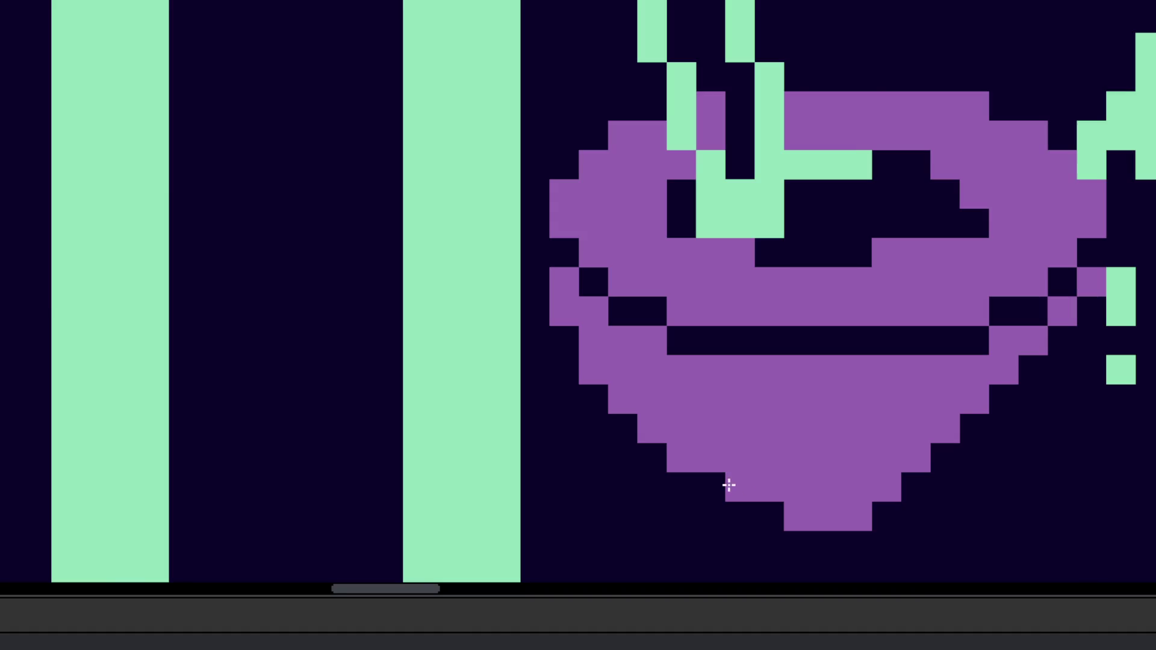
pyautogui.scroll(-3, 839, 480)
pyautogui.scroll(3, 839, 480)
# Step: Fill the right-edge gap and extend the bowl's lower-right edge and bottom row in purple
pyautogui.click(951, 377)
pyautogui.moveTo(948, 392); pyautogui.dragTo(865, 461)
pyautogui.scroll(-5, 828, 445)
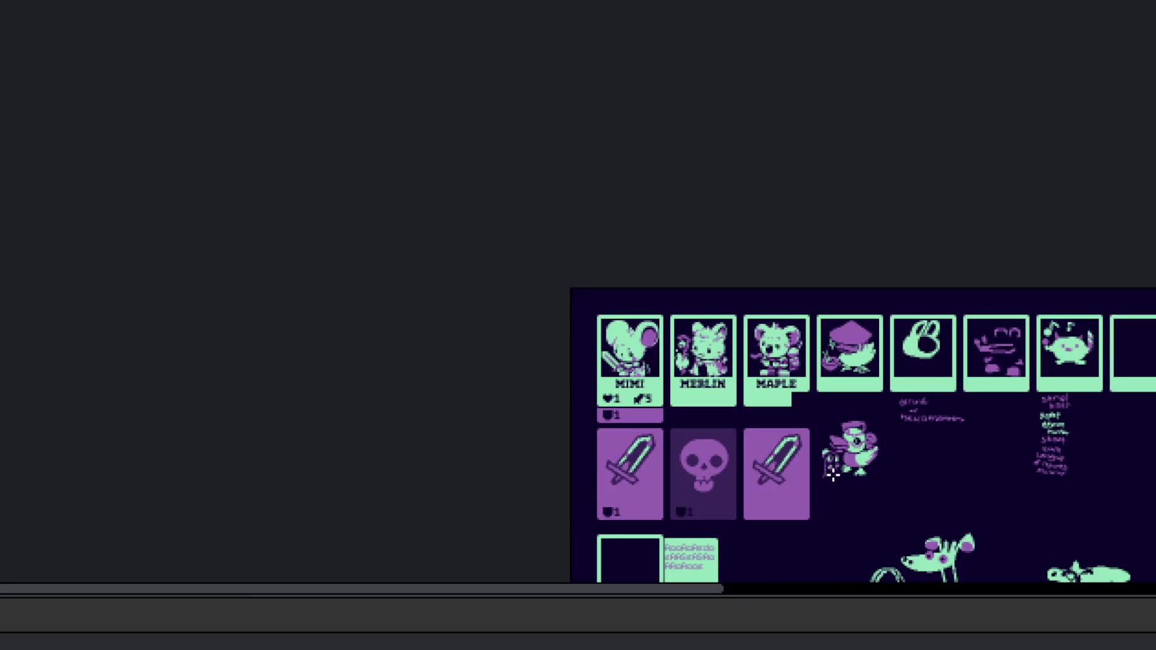
pyautogui.scroll(1, 836, 476)
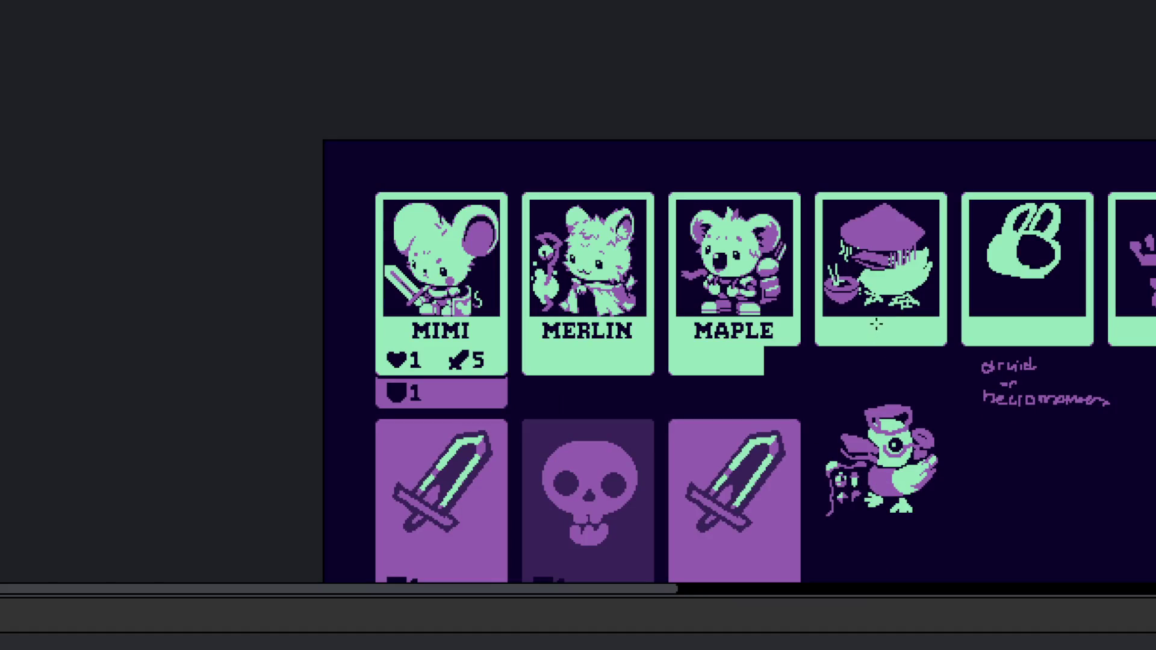
pyautogui.scroll(3, 877, 325)
pyautogui.scroll(2, 650, 333)
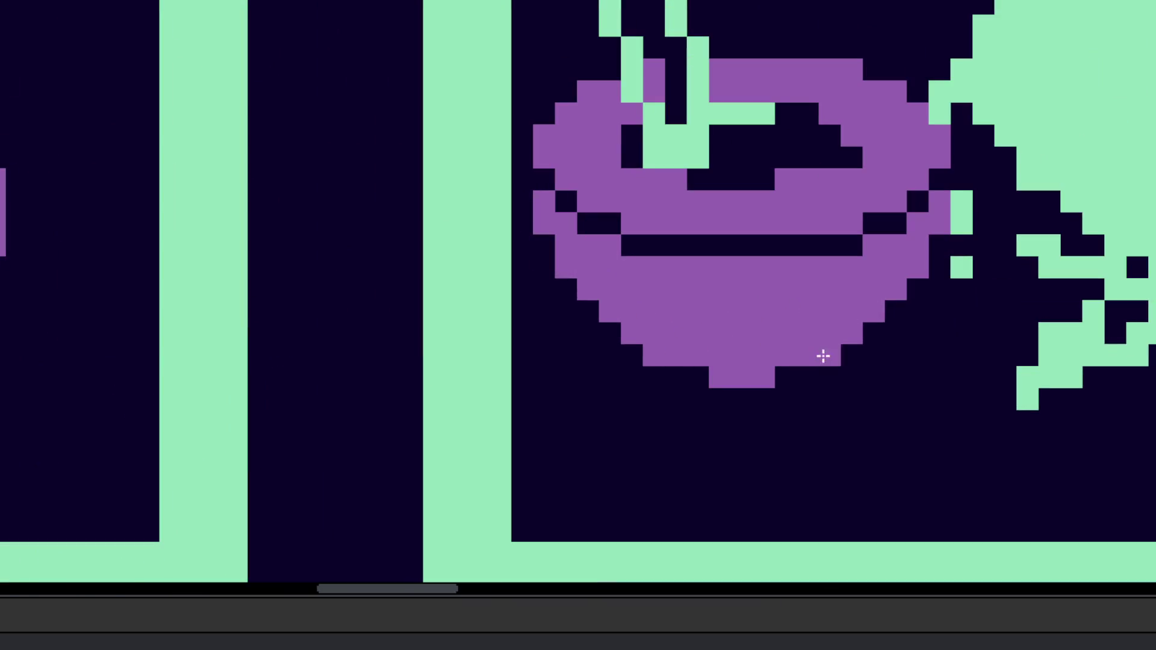
pyautogui.click(786, 377)
pyautogui.scroll(-3, 672, 358)
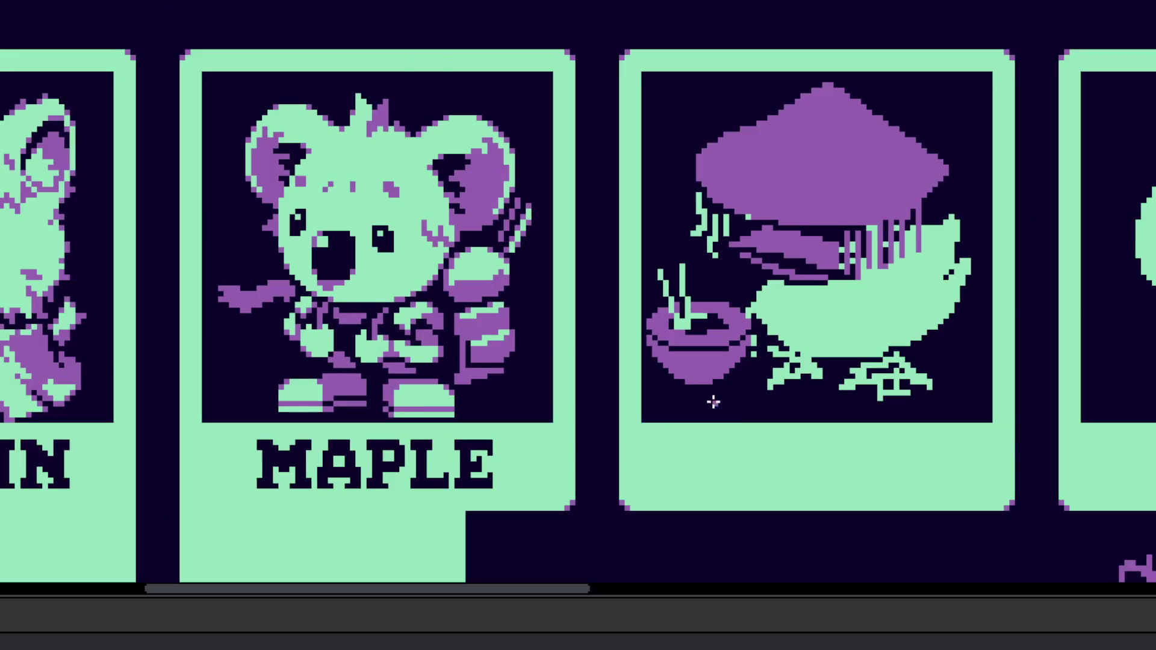
pyautogui.scroll(3, 728, 388)
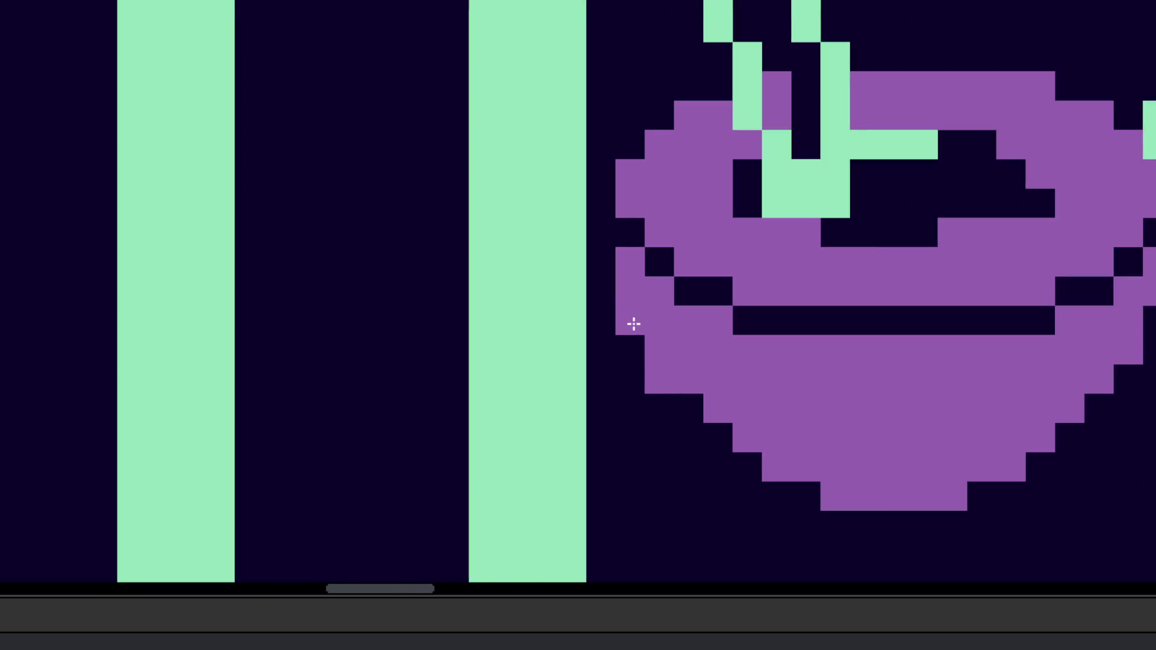
# Step: Pixel a rounded purple outline along the bowl's lower-left, bottom and right edges
pyautogui.click(717, 438)
pyautogui.click(746, 454)
pyautogui.click(812, 483)
pyautogui.click(983, 495)
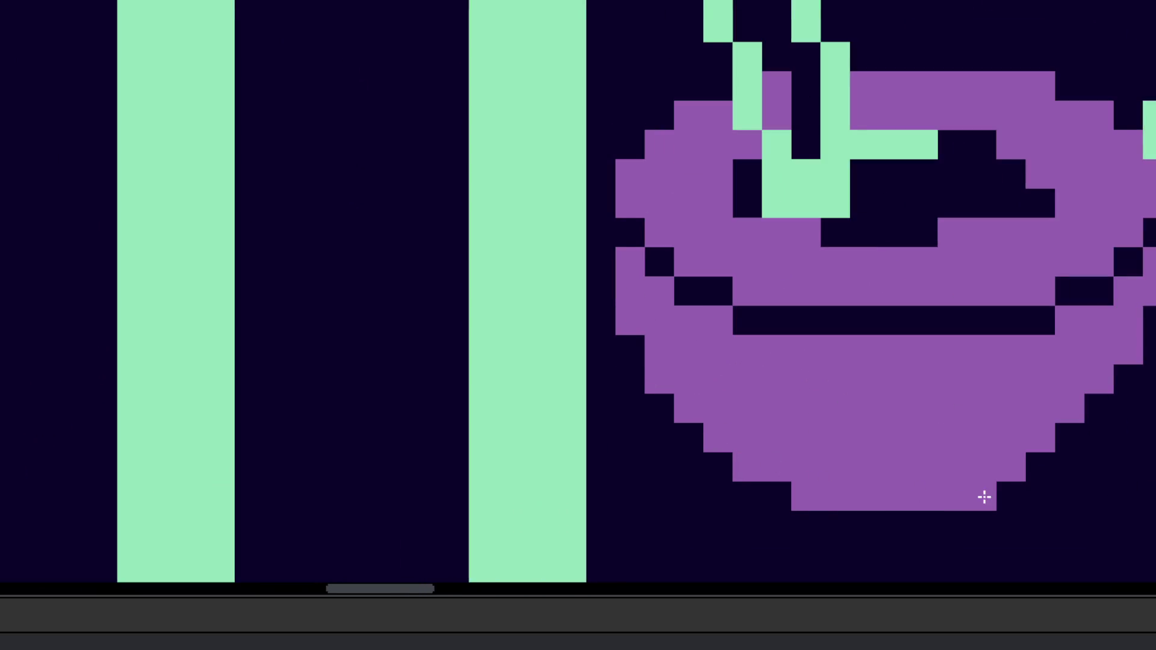
pyautogui.click(1037, 462)
pyautogui.click(1069, 434)
pyautogui.click(1091, 405)
pyautogui.click(1123, 376)
pyautogui.click(1147, 312)
pyautogui.click(906, 318)
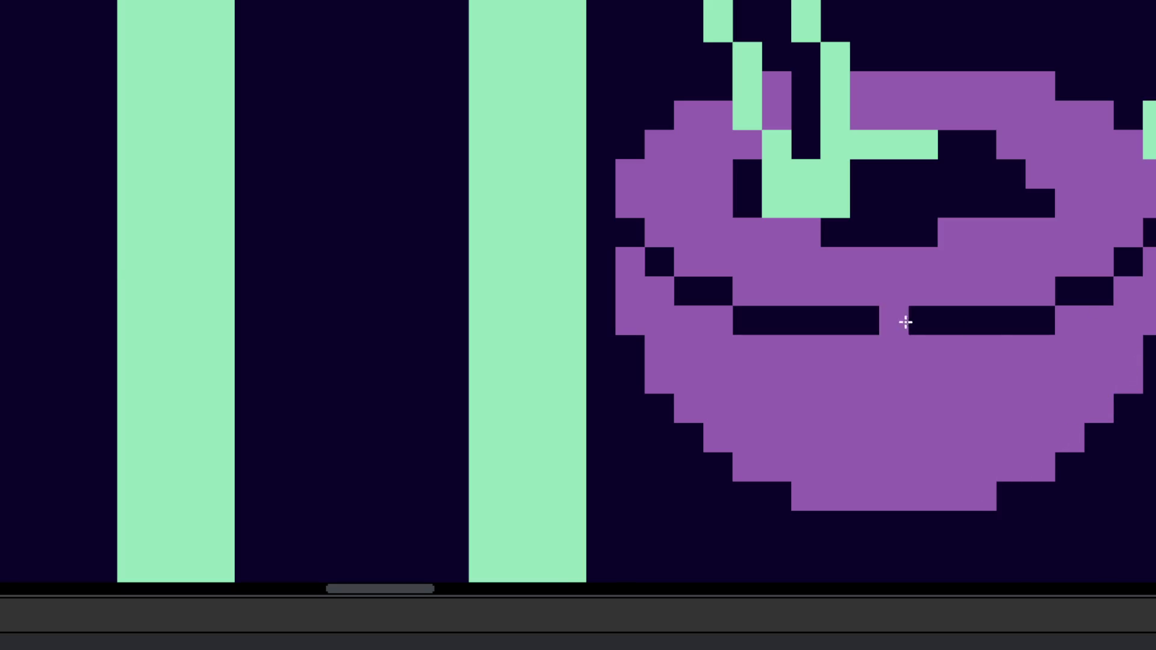
# Step: Carve a dark band just inside the bowl's rim
pyautogui.scroll(-3, 906, 317)
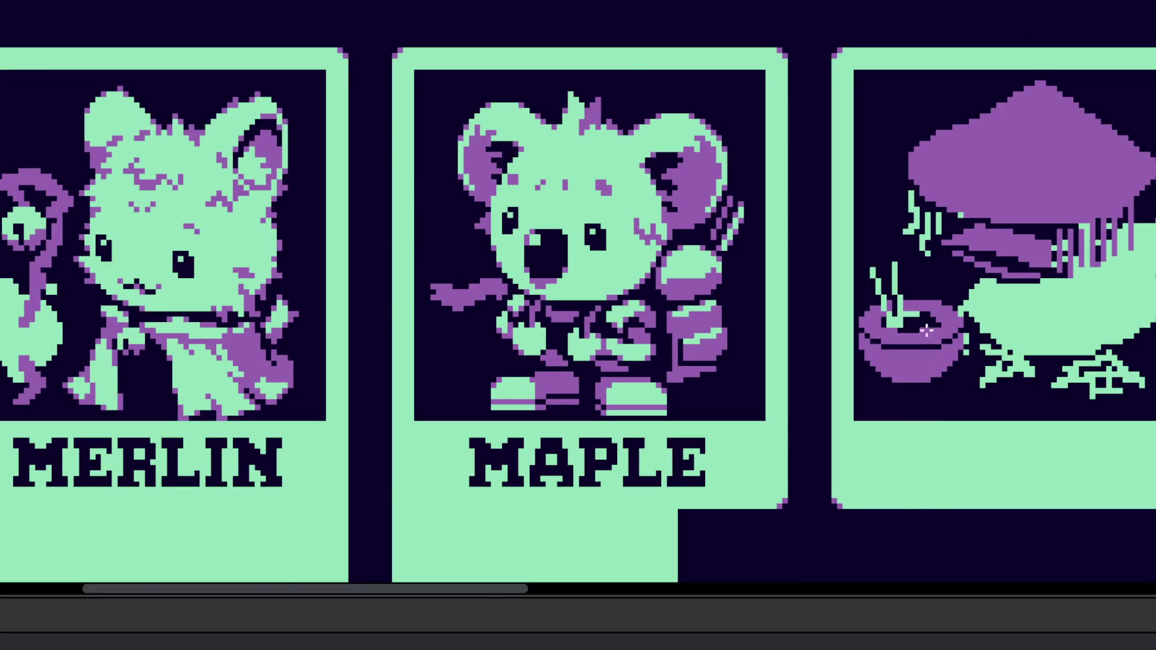
pyautogui.scroll(5, 928, 335)
pyautogui.click(774, 335)
pyautogui.moveTo(678, 294)
pyautogui.mouseDown()
pyautogui.moveTo(773, 276)
pyautogui.moveTo(761, 310)
pyautogui.moveTo(789, 325)
pyautogui.moveTo(838, 307)
pyautogui.moveTo(689, 351)
pyautogui.moveTo(666, 317)
pyautogui.moveTo(702, 335)
pyautogui.moveTo(668, 370)
pyautogui.mouseUp()
# Step: Paint the bowl's interior dark, leaving only a thin purple rim
pyautogui.scroll(-3, 773, 276)
pyautogui.moveTo(764, 336)
pyautogui.mouseDown()
pyautogui.moveTo(823, 363)
pyautogui.moveTo(779, 392)
pyautogui.moveTo(721, 395)
pyautogui.mouseUp()
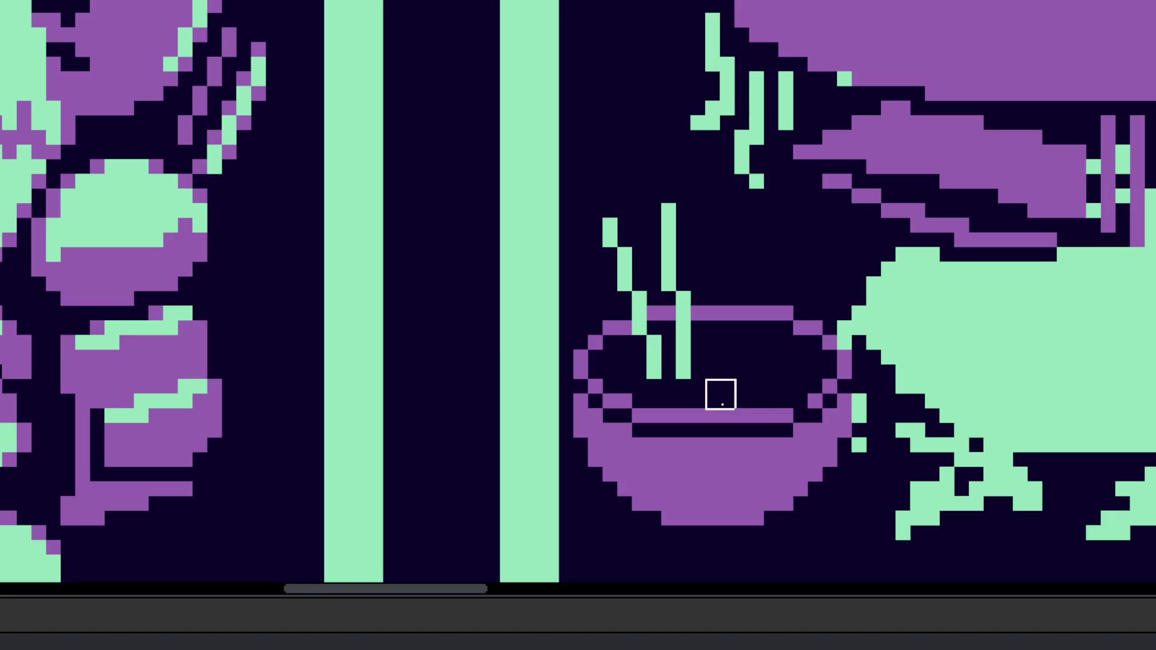
pyautogui.scroll(-3, 801, 446)
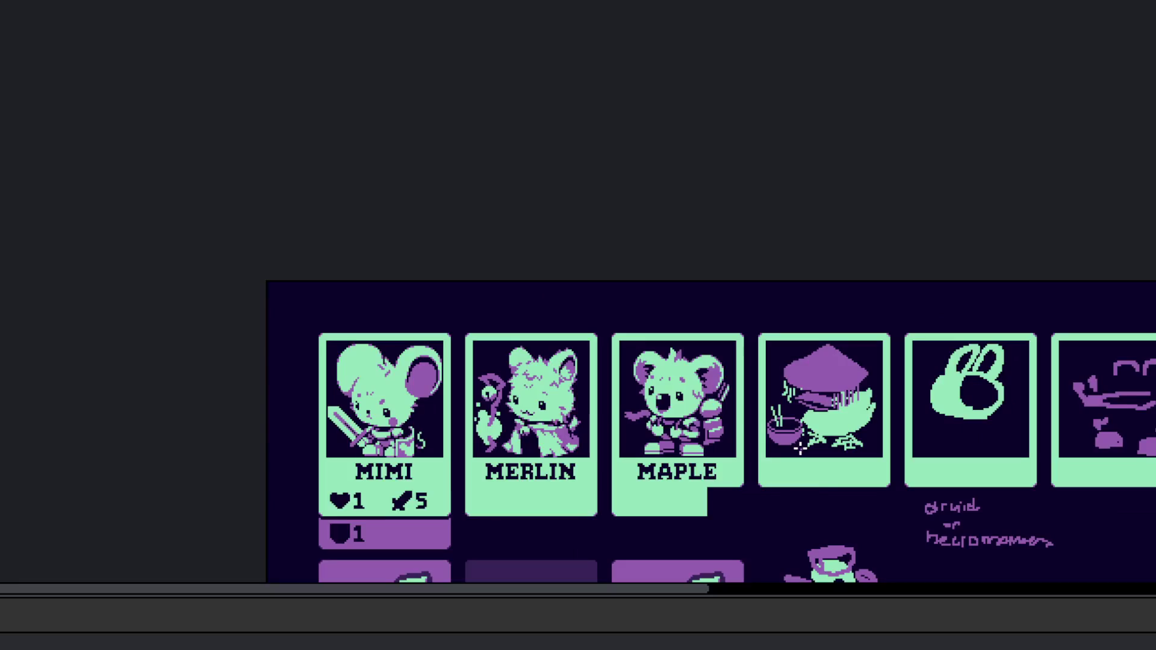
pyautogui.scroll(5, 795, 425)
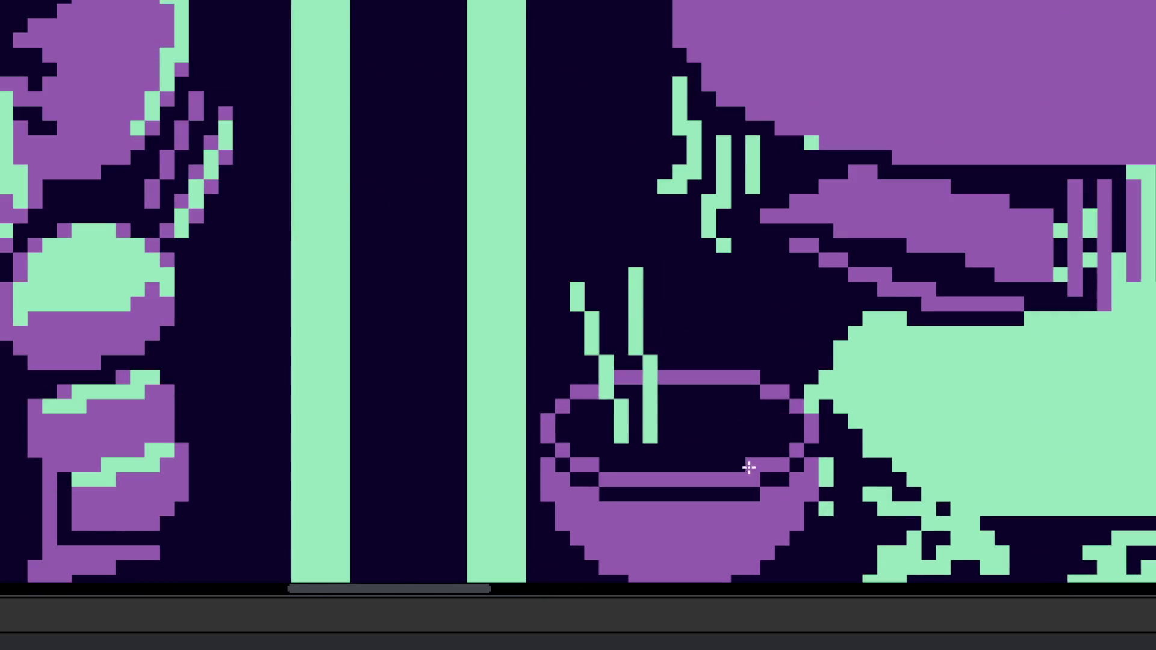
pyautogui.scroll(-2, 748, 467)
pyautogui.hscroll(-2, 723, 464)
pyautogui.scroll(-3, 805, 393)
pyautogui.hscroll(-2, 723, 403)
# Step: Add mint shading to the bowl's lower-left edge, undoing the failed mint strokes
pyautogui.moveTo(696, 408); pyautogui.dragTo(725, 410)
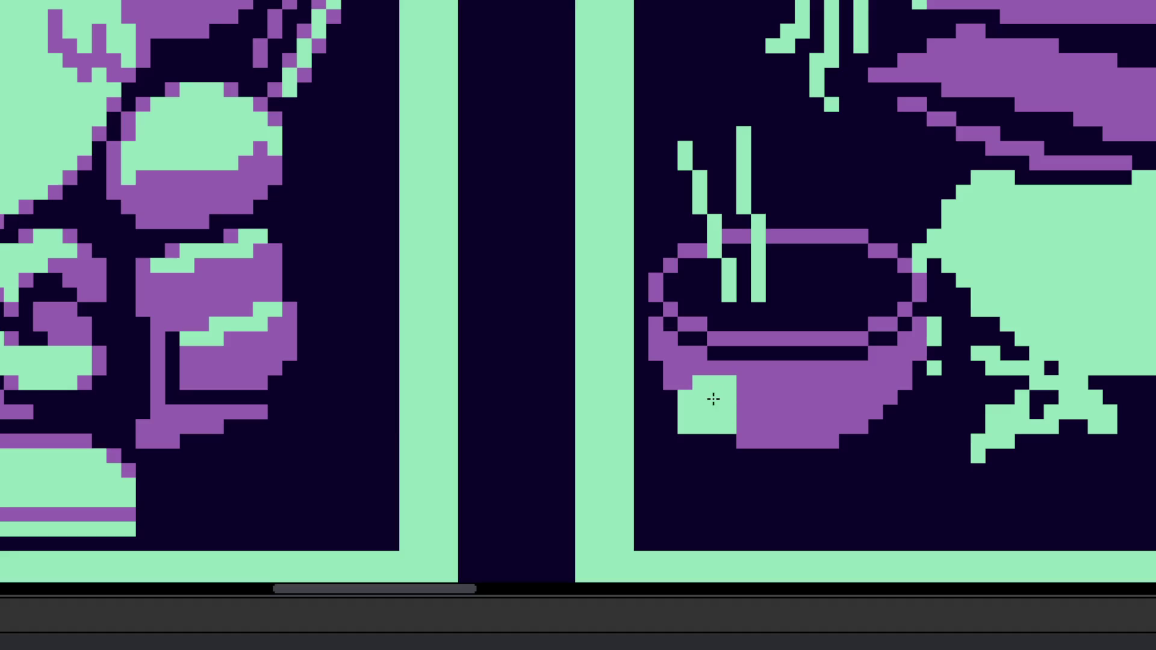
pyautogui.hotkey('ctrl', 'z')
pyautogui.hotkey('ctrl', 'z')
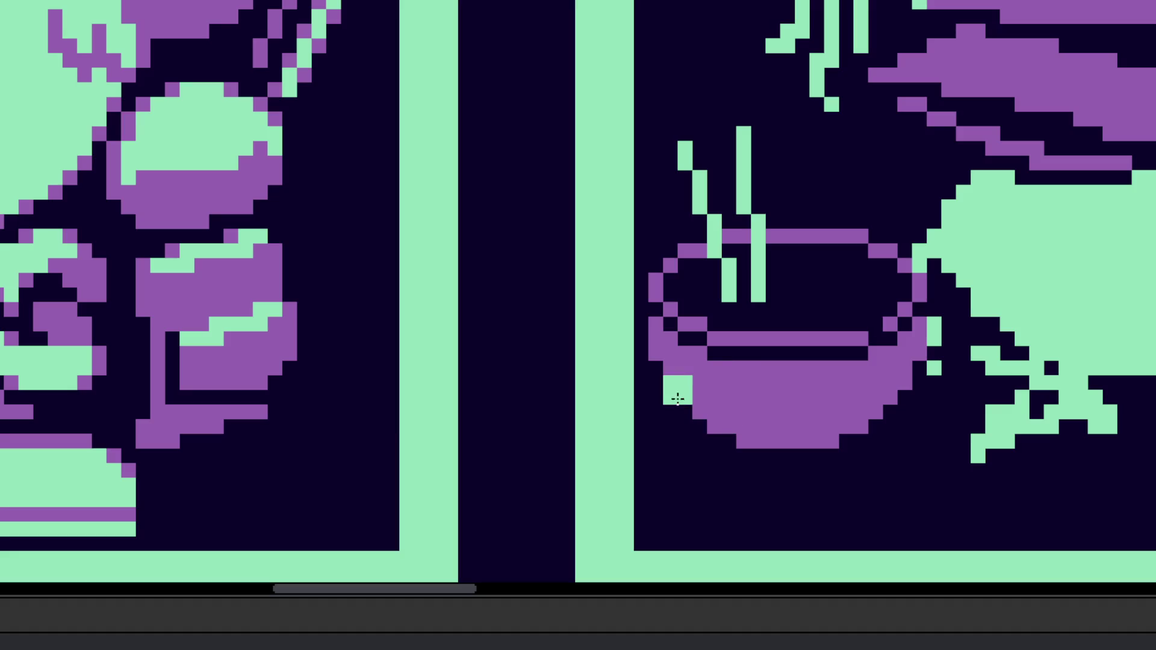
pyautogui.press('v')
pyautogui.press('b')
pyautogui.moveTo(670, 392)
pyautogui.mouseDown()
pyautogui.moveTo(678, 415)
pyautogui.moveTo(665, 397)
pyautogui.moveTo(708, 389)
pyautogui.moveTo(661, 394)
pyautogui.moveTo(653, 416)
pyautogui.mouseUp()
pyautogui.hotkey('ctrl', 'z')
pyautogui.hotkey('ctrl', 'z')
pyautogui.hotkey('ctrl', 'z')
pyautogui.press('v')
pyautogui.press('b')
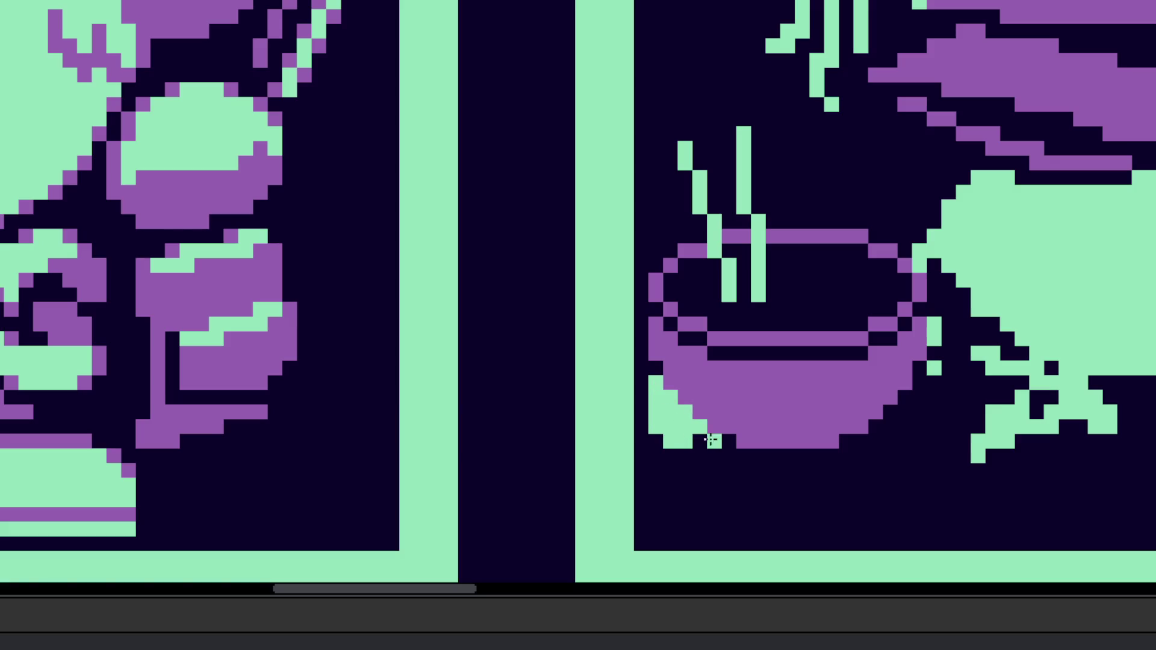
pyautogui.scroll(-2, 731, 446)
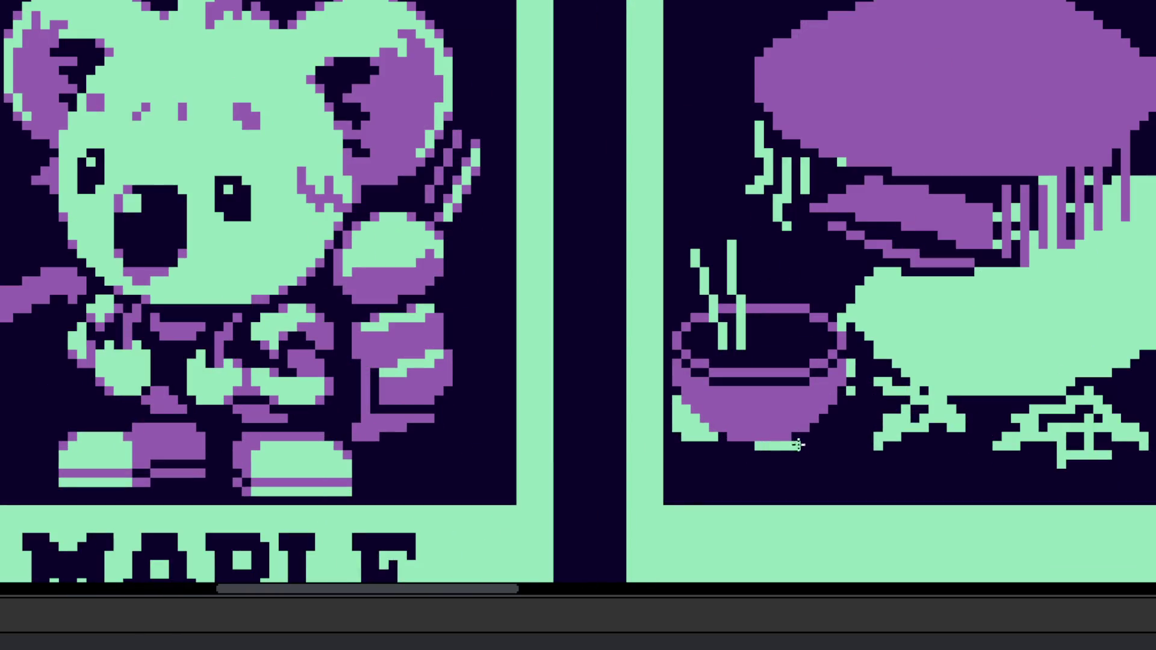
pyautogui.scroll(4, 796, 446)
pyautogui.scroll(-5, 855, 422)
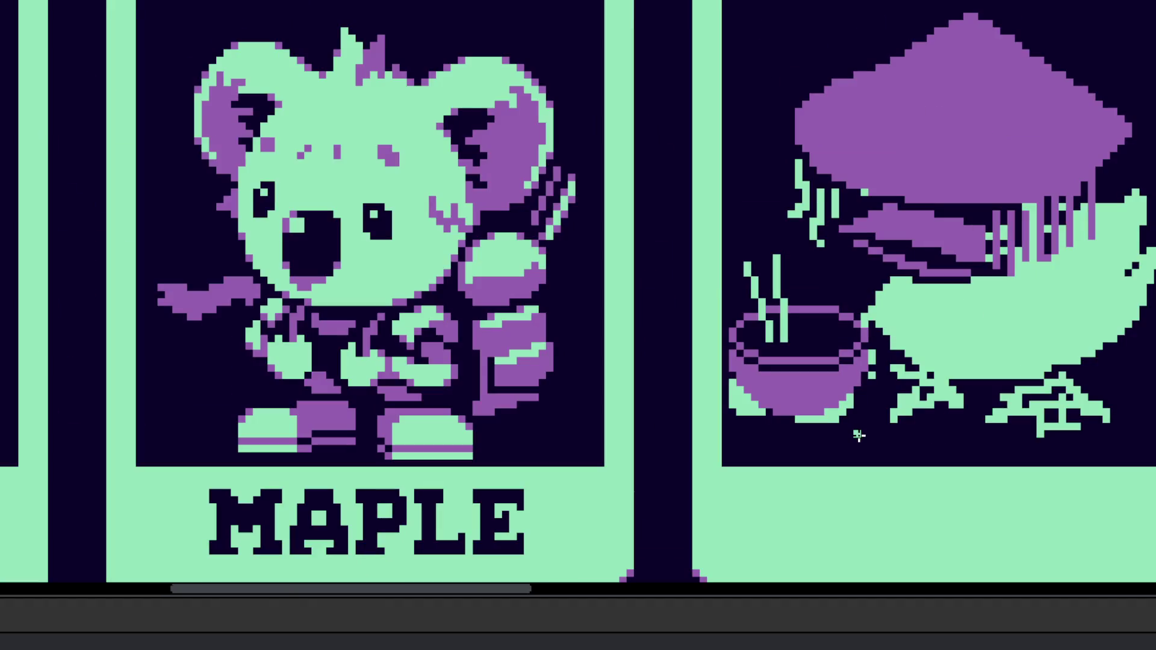
pyautogui.scroll(3, 859, 440)
# Step: Paint mint strips along the right side of the bowl's rim
pyautogui.moveTo(840, 280); pyautogui.dragTo(967, 248)
pyautogui.scroll(-3, 969, 250)
pyautogui.scroll(2, 951, 291)
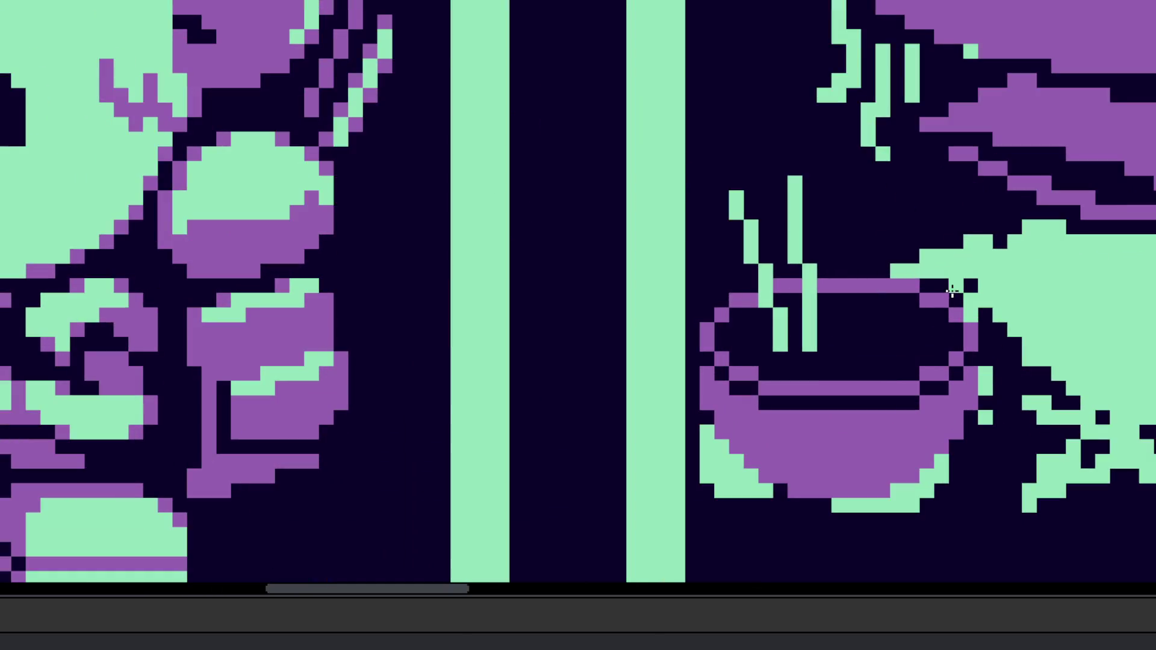
pyautogui.moveTo(964, 310); pyautogui.dragTo(986, 408)
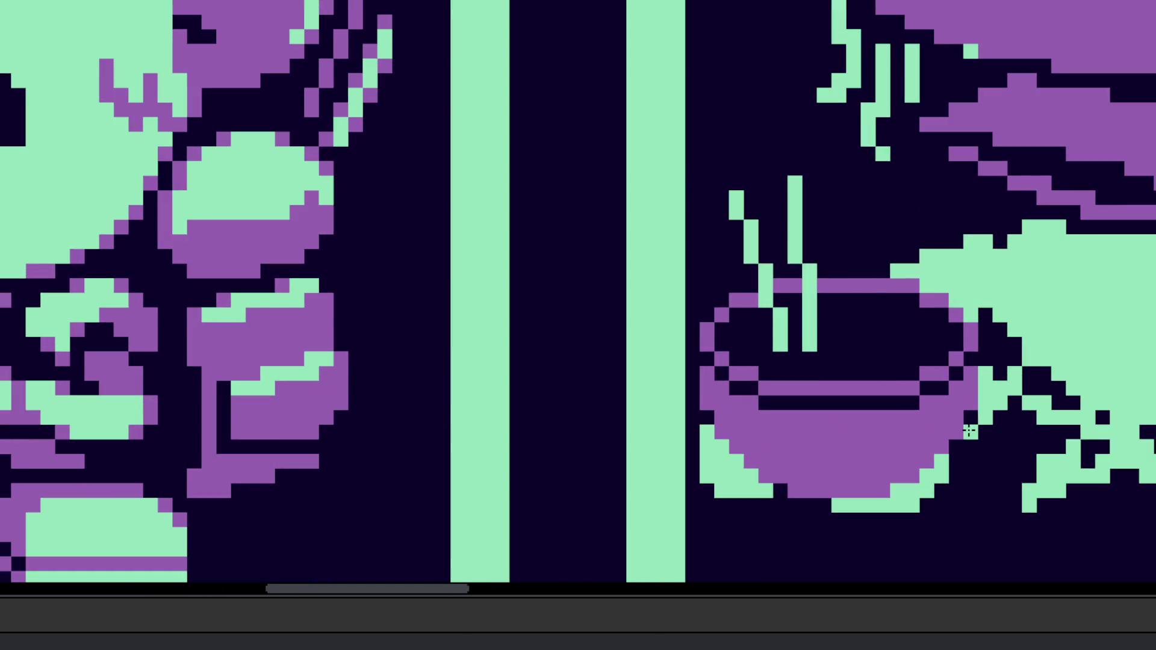
pyautogui.moveTo(992, 366)
pyautogui.mouseDown()
pyautogui.moveTo(1004, 398)
pyautogui.moveTo(983, 398)
pyautogui.mouseUp()
# Step: Fill the remaining dark gap right of the bowl with mint cells
pyautogui.scroll(-3, 991, 345)
pyautogui.scroll(4, 1023, 373)
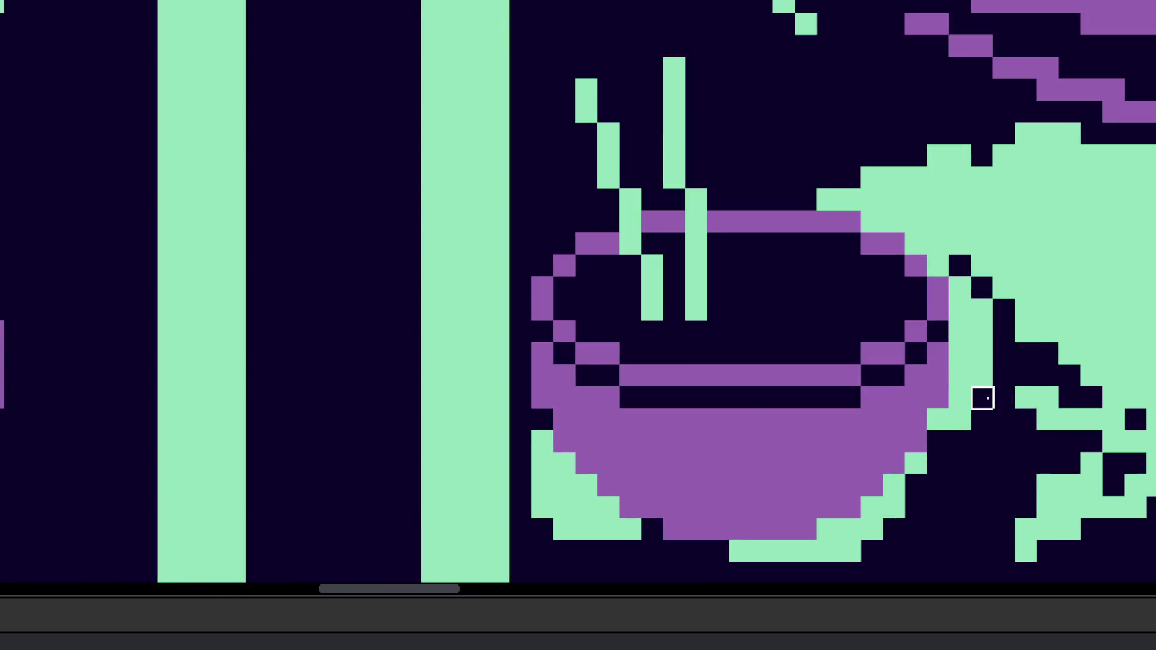
pyautogui.scroll(-4, 959, 441)
pyautogui.scroll(3, 962, 424)
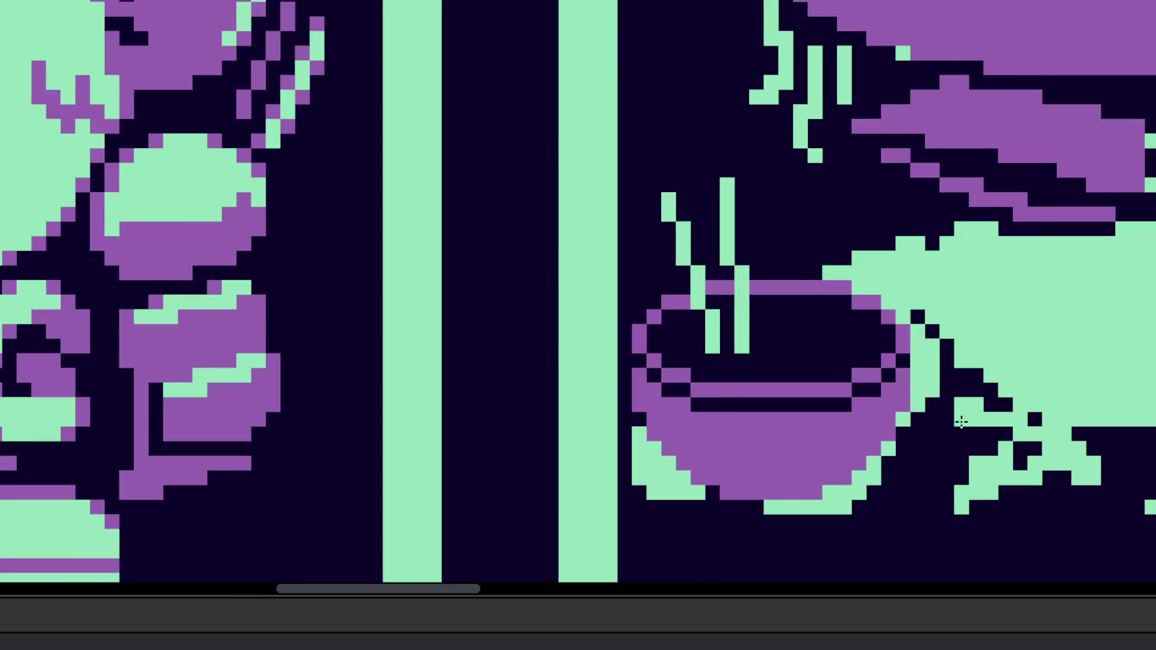
pyautogui.moveTo(960, 417); pyautogui.dragTo(1017, 428)
pyautogui.scroll(-4, 1017, 434)
pyautogui.scroll(4, 1016, 449)
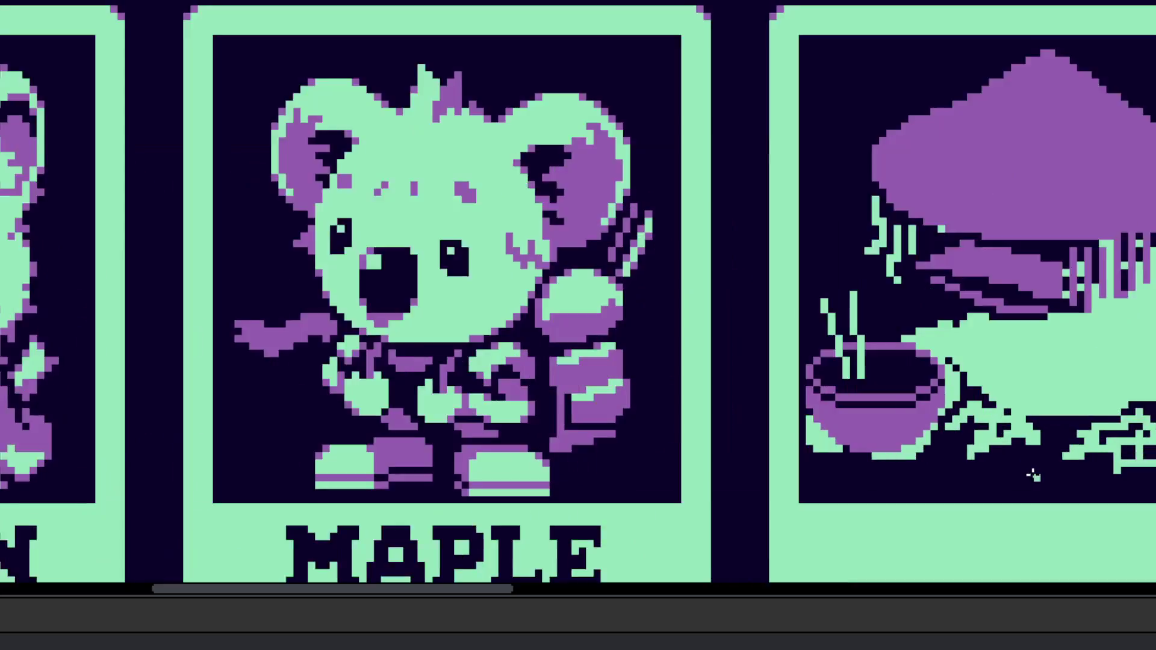
pyautogui.scroll(-4, 1017, 449)
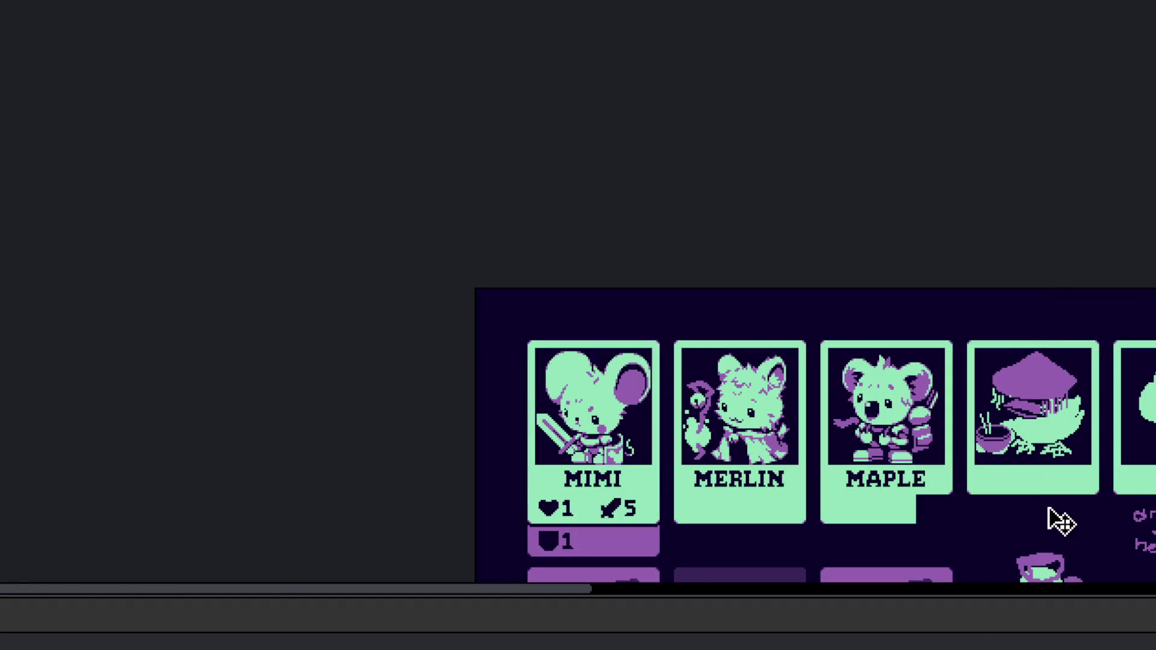
pyautogui.scroll(4, 1034, 455)
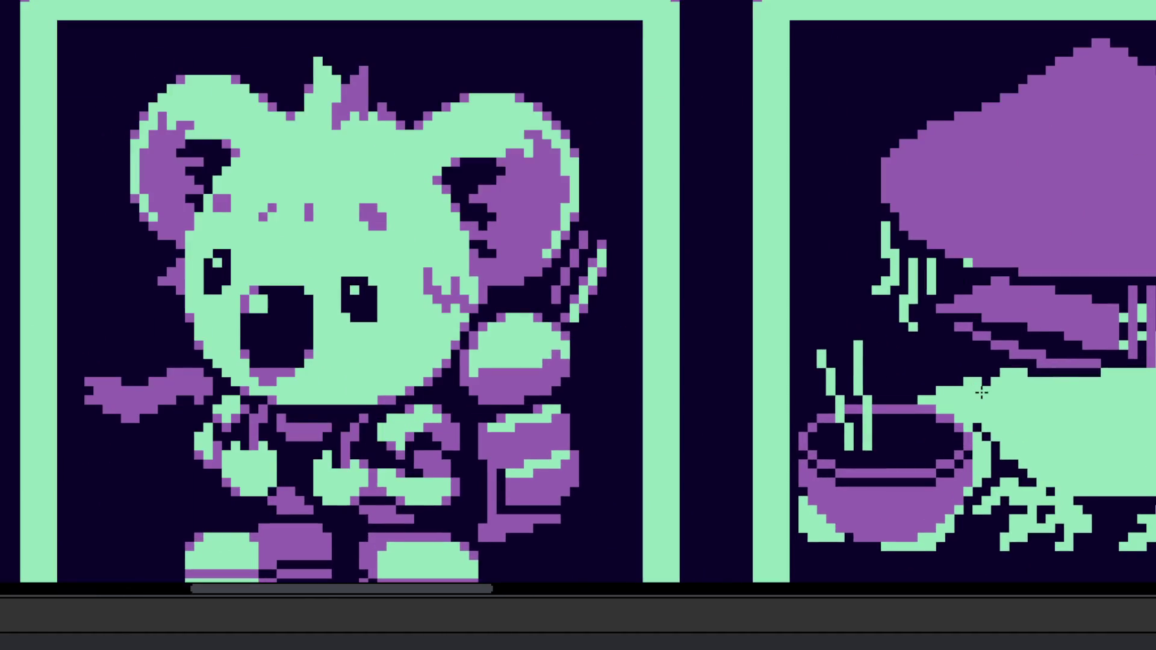
# Step: Redraw the chopsticks as one slanted line and one upright line above the bowl
pyautogui.moveTo(982, 393); pyautogui.dragTo(868, 414)
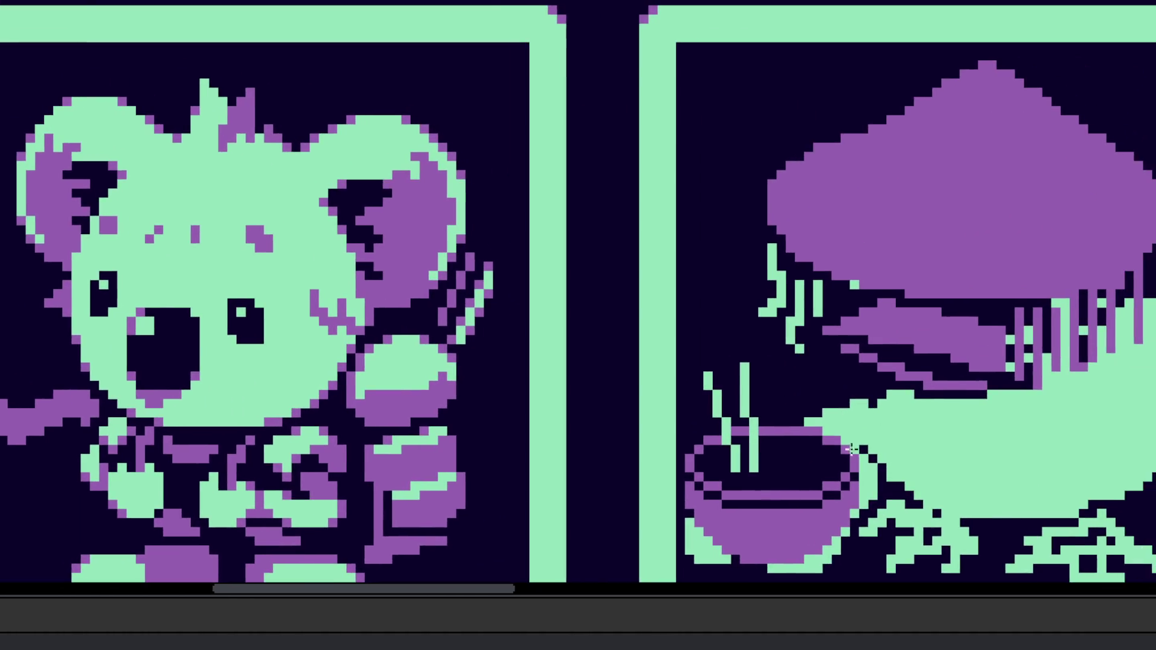
pyautogui.scroll(3, 731, 415)
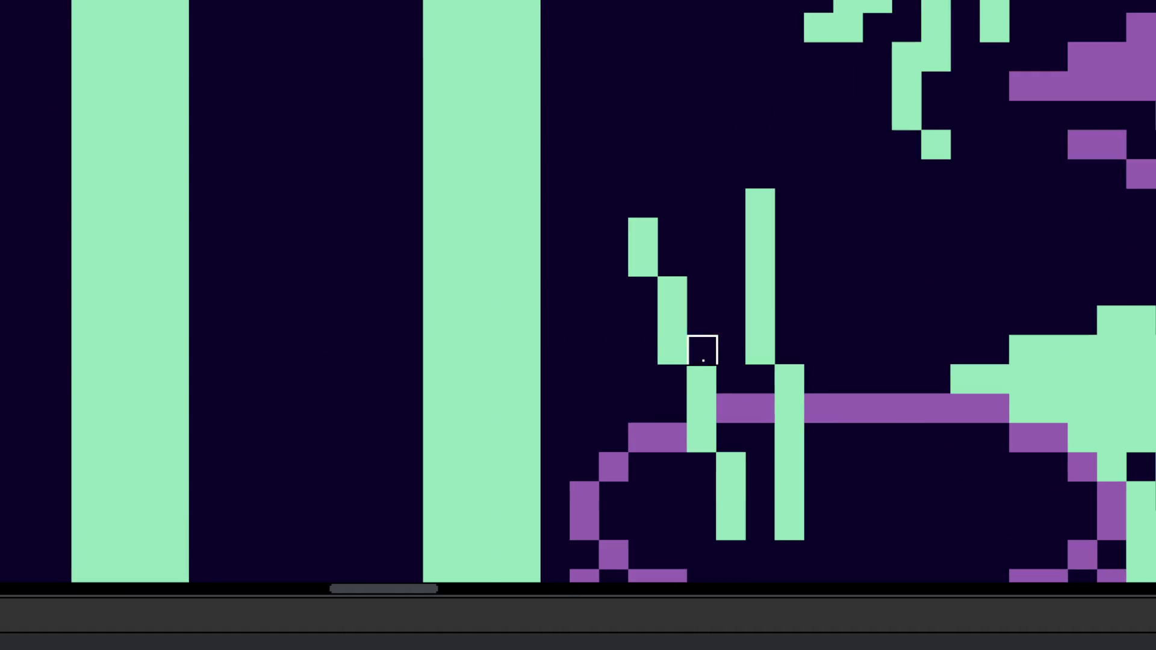
pyautogui.moveTo(688, 366)
pyautogui.mouseDown()
pyautogui.moveTo(745, 304)
pyautogui.moveTo(760, 217)
pyautogui.mouseUp()
pyautogui.moveTo(583, 261)
pyautogui.mouseDown()
pyautogui.moveTo(668, 522)
pyautogui.moveTo(642, 534)
pyautogui.moveTo(642, 551)
pyautogui.mouseUp()
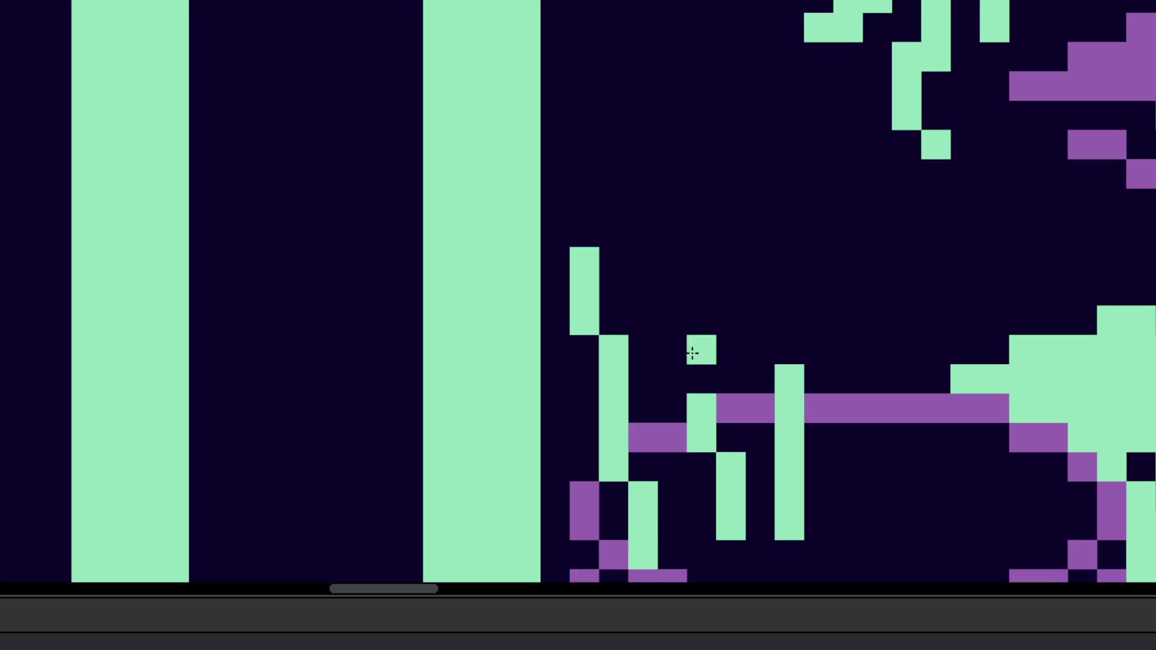
pyautogui.moveTo(693, 511); pyautogui.dragTo(679, 218)
# Step: Erase the old vertical chopstick pixels and restore purple on the bowl's rim
pyautogui.moveTo(760, 467)
pyautogui.mouseDown()
pyautogui.moveTo(774, 511)
pyautogui.moveTo(804, 363)
pyautogui.moveTo(796, 379)
pyautogui.mouseUp()
pyautogui.click(786, 408)
pyautogui.click(783, 422)
# Step: Set mint pixels on the bowl's left rim
pyautogui.scroll(-4, 806, 472)
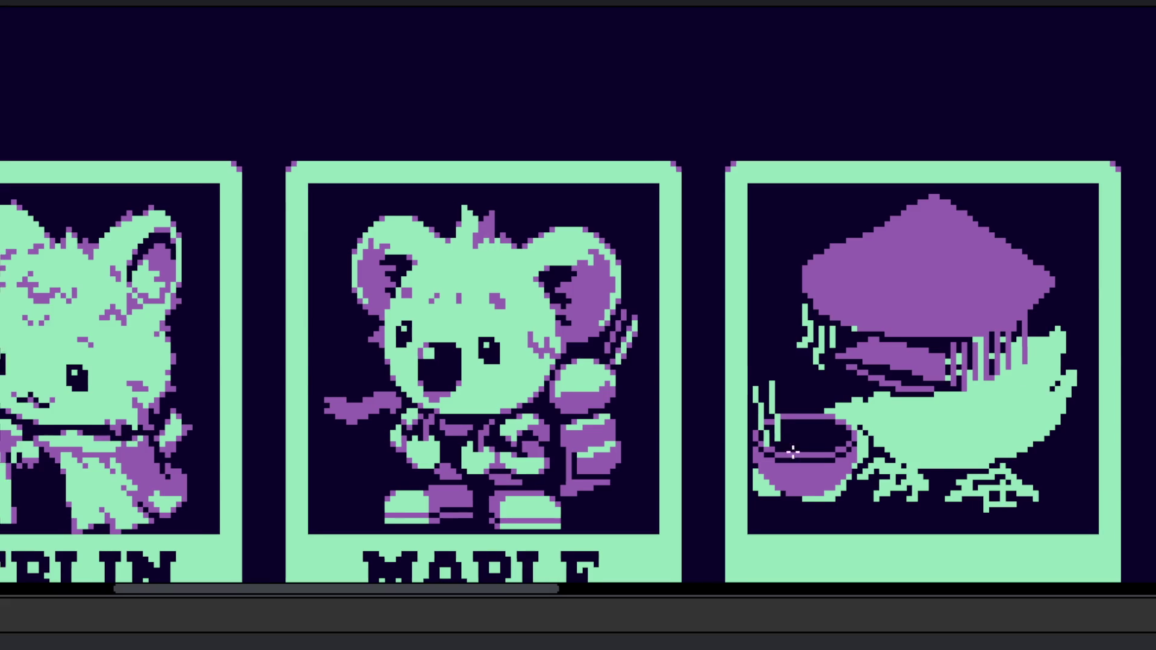
pyautogui.scroll(5, 837, 439)
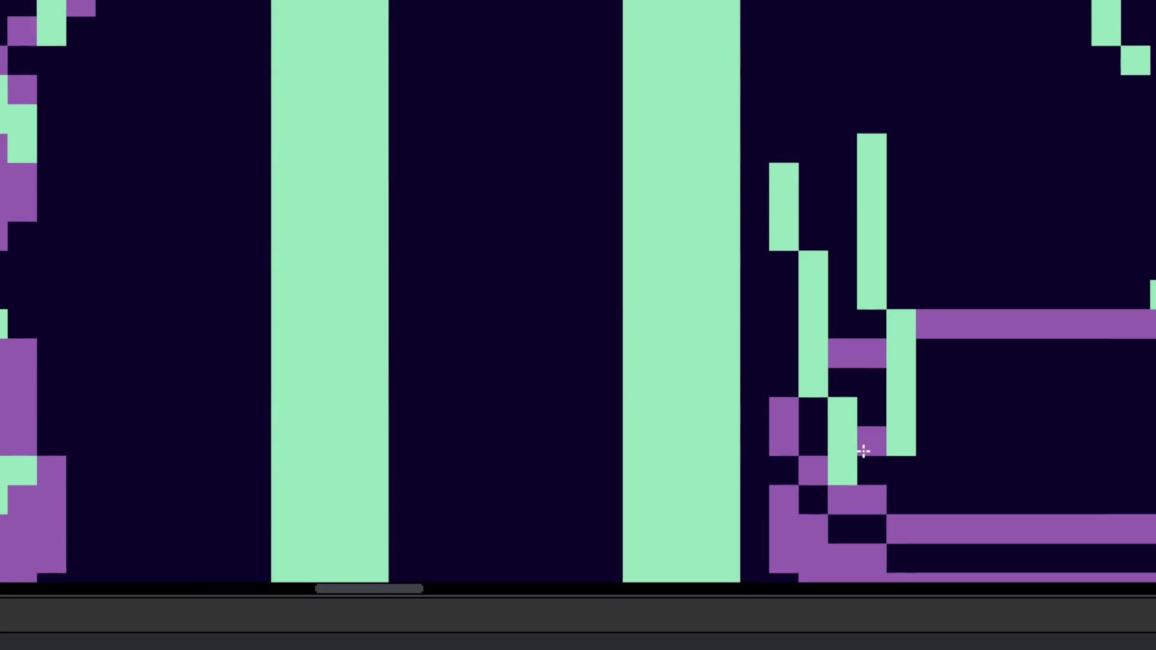
pyautogui.click(869, 467)
pyautogui.click(873, 454)
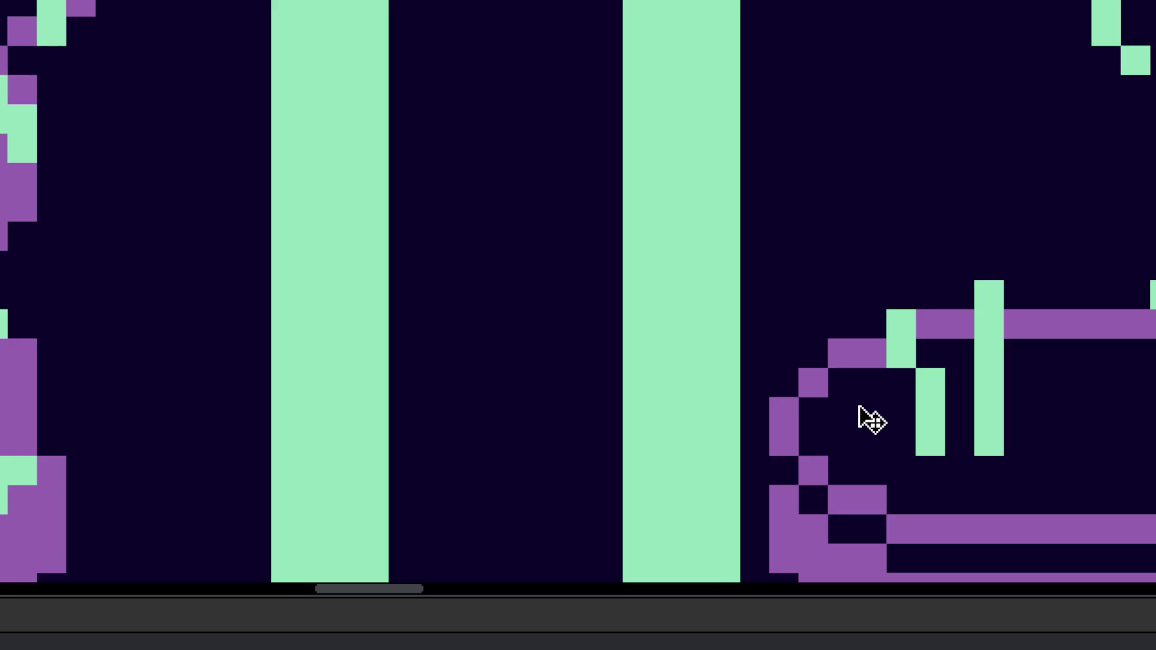
# Step: Draw two slanted chopsticks rising from the bowl's rim
pyautogui.click(873, 448)
pyautogui.moveTo(870, 471)
pyautogui.mouseDown()
pyautogui.moveTo(782, 172)
pyautogui.moveTo(777, 205)
pyautogui.mouseUp()
pyautogui.moveTo(920, 440); pyautogui.dragTo(844, 148)
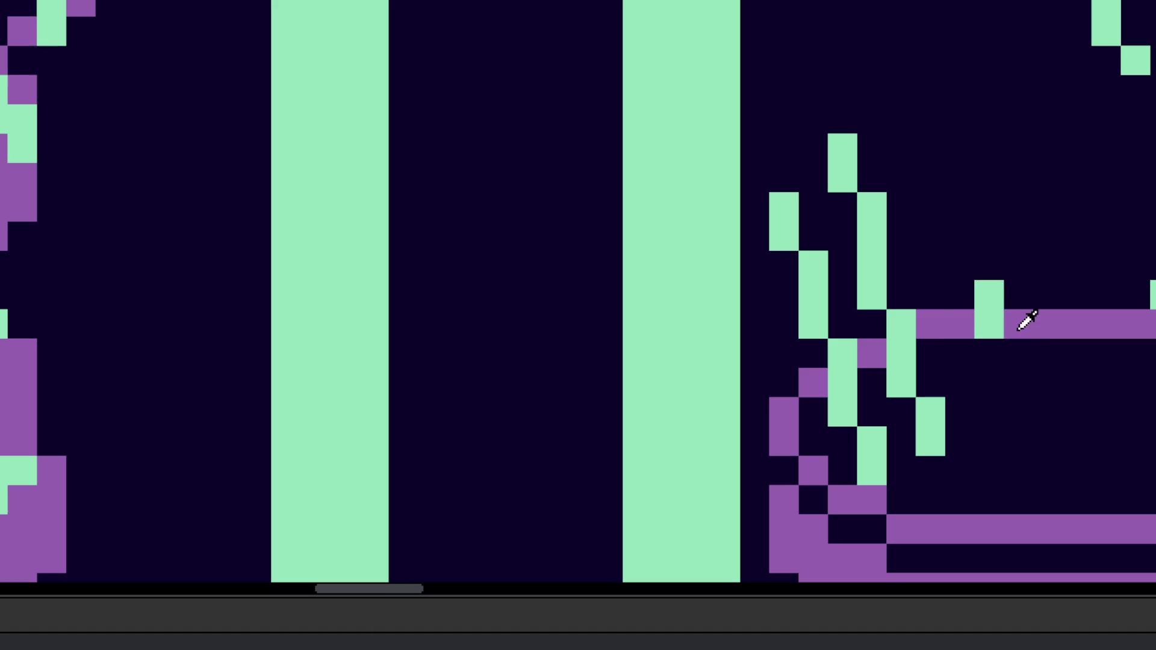
# Step: Paint a mint highlight line along the bowl's inner front rim
pyautogui.scroll(-3, 989, 361)
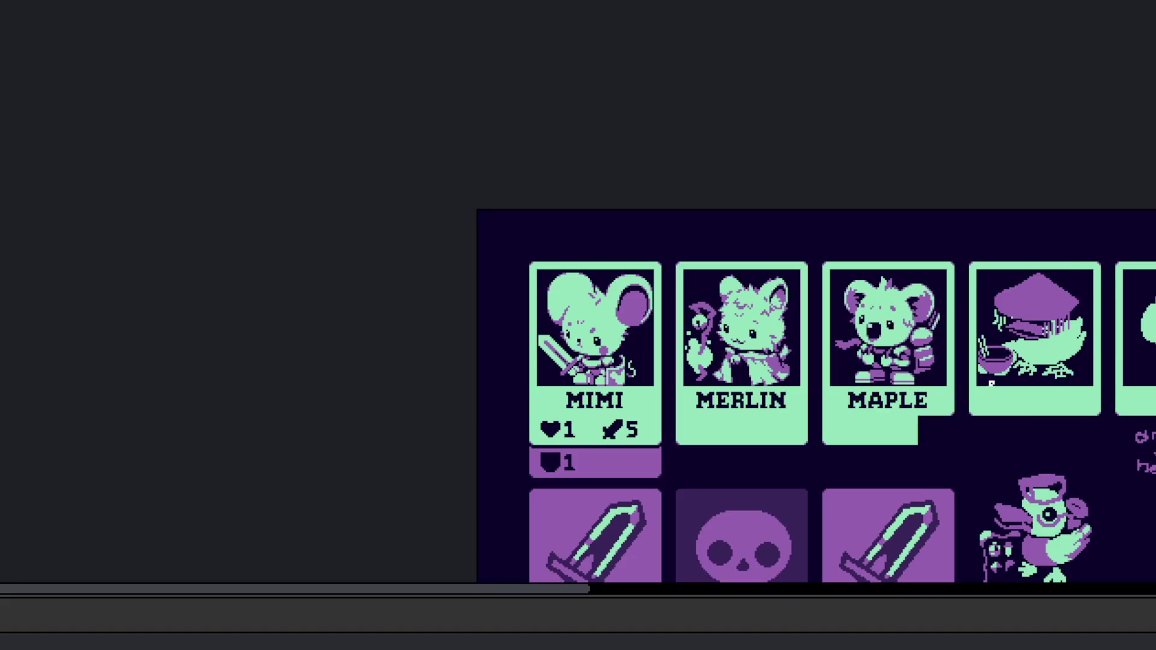
pyautogui.scroll(5, 990, 380)
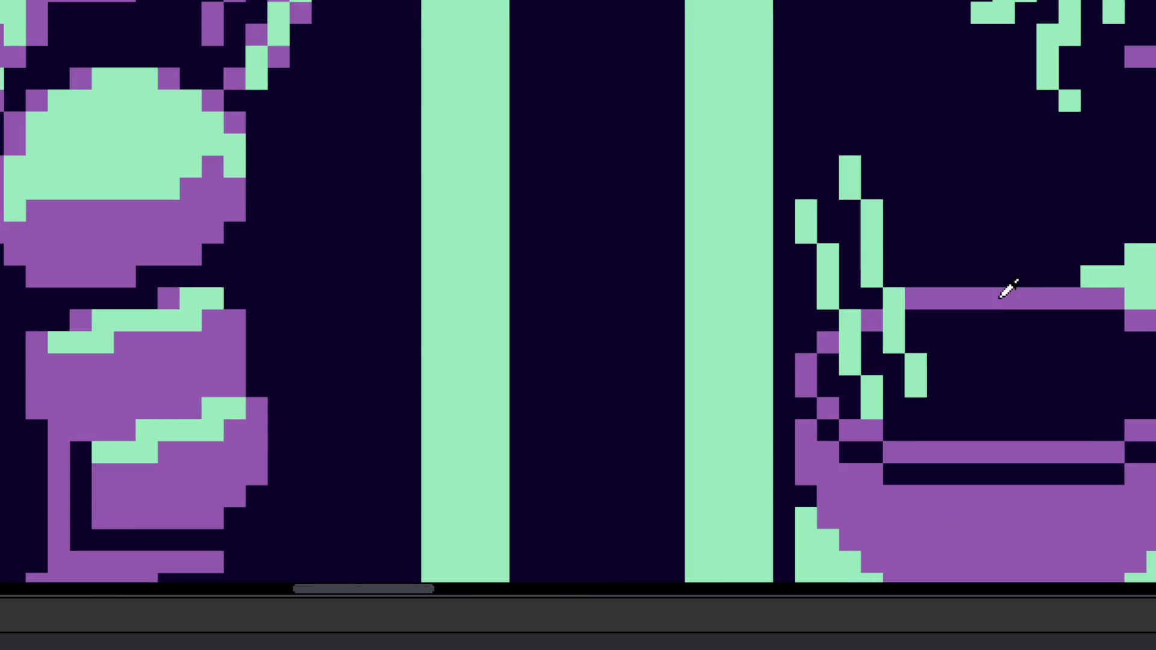
pyautogui.hscroll(3, 1010, 366)
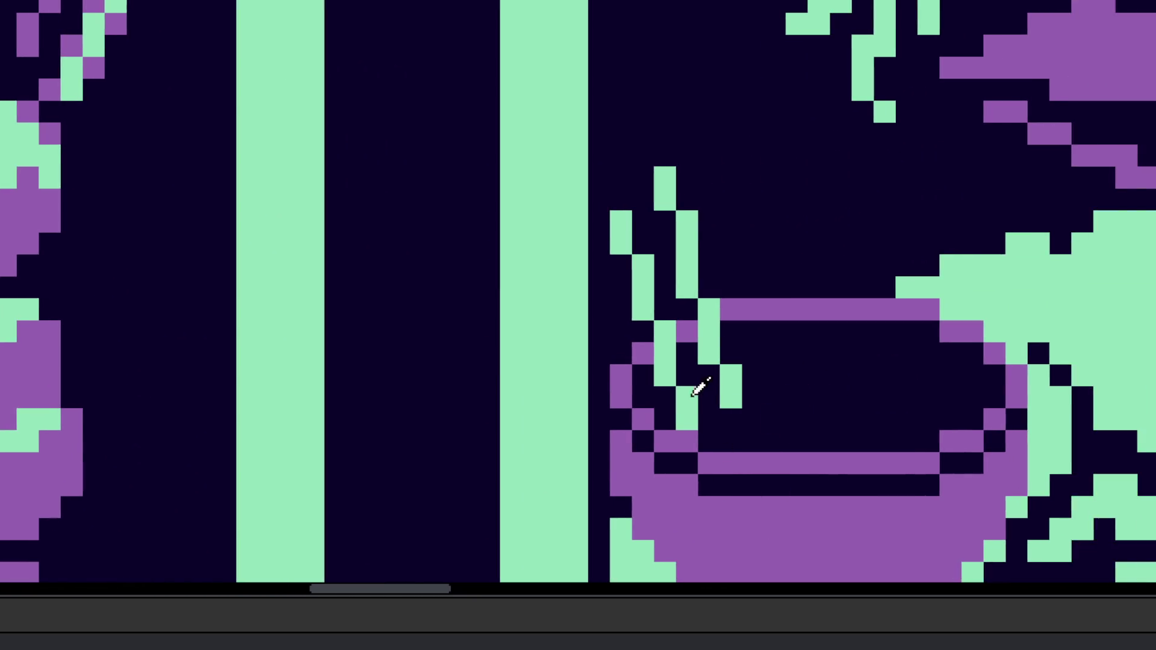
pyautogui.moveTo(621, 419)
pyautogui.mouseDown()
pyautogui.moveTo(668, 463)
pyautogui.moveTo(732, 485)
pyautogui.moveTo(955, 484)
pyautogui.moveTo(957, 463)
pyautogui.moveTo(985, 454)
pyautogui.moveTo(1011, 421)
pyautogui.mouseUp()
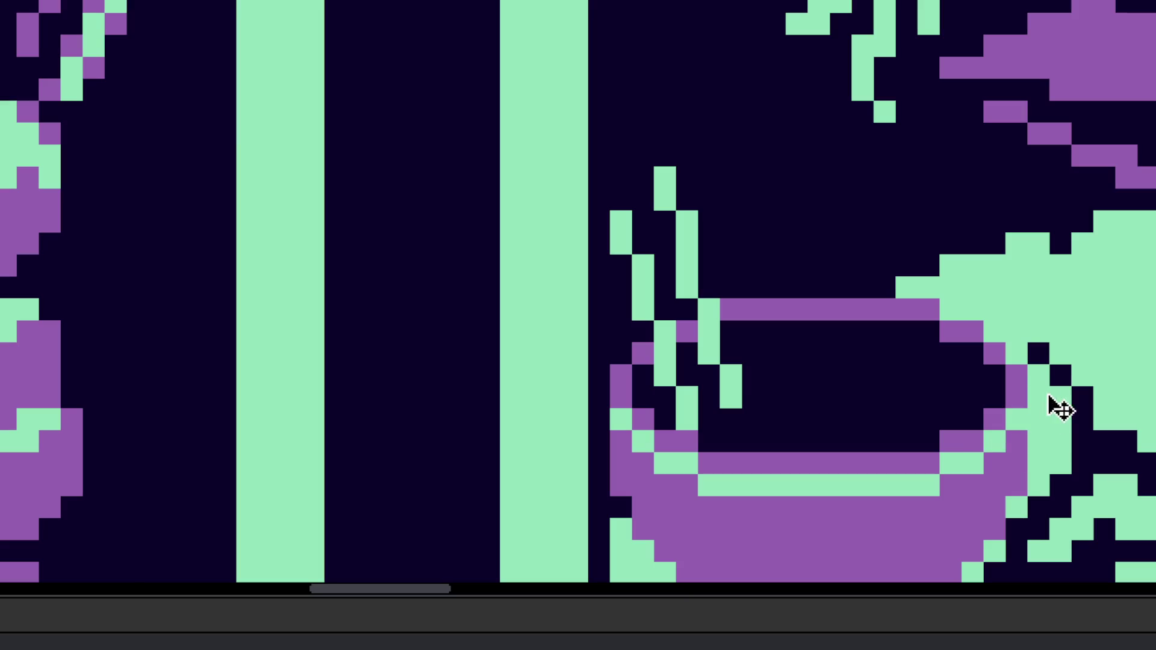
pyautogui.scroll(-2, 996, 517)
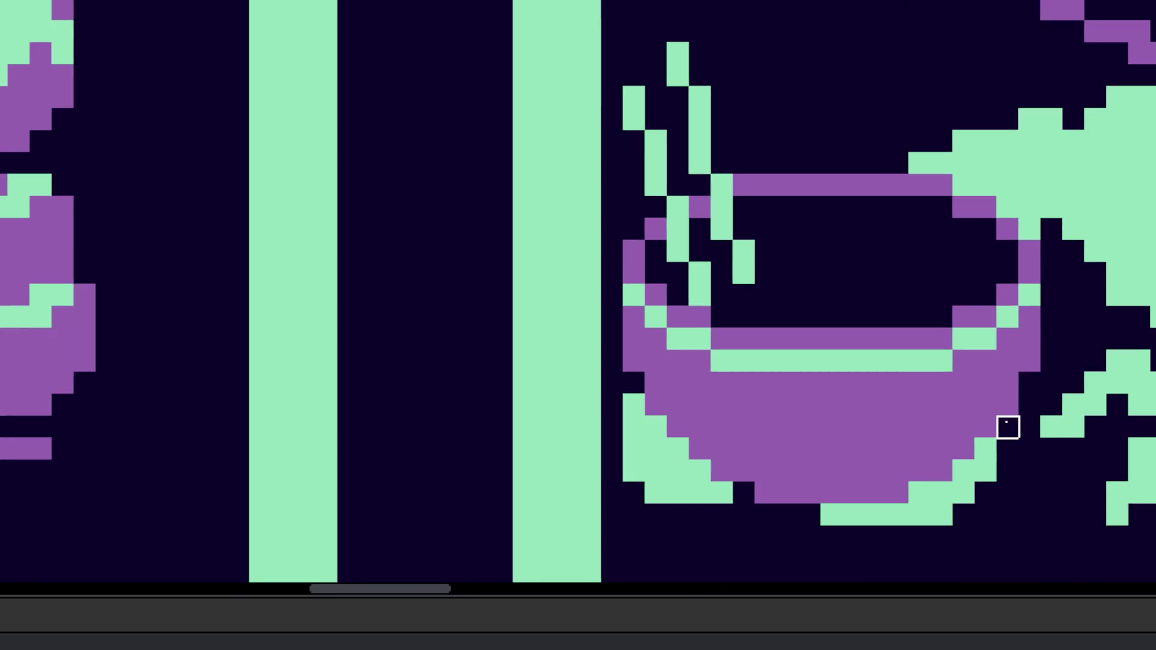
pyautogui.scroll(-3, 985, 493)
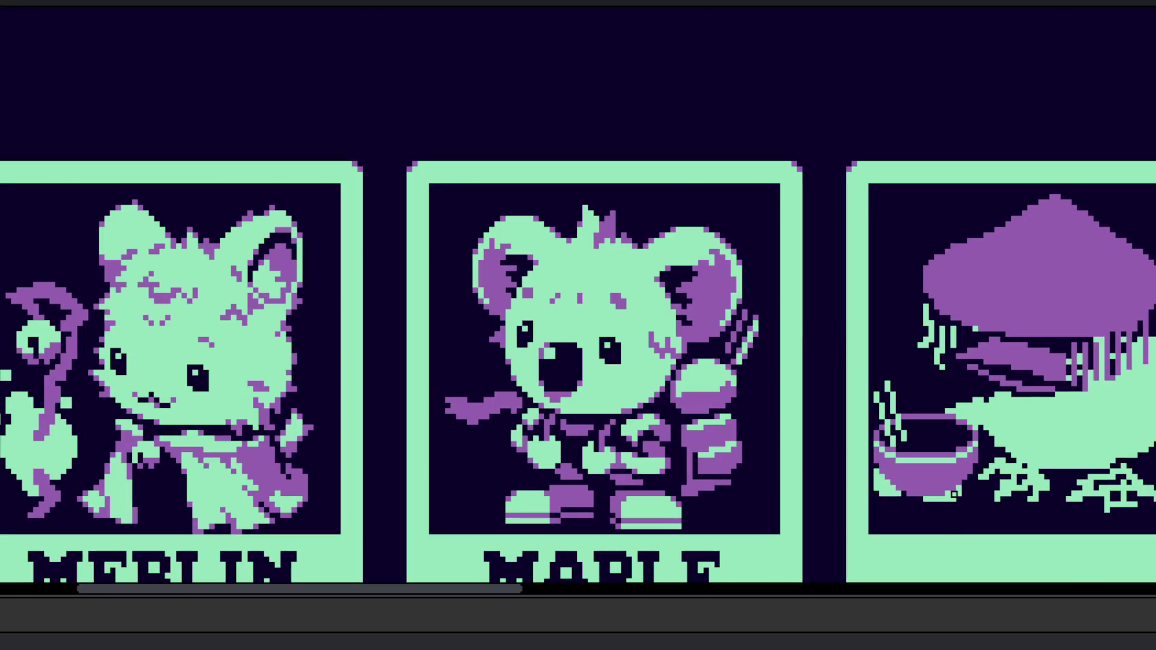
pyautogui.scroll(3, 948, 483)
# Step: Erase stray mint pixels along the pot's bottom and lower-left edge
pyautogui.moveTo(977, 488)
pyautogui.mouseDown()
pyautogui.moveTo(947, 501)
pyautogui.moveTo(947, 516)
pyautogui.moveTo(801, 502)
pyautogui.mouseUp()
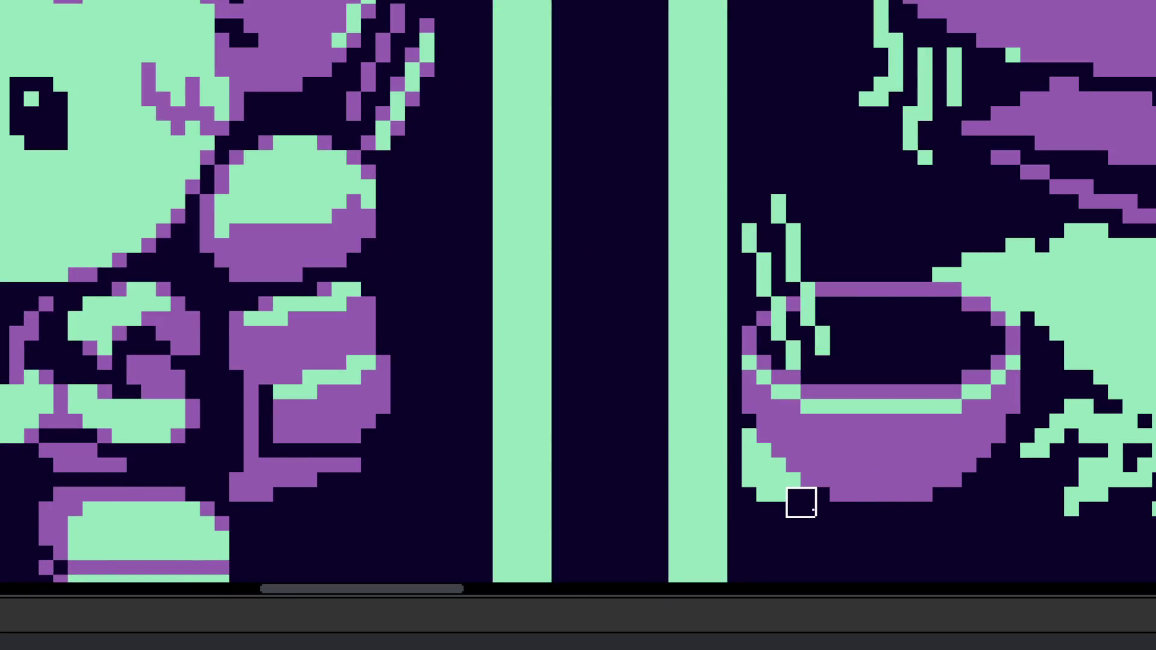
pyautogui.scroll(-3, 945, 530)
pyautogui.scroll(3, 948, 524)
pyautogui.moveTo(815, 506)
pyautogui.mouseDown()
pyautogui.moveTo(789, 486)
pyautogui.moveTo(792, 466)
pyautogui.mouseUp()
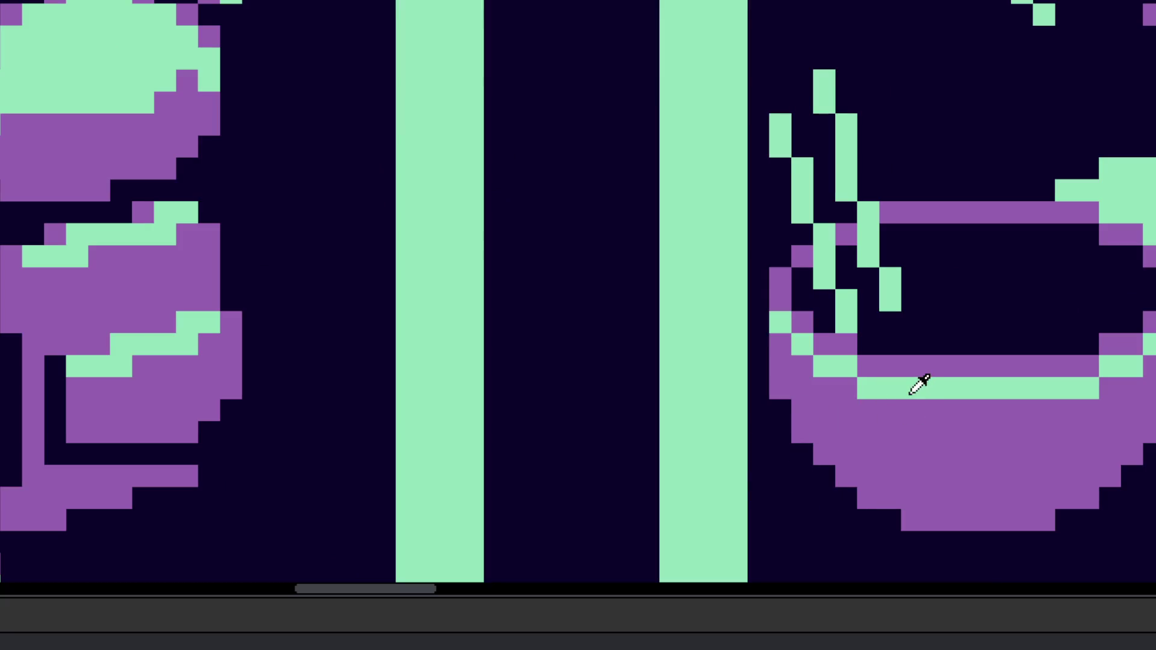
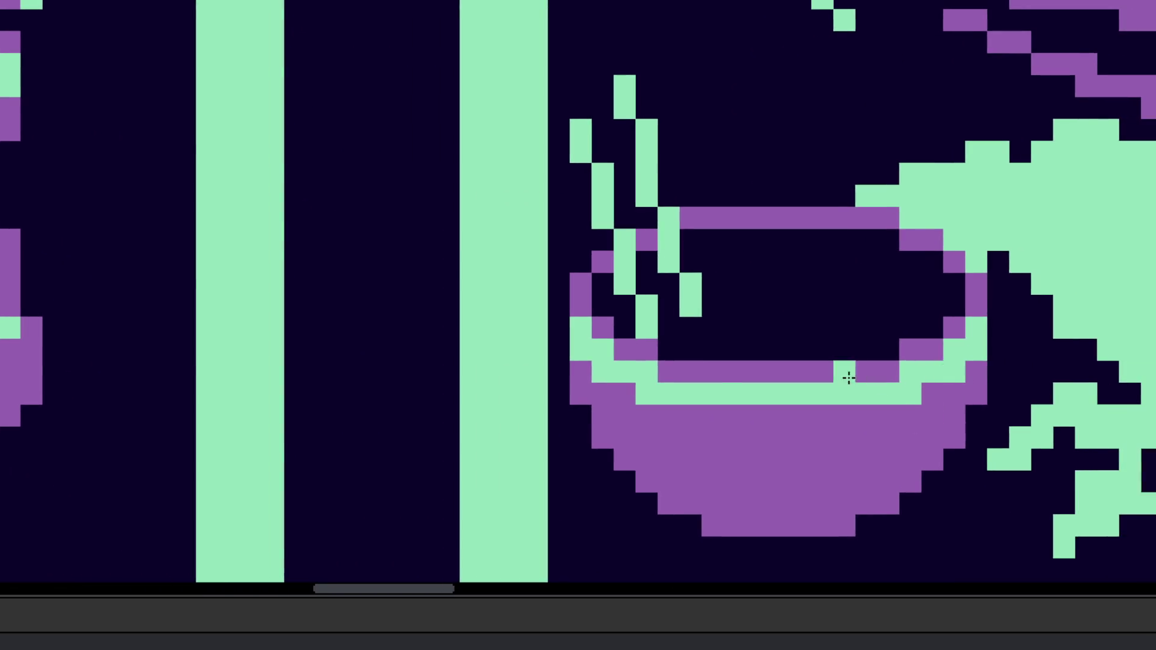
# Step: Draw two wavy green n-shaped noodle strokes inside the bowl
pyautogui.scroll(-4, 846, 374)
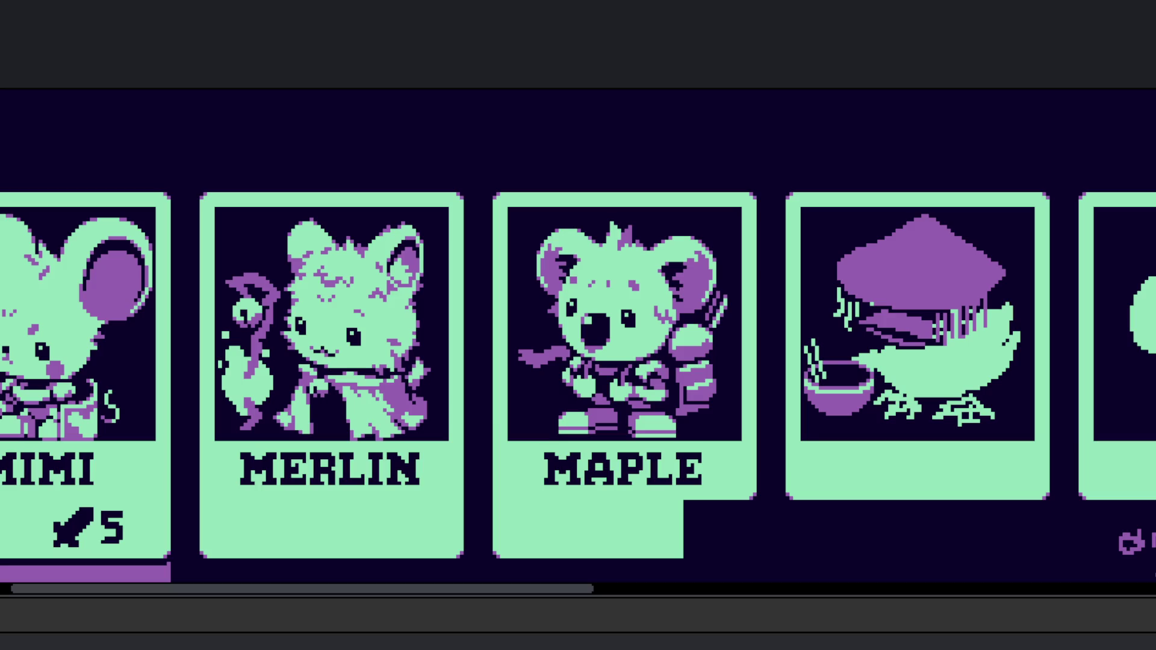
pyautogui.scroll(3, 730, 392)
pyautogui.scroll(2, 651, 382)
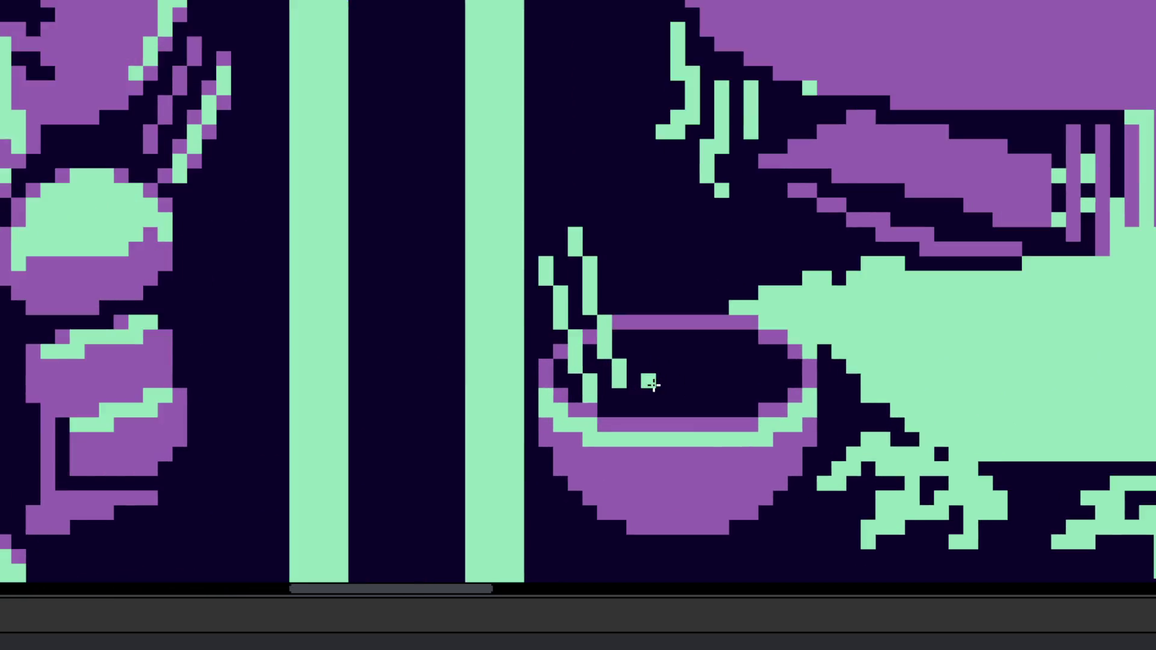
pyautogui.moveTo(650, 407)
pyautogui.mouseDown()
pyautogui.moveTo(683, 323)
pyautogui.moveTo(735, 327)
pyautogui.moveTo(696, 405)
pyautogui.mouseUp()
pyautogui.click(776, 405)
pyautogui.click(789, 405)
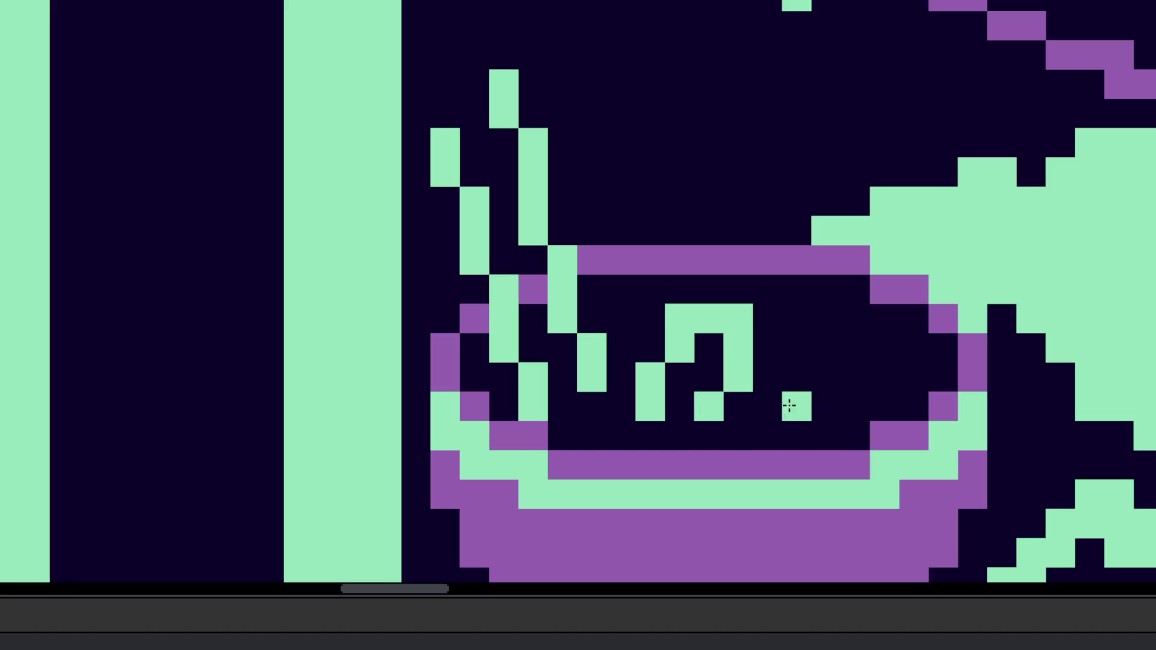
pyautogui.moveTo(795, 375)
pyautogui.mouseDown()
pyautogui.moveTo(826, 344)
pyautogui.moveTo(859, 369)
pyautogui.moveTo(852, 387)
pyautogui.mouseUp()
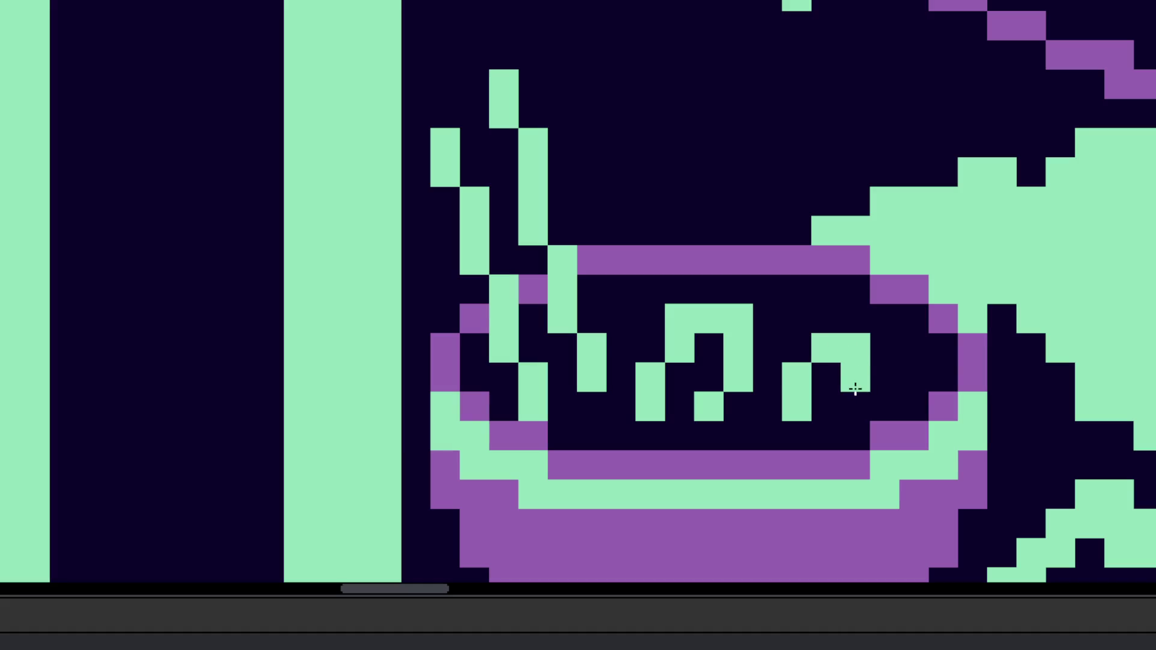
# Step: Shade some noodle pixels darker and purple, then undo that shading and part of the second noodle
pyautogui.scroll(-4, 799, 419)
pyautogui.scroll(4, 799, 420)
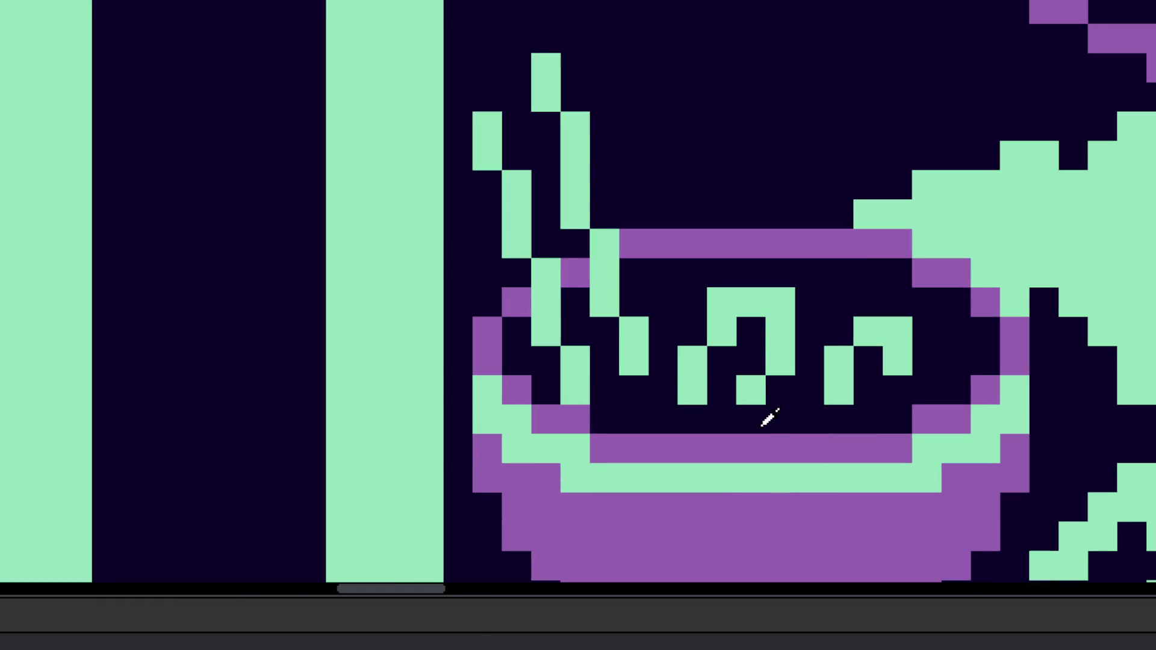
pyautogui.moveTo(753, 409); pyautogui.dragTo(748, 394)
pyautogui.click(778, 361)
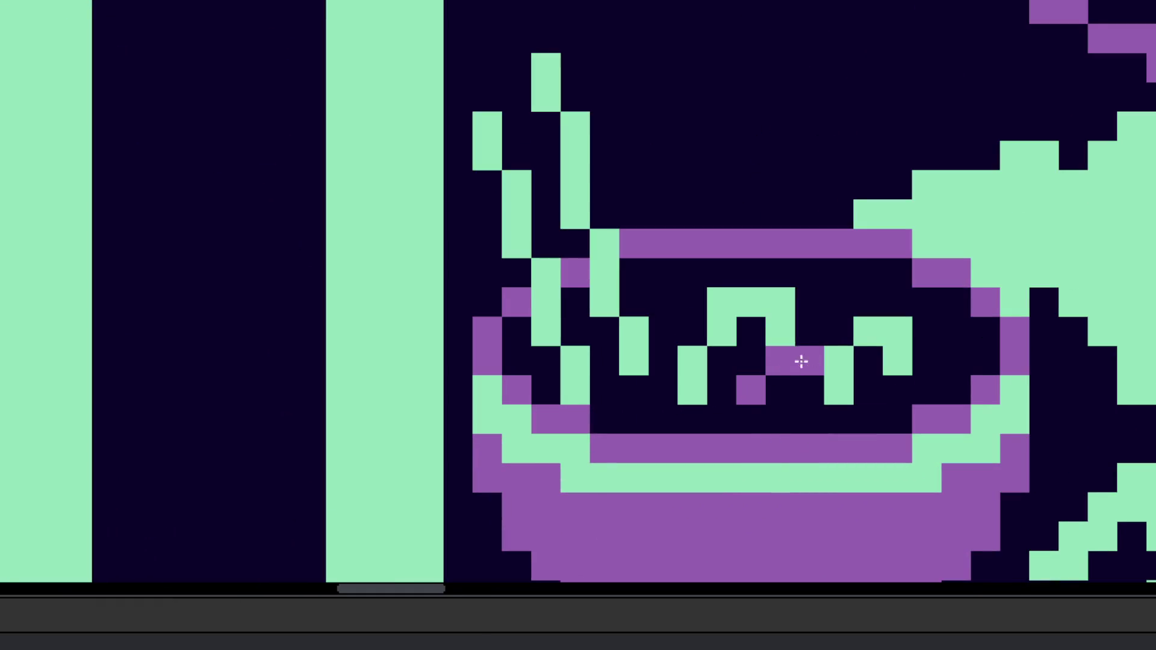
pyautogui.click(727, 311)
pyautogui.scroll(-5, 776, 307)
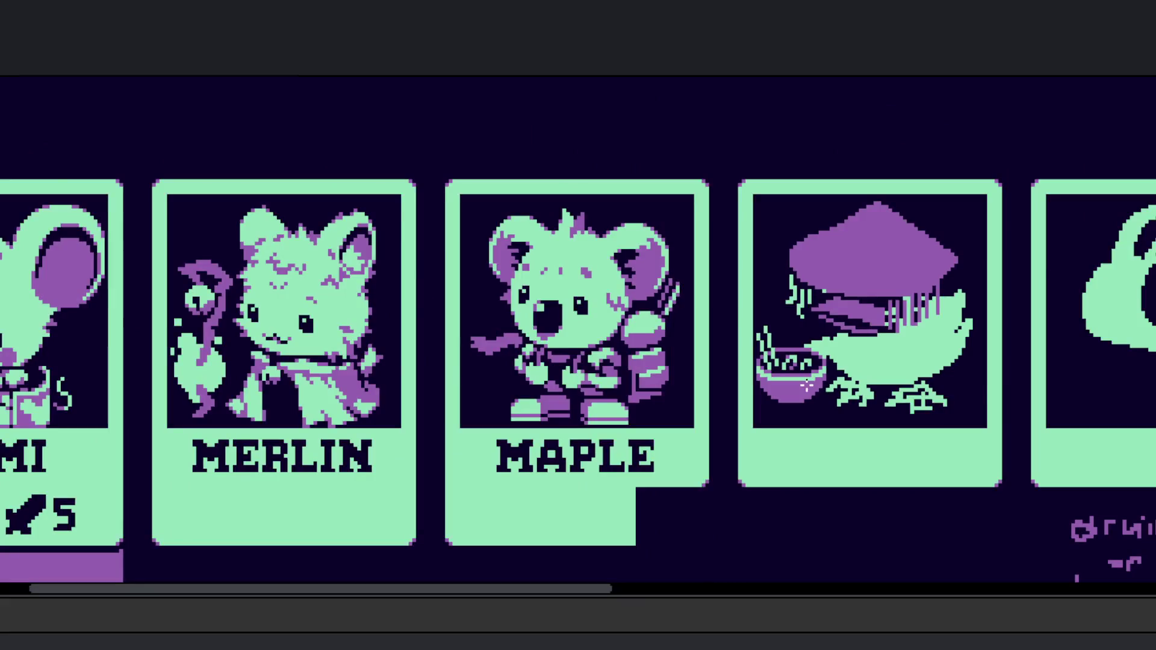
pyautogui.scroll(5, 801, 368)
pyautogui.hotkey('ctrl', 'z')
pyautogui.hotkey('ctrl', 'z')
pyautogui.hotkey('ctrl', 'z')
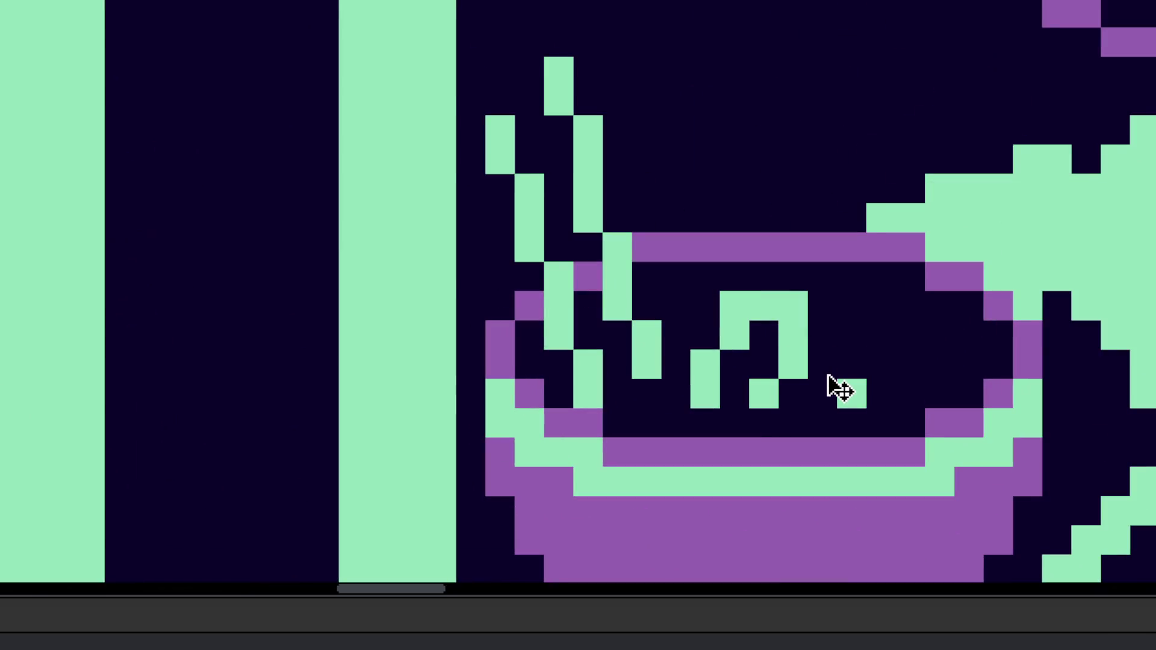
pyautogui.hotkey('ctrl', 'z')
# Step: Add purple pixels to the noodle, extend it with a green stretch, and sample the purple
pyautogui.click(763, 335)
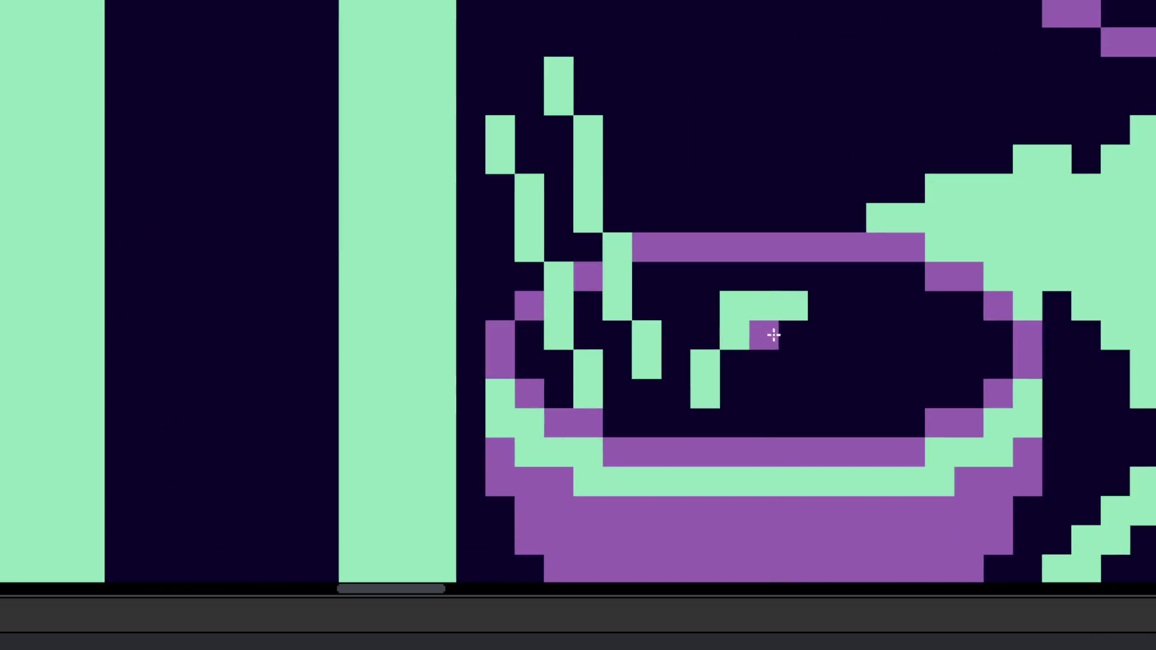
pyautogui.click(759, 393)
pyautogui.click(787, 306)
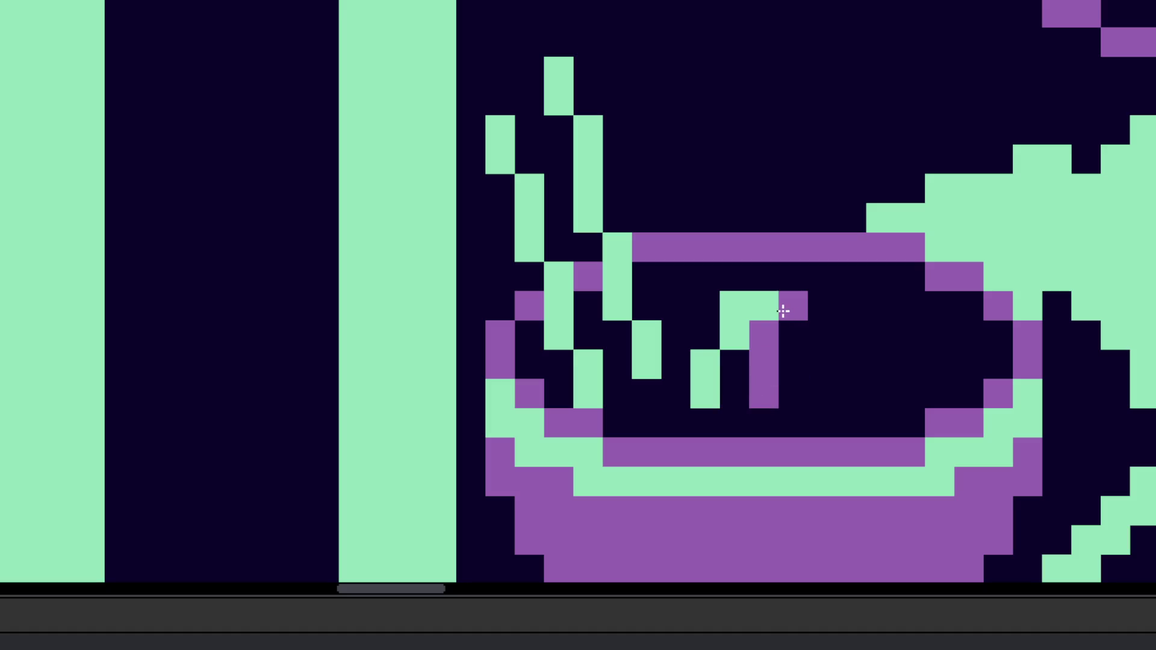
pyautogui.keyDown('alt'); pyautogui.click(775, 291); pyautogui.keyUp('alt')
pyautogui.moveTo(761, 392)
pyautogui.mouseDown()
pyautogui.moveTo(816, 328)
pyautogui.moveTo(849, 338)
pyautogui.moveTo(884, 387)
pyautogui.moveTo(906, 365)
pyautogui.mouseUp()
pyautogui.keyDown('alt'); pyautogui.click(803, 299); pyautogui.keyUp('alt')
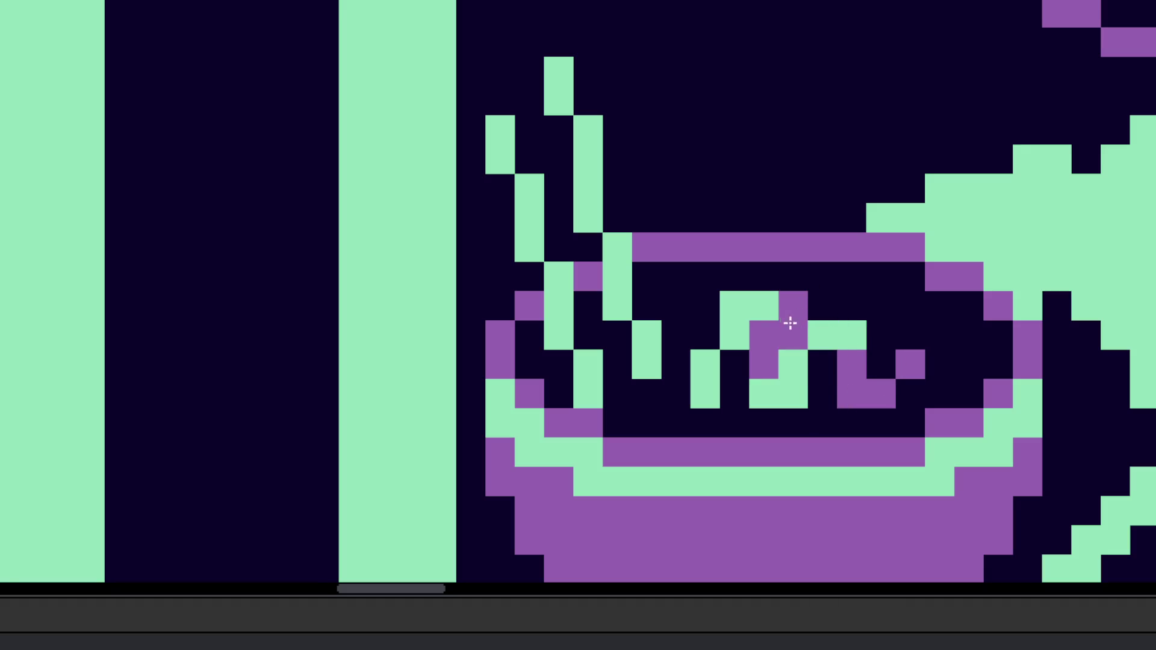
pyautogui.scroll(-6, 734, 309)
pyautogui.scroll(5, 734, 308)
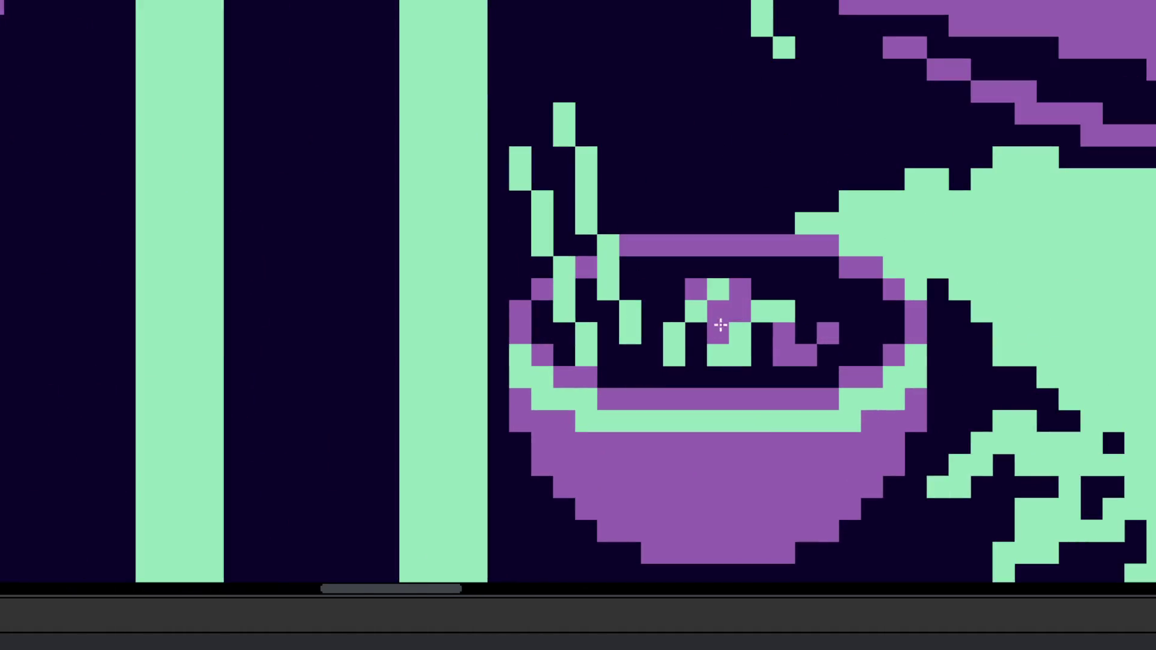
pyautogui.scroll(-2, 691, 336)
pyautogui.scroll(-2, 691, 336)
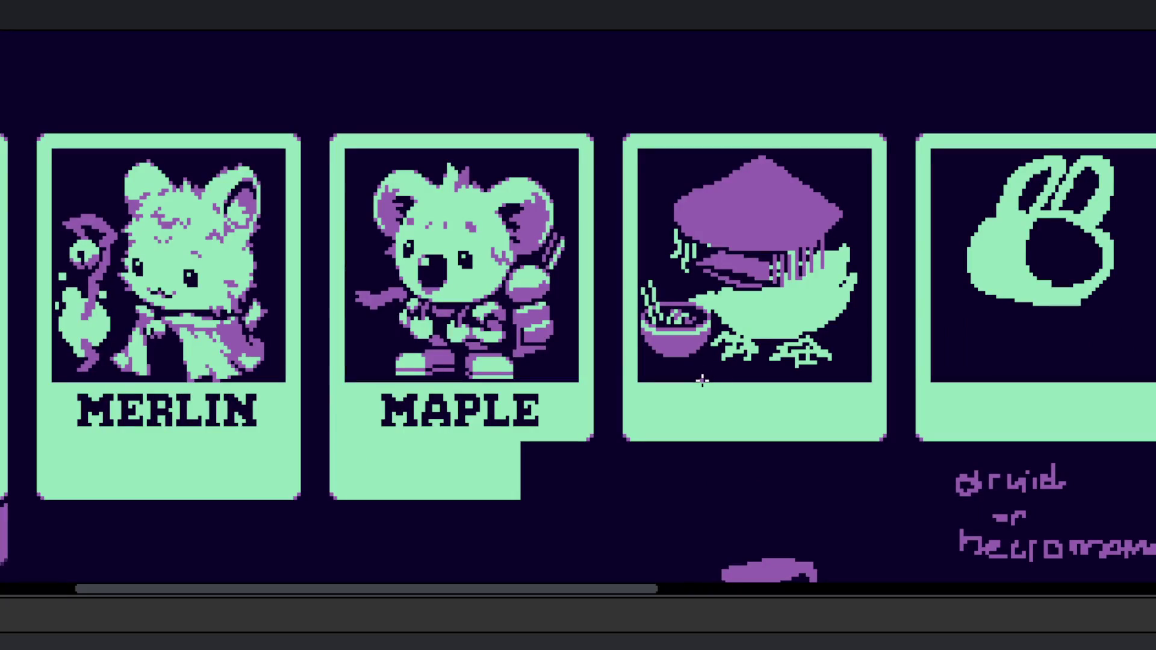
pyautogui.scroll(2, 678, 334)
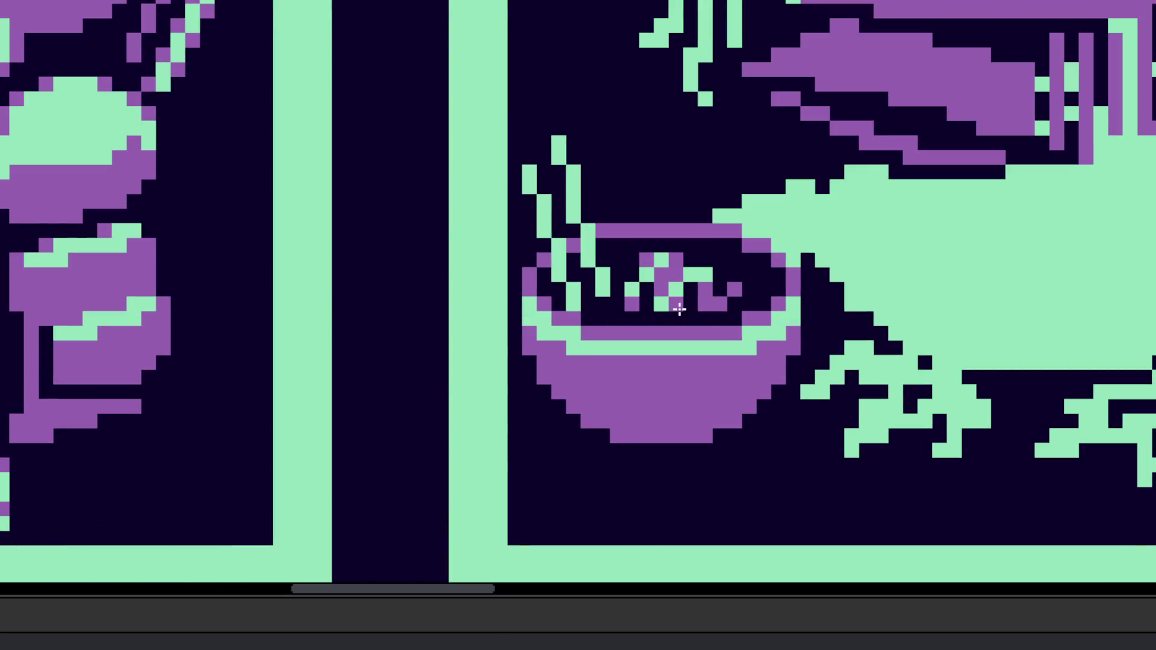
pyautogui.scroll(-1, 679, 307)
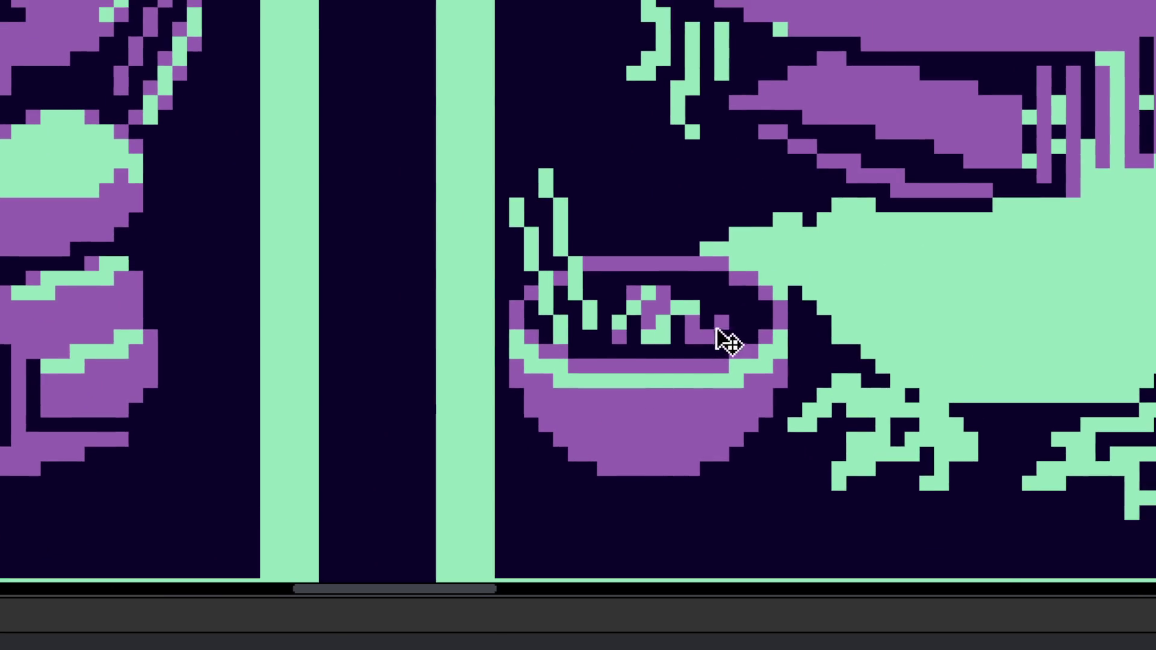
pyautogui.scroll(1, 723, 335)
pyautogui.scroll(-3, 732, 325)
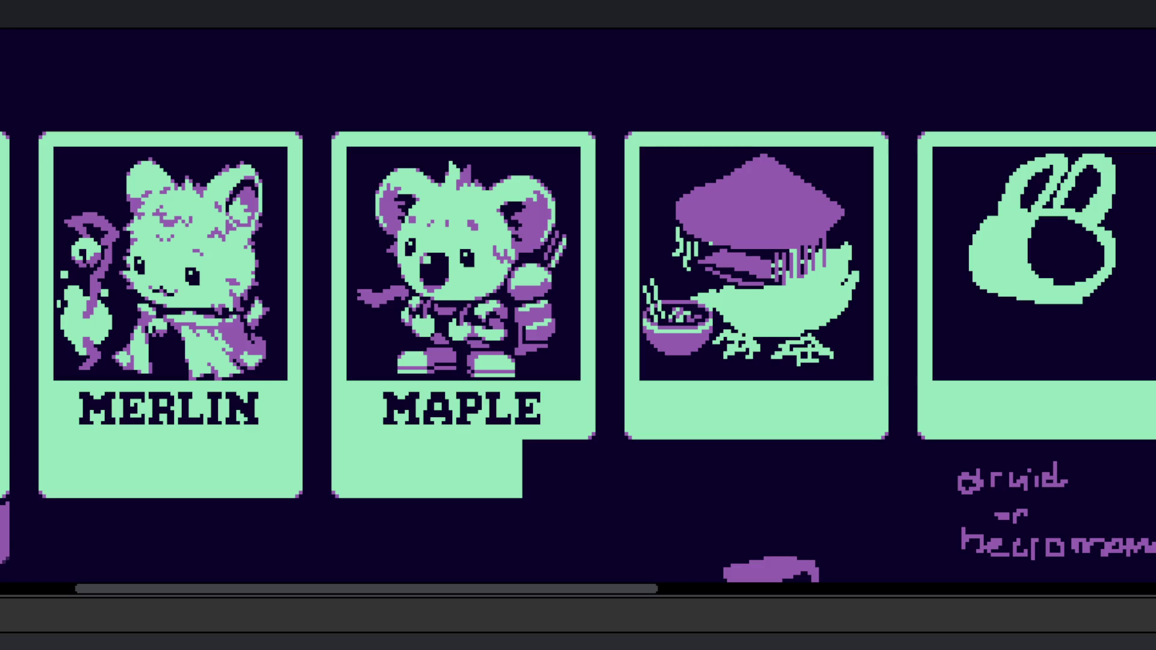
pyautogui.scroll(5, 675, 314)
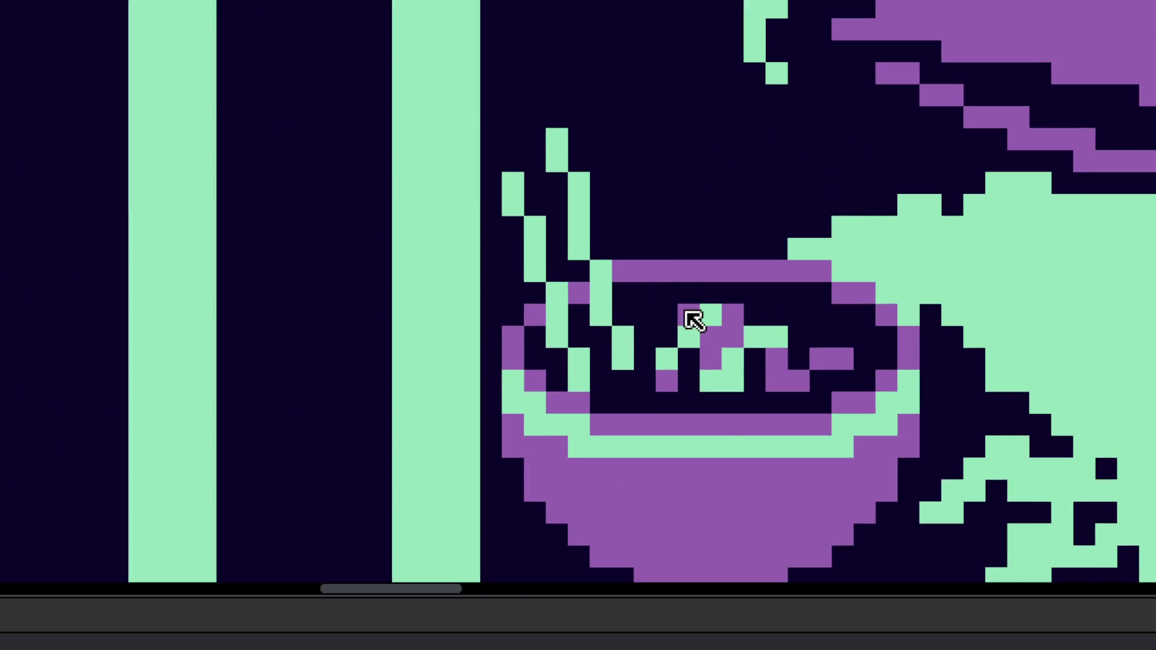
pyautogui.scroll(-5, 692, 317)
pyautogui.scroll(4, 721, 320)
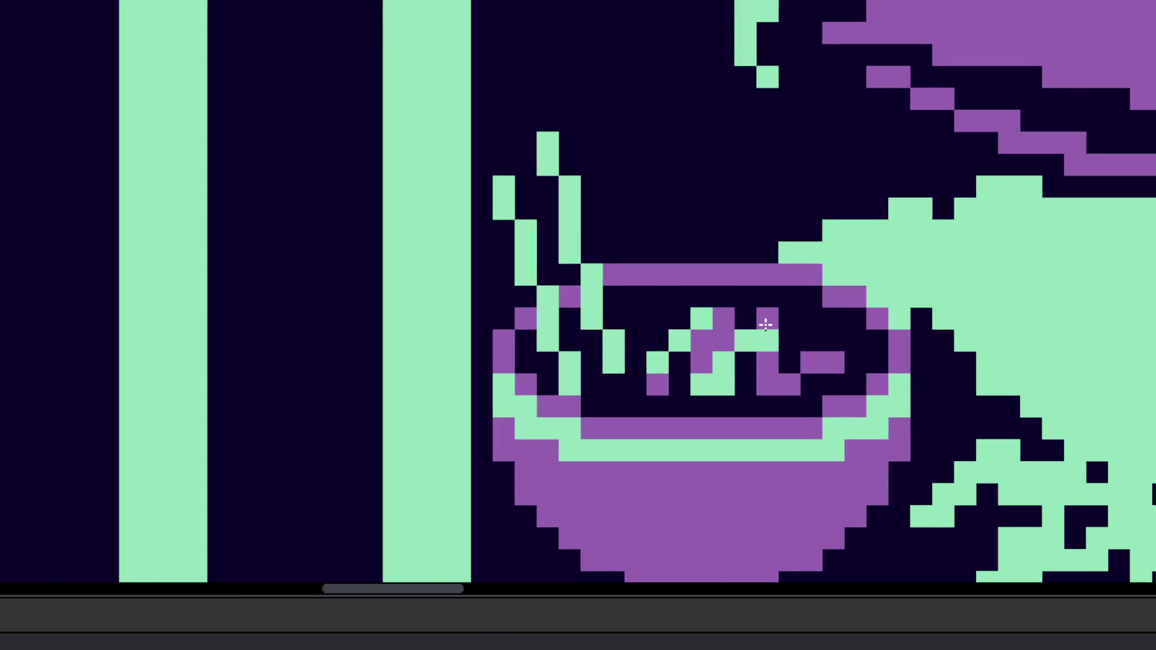
pyautogui.hscroll(1, 741, 328)
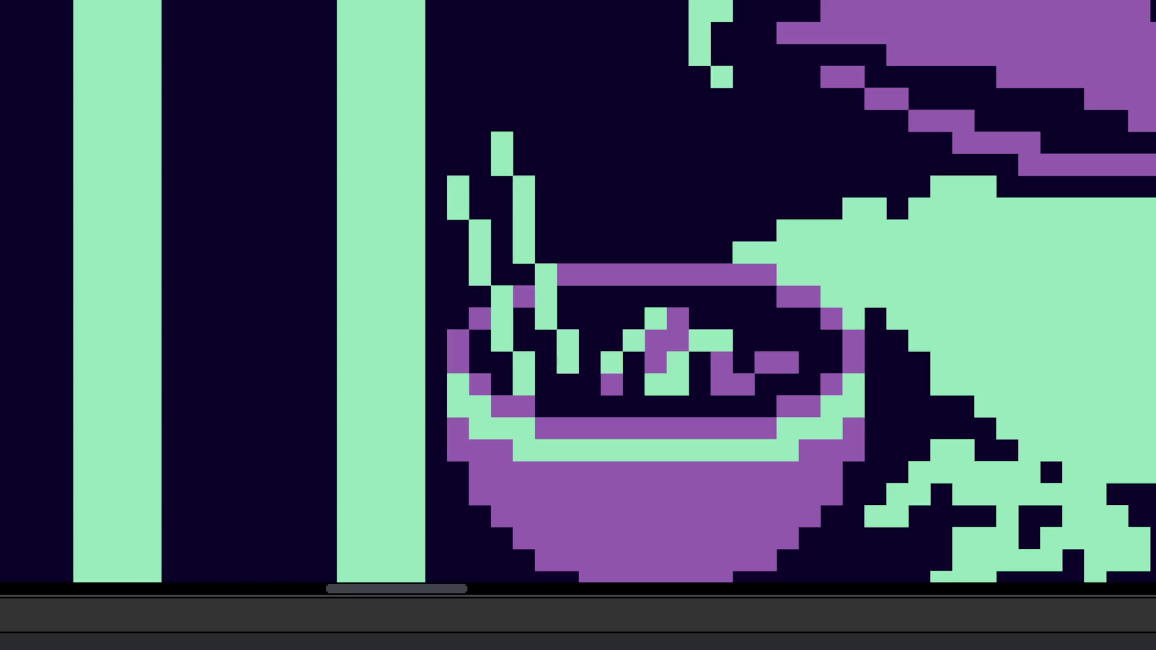
pyautogui.scroll(-5, 701, 420)
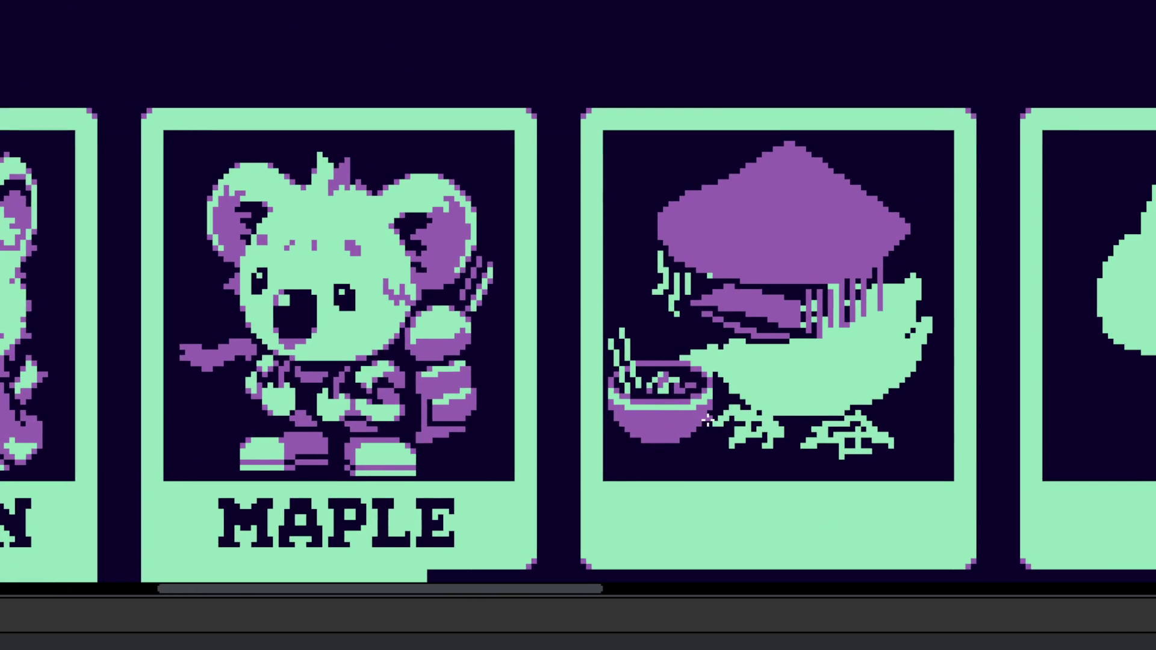
pyautogui.scroll(5, 686, 392)
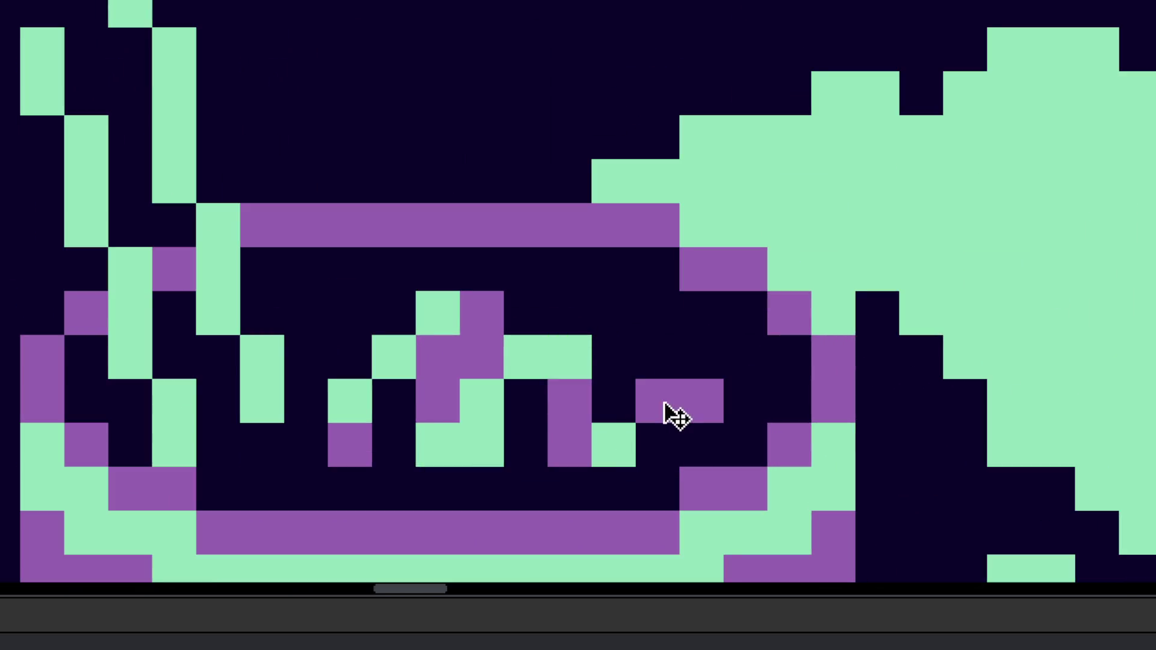
pyautogui.scroll(-5, 677, 416)
pyautogui.scroll(2, 640, 443)
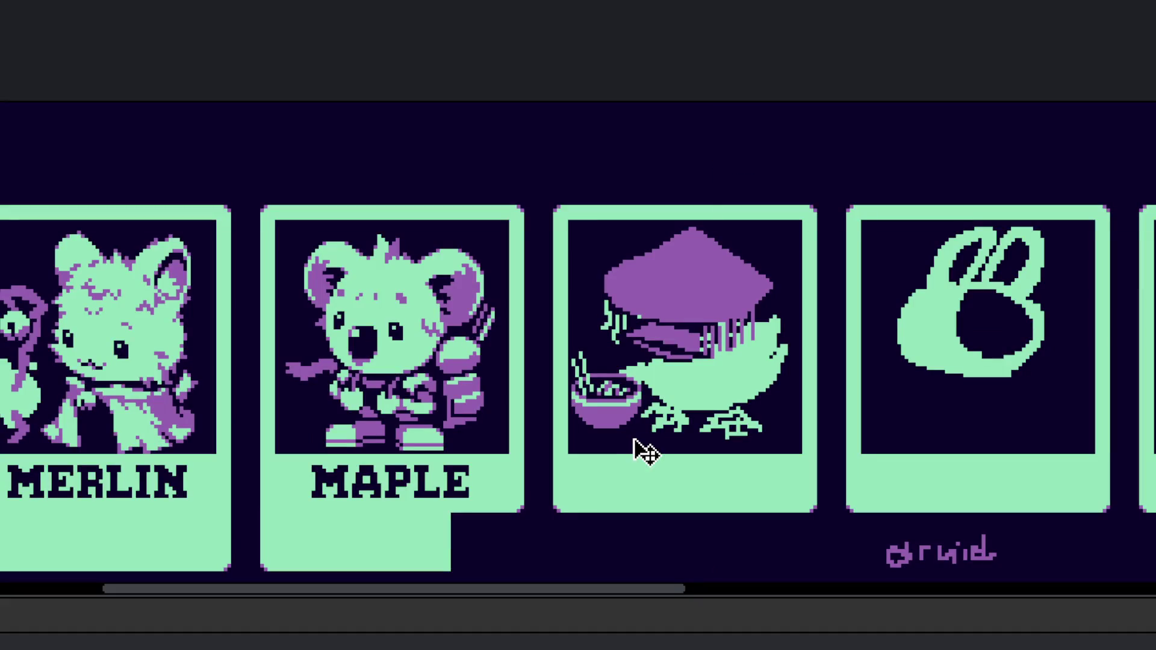
pyautogui.scroll(1, 632, 412)
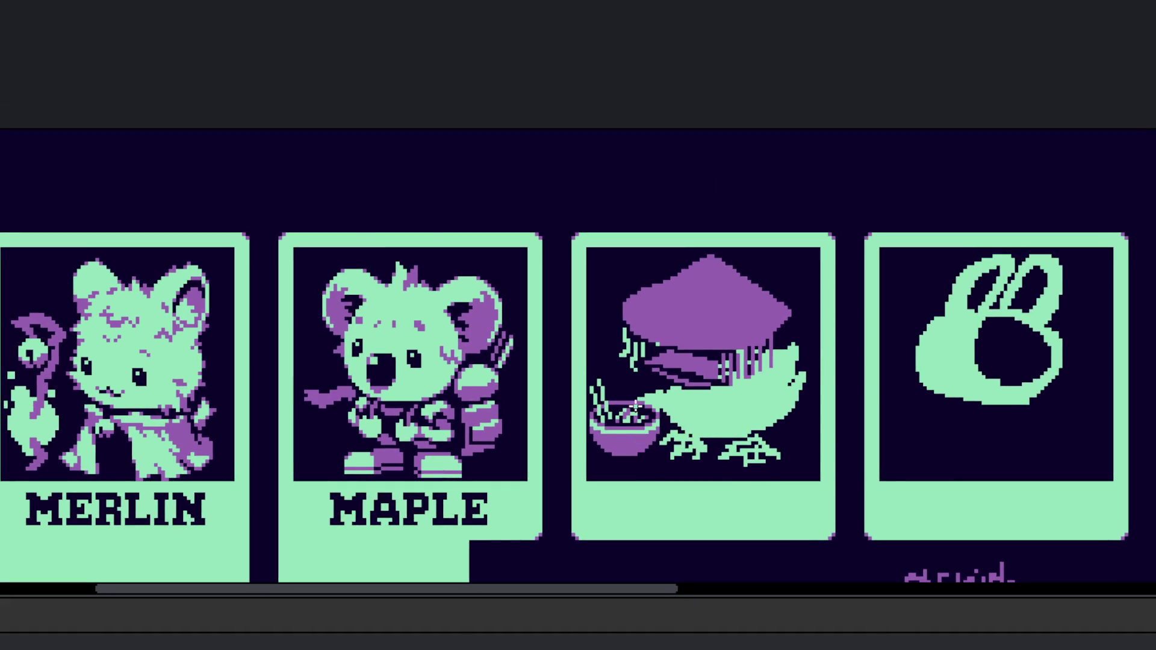
pyautogui.scroll(2, 635, 407)
pyautogui.scroll(2, 626, 413)
pyautogui.scroll(-3, 604, 386)
pyautogui.scroll(3, 624, 452)
pyautogui.scroll(-3, 635, 415)
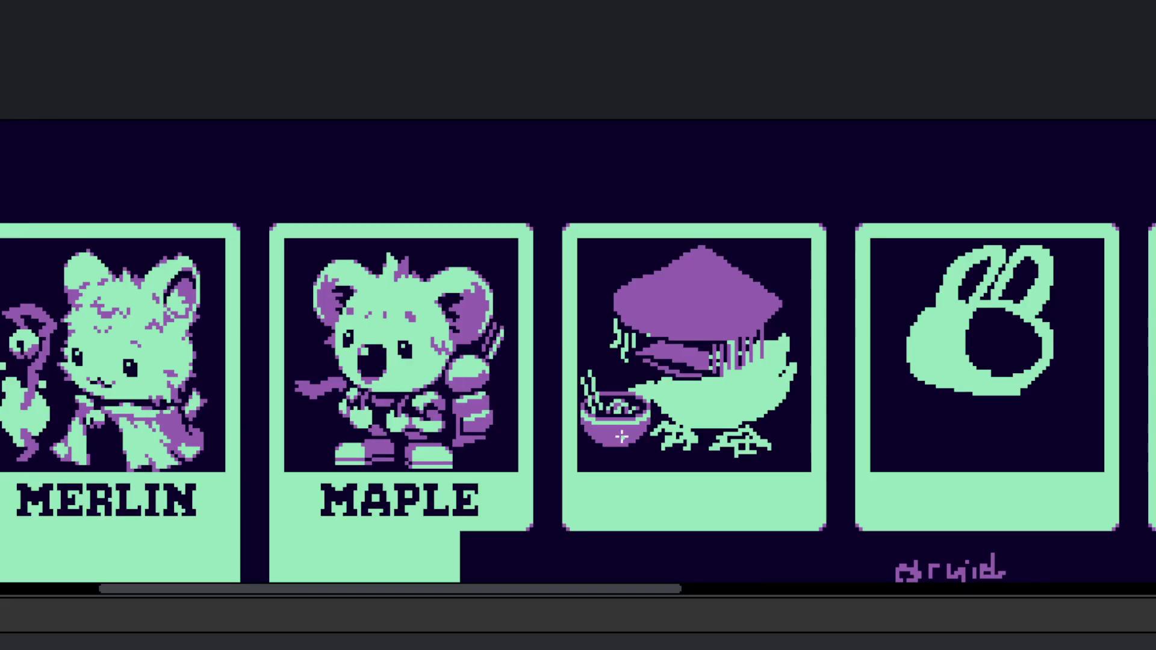
pyautogui.scroll(3, 637, 433)
pyautogui.scroll(-4, 627, 384)
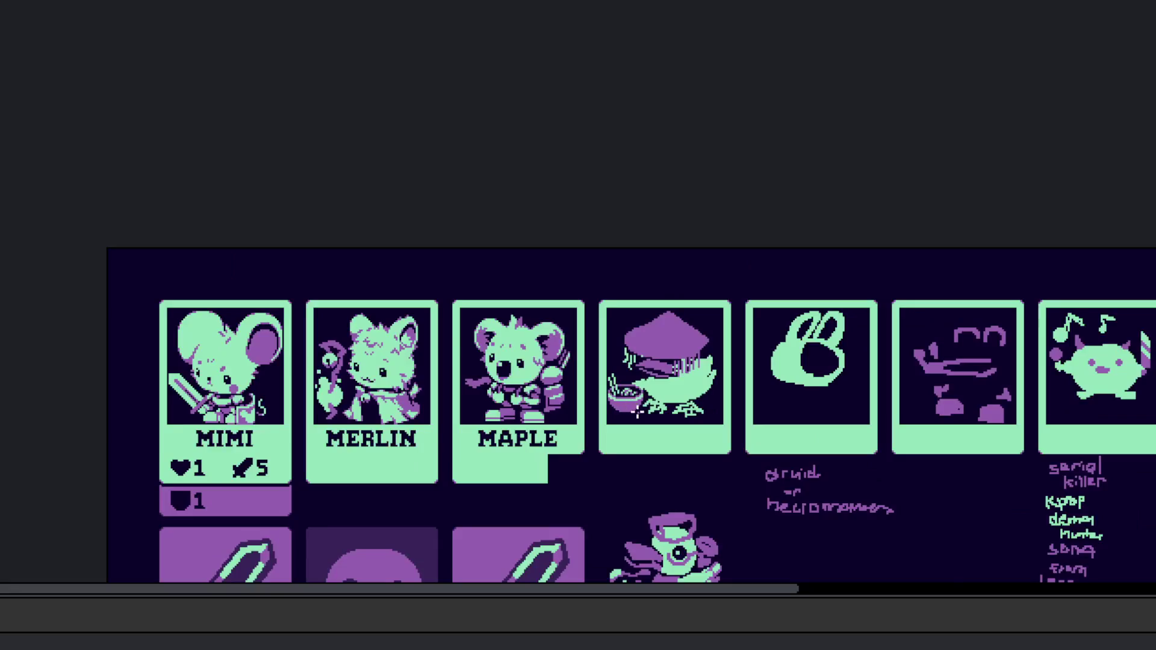
pyautogui.scroll(2, 636, 414)
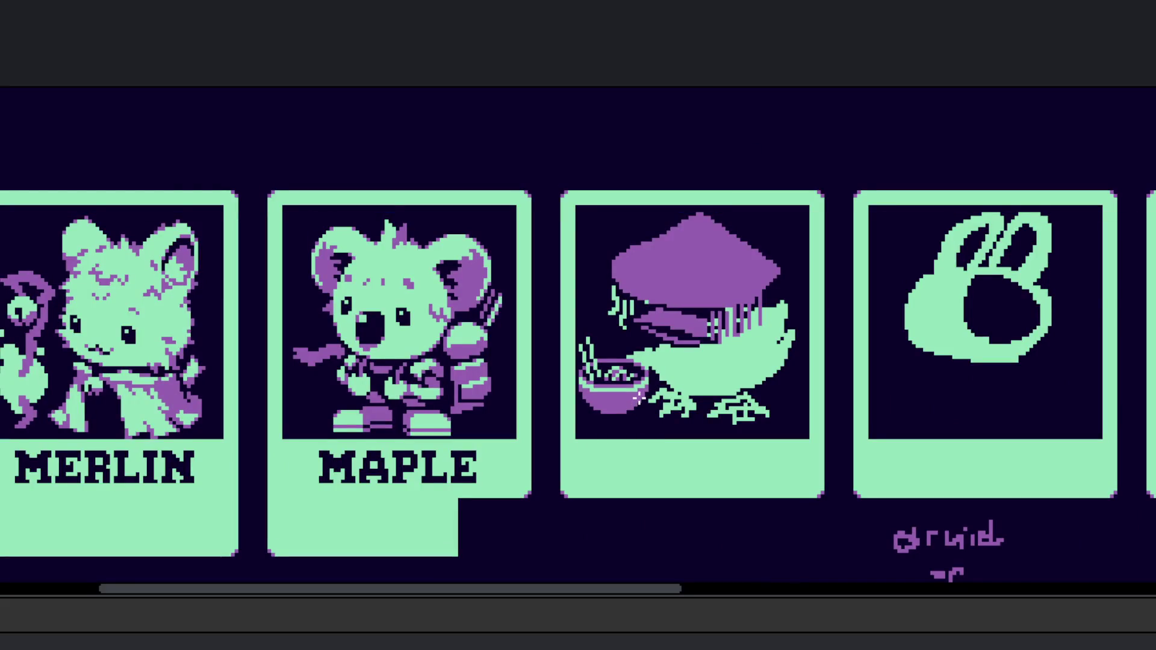
pyautogui.scroll(5, 638, 397)
pyautogui.scroll(-3, 625, 374)
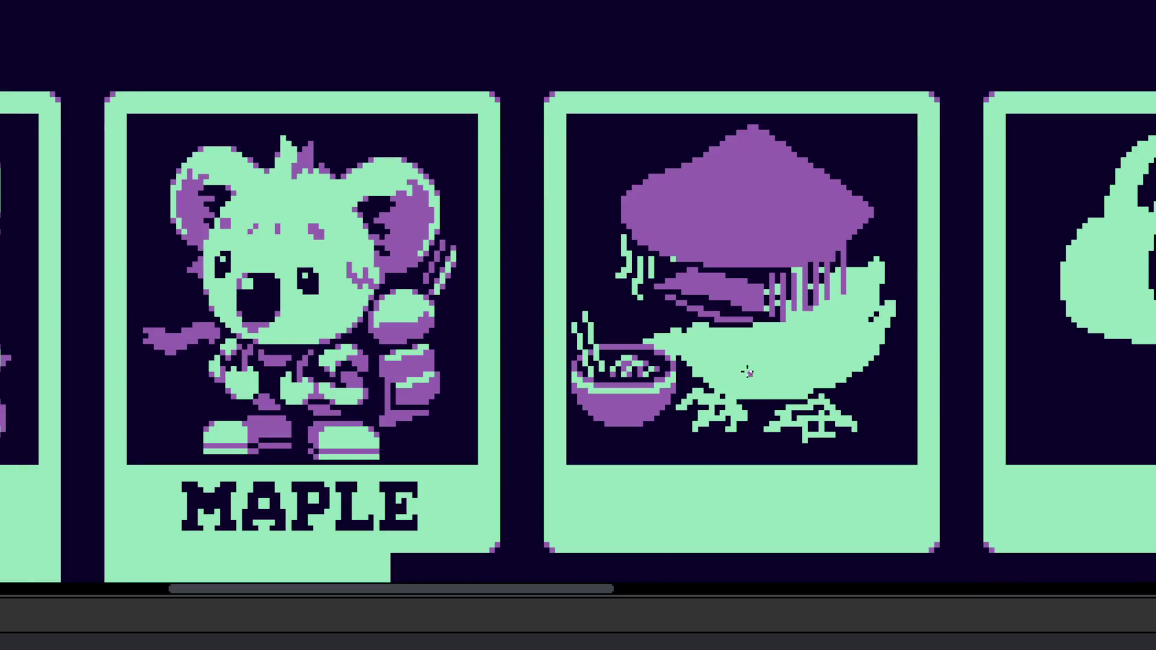
pyautogui.scroll(3, 702, 361)
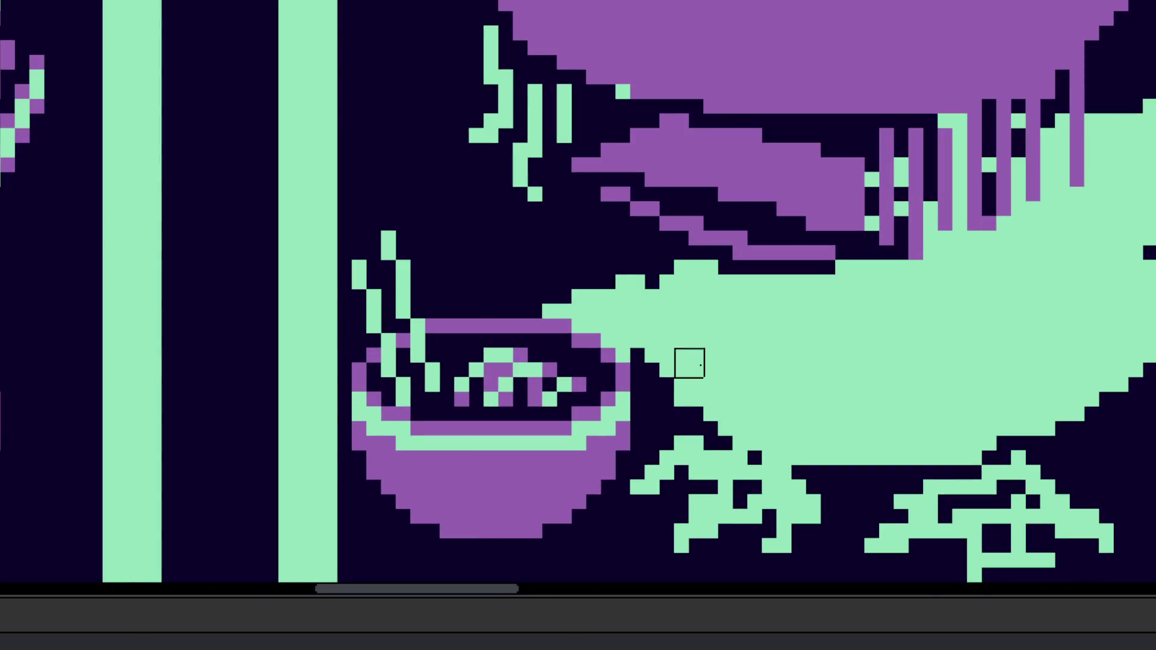
# Step: Brush over the duck's left foot in solid purple and fill its dark notch with purple
pyautogui.scroll(-3, 725, 370)
pyautogui.scroll(1, 747, 316)
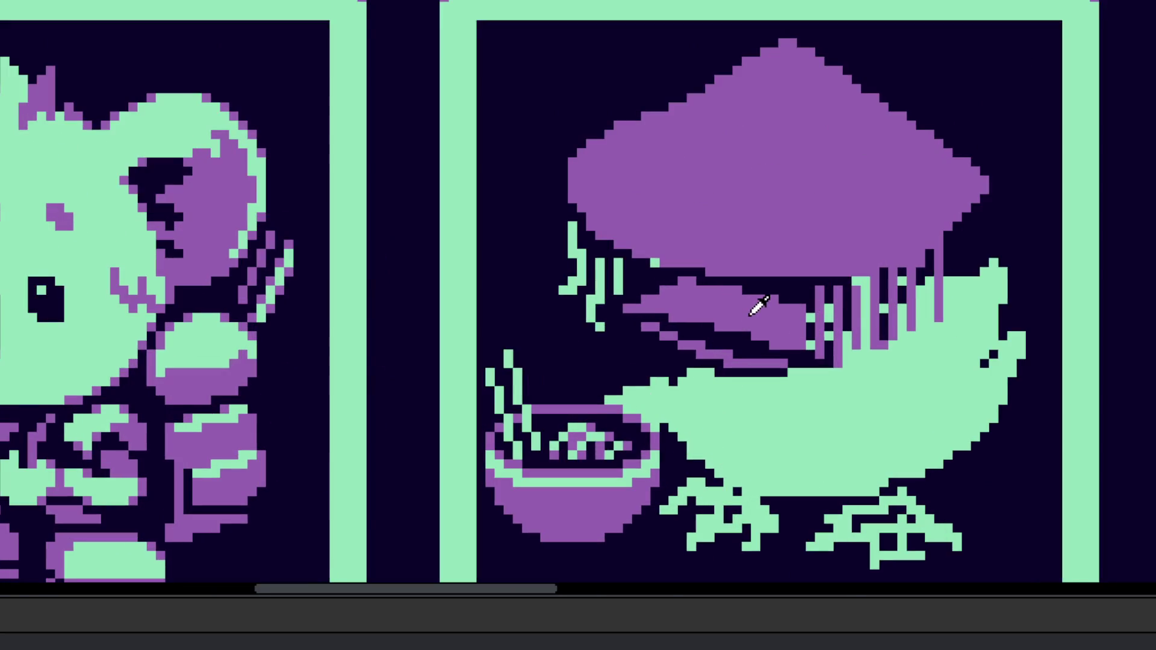
pyautogui.scroll(1, 725, 421)
pyautogui.scroll(2, 726, 421)
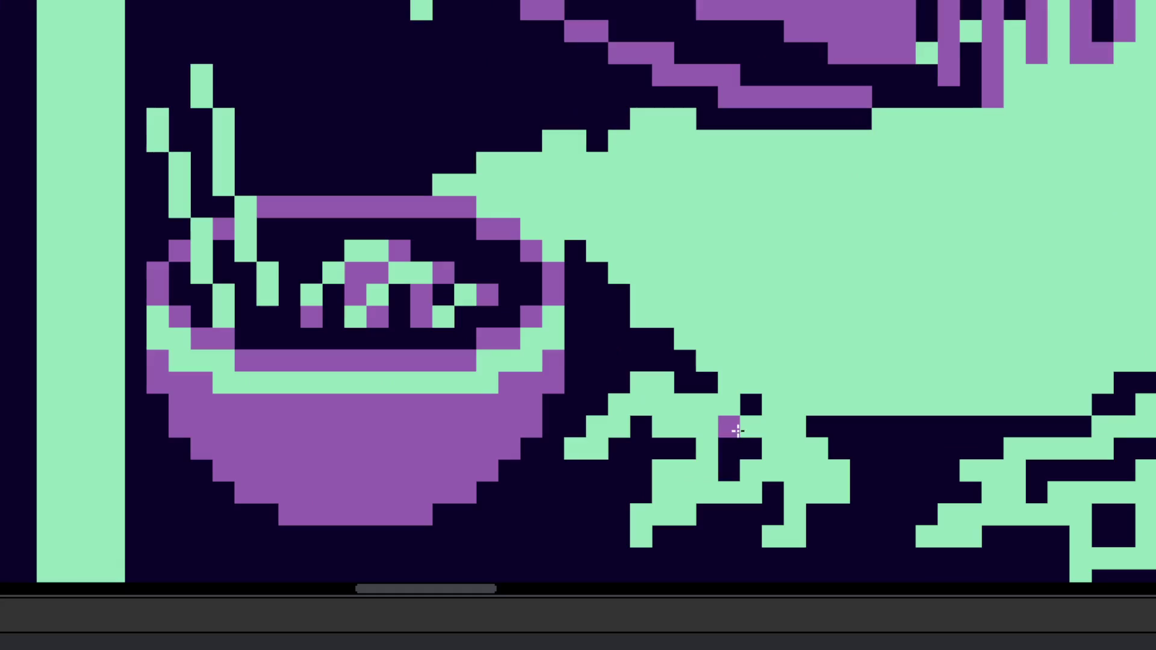
pyautogui.moveTo(714, 428)
pyautogui.mouseDown()
pyautogui.moveTo(602, 472)
pyautogui.moveTo(684, 479)
pyautogui.moveTo(729, 440)
pyautogui.moveTo(678, 550)
pyautogui.moveTo(656, 547)
pyautogui.moveTo(660, 534)
pyautogui.moveTo(759, 517)
pyautogui.moveTo(746, 434)
pyautogui.moveTo(825, 526)
pyautogui.moveTo(805, 500)
pyautogui.moveTo(727, 515)
pyautogui.mouseUp()
pyautogui.scroll(-1, 718, 503)
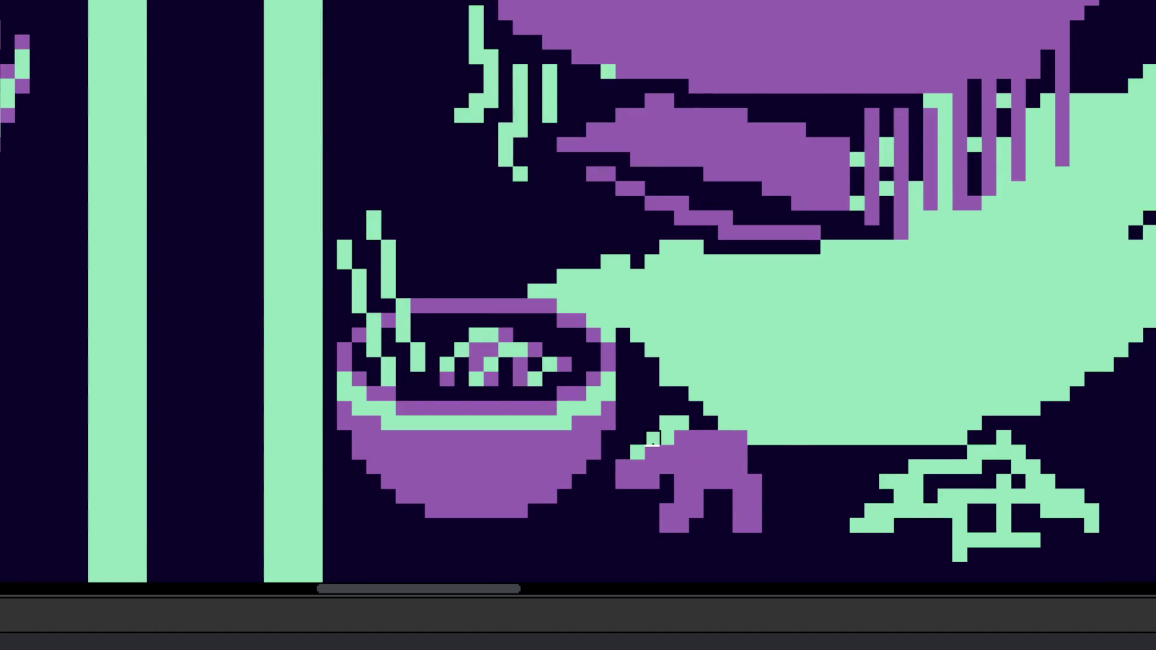
pyautogui.scroll(1, 630, 460)
pyautogui.scroll(-2, 688, 461)
pyautogui.scroll(2, 688, 461)
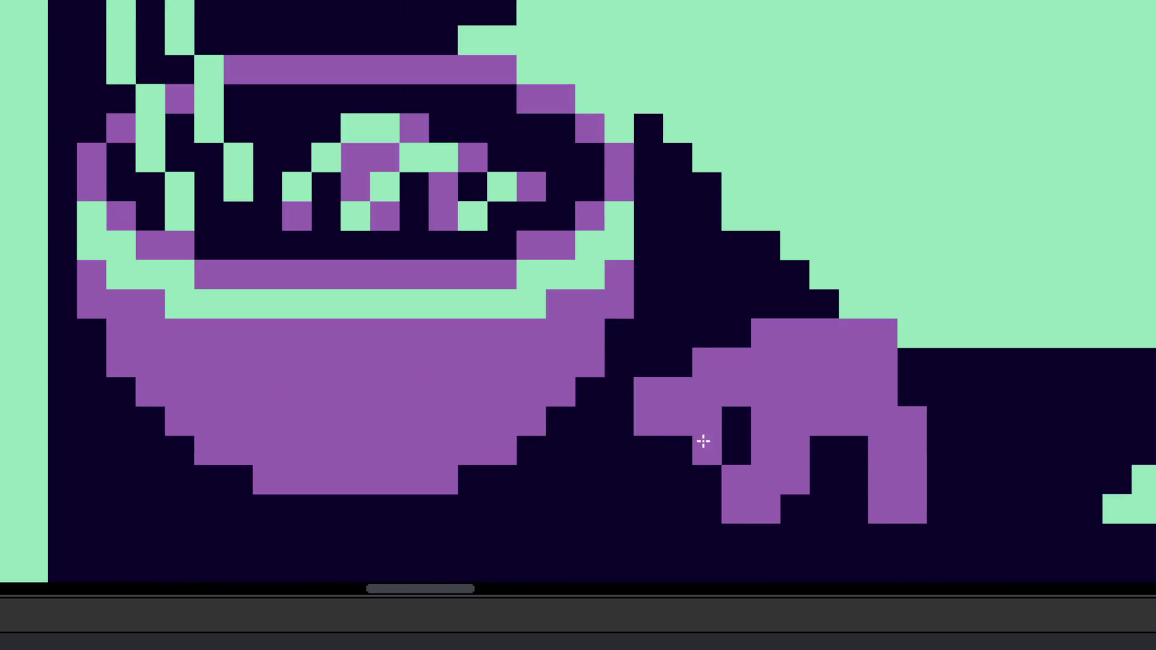
pyautogui.moveTo(830, 480); pyautogui.dragTo(877, 472)
pyautogui.scroll(-2, 877, 472)
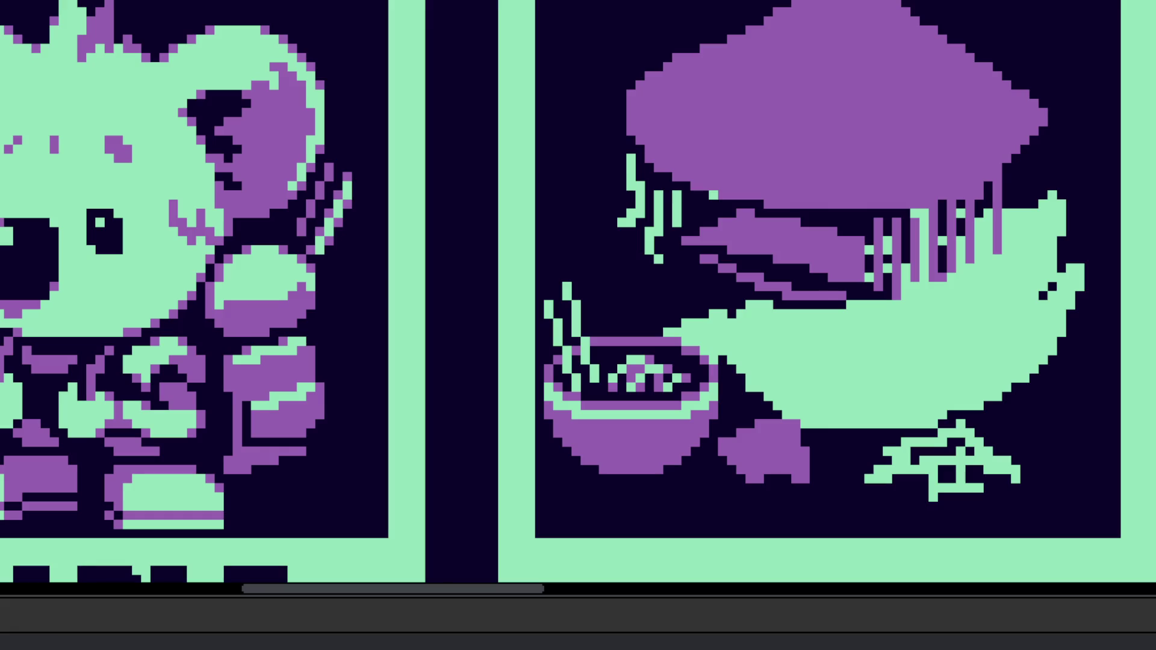
# Step: Zoom in and out around the duck's left foot to inspect its webbed shape
pyautogui.scroll(3, 711, 448)
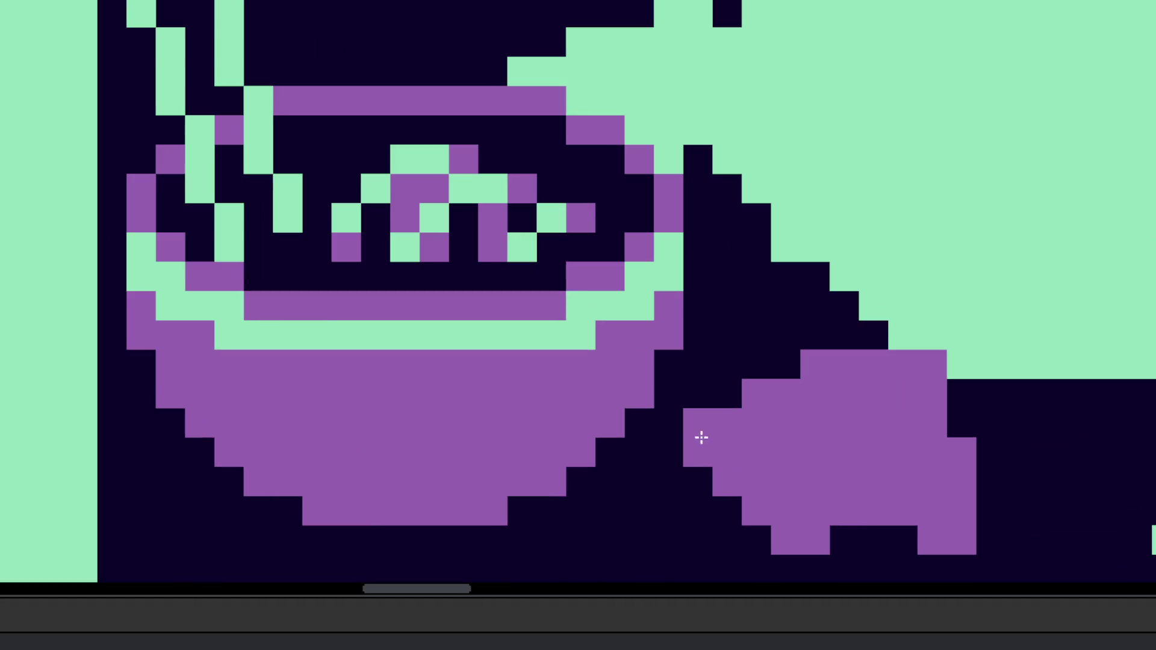
pyautogui.scroll(-5, 728, 482)
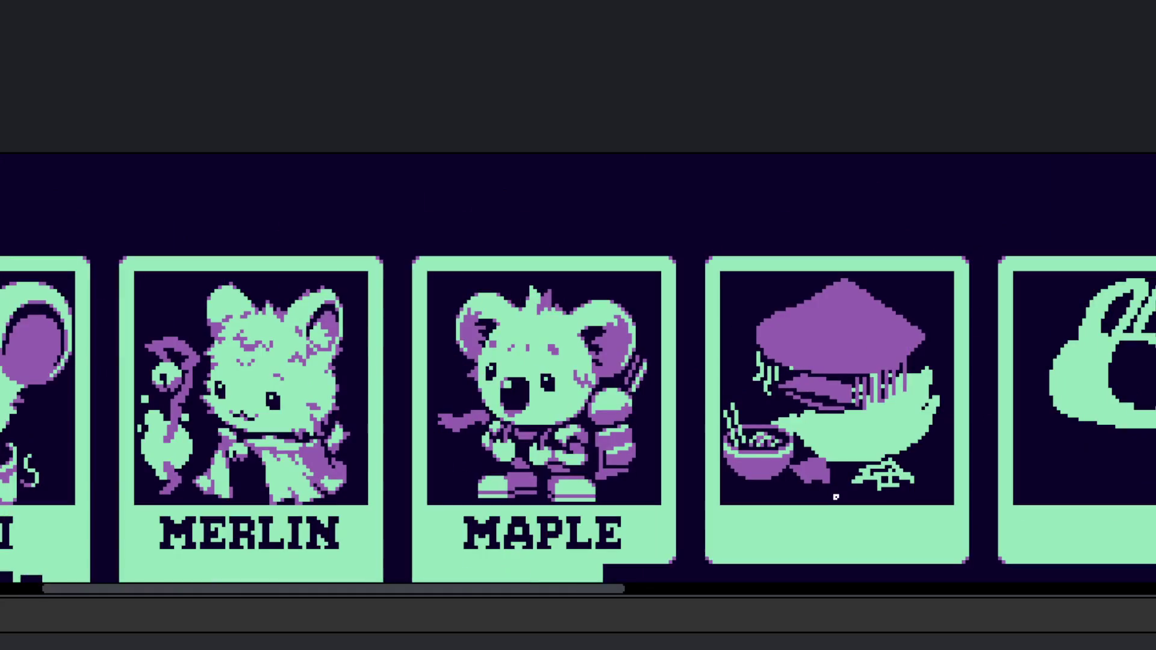
pyautogui.scroll(3, 800, 477)
pyautogui.scroll(5, 800, 477)
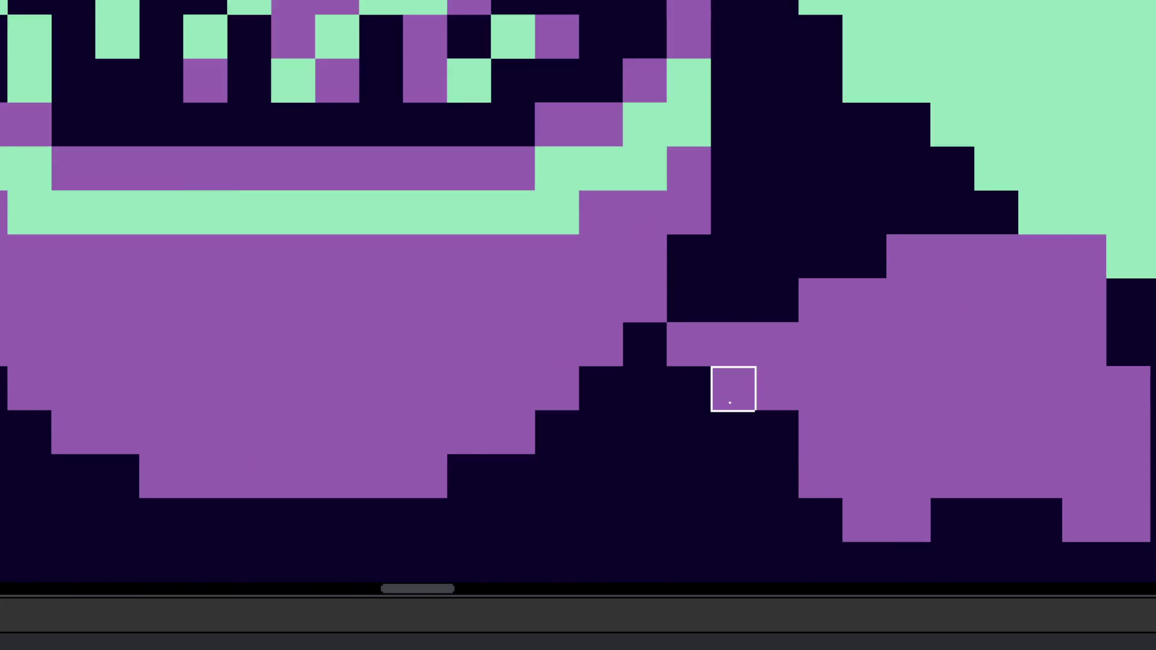
pyautogui.scroll(-6, 821, 475)
pyautogui.scroll(-3, 817, 396)
pyautogui.scroll(6, 846, 424)
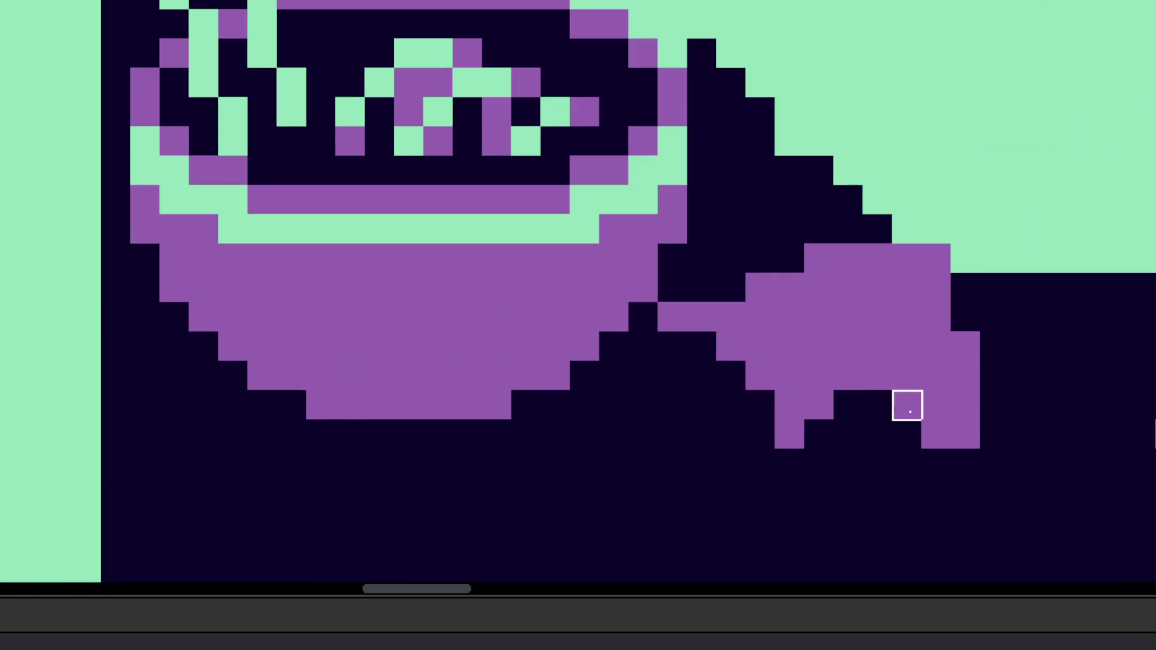
pyautogui.scroll(-5, 916, 460)
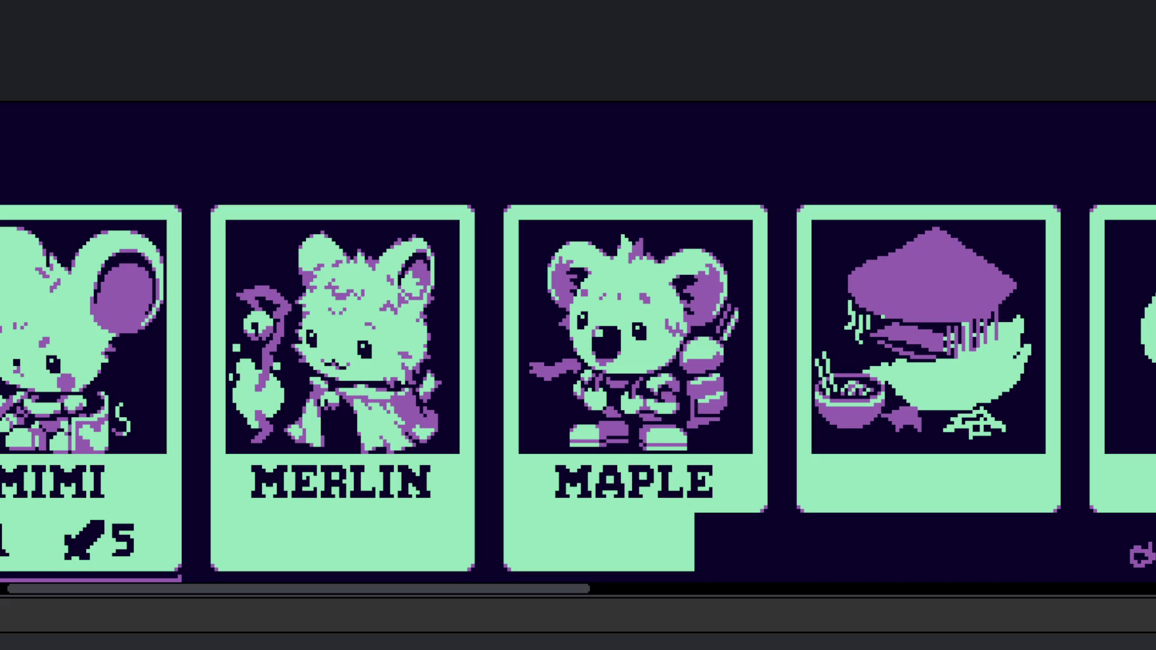
pyautogui.scroll(5, 894, 450)
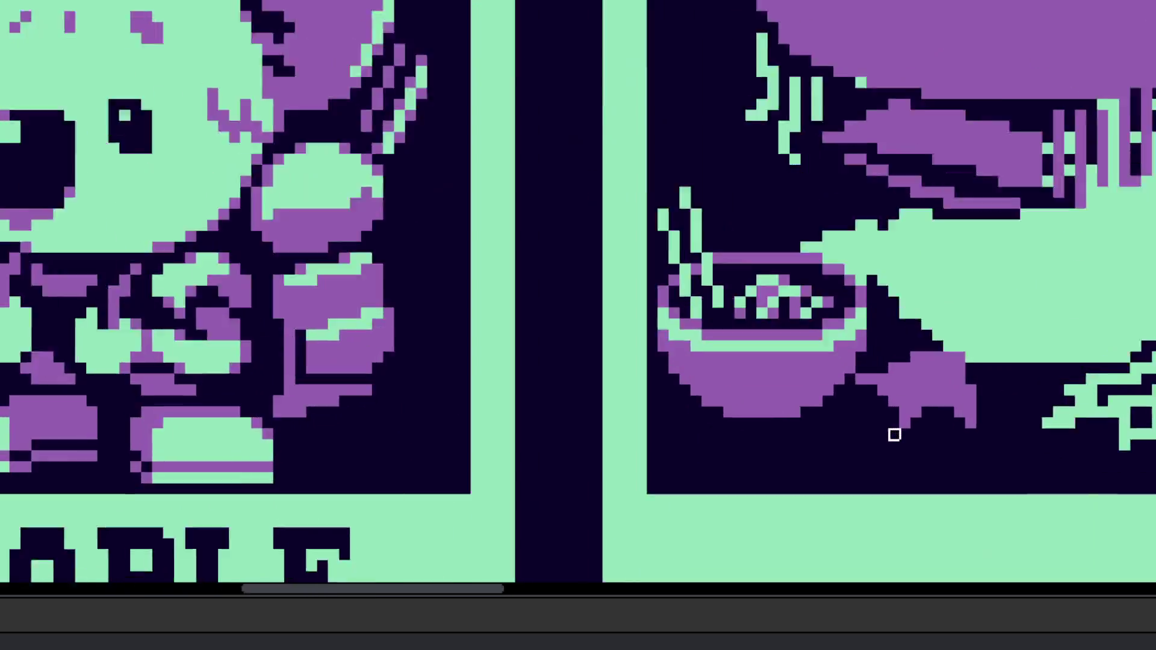
pyautogui.scroll(2, 1022, 411)
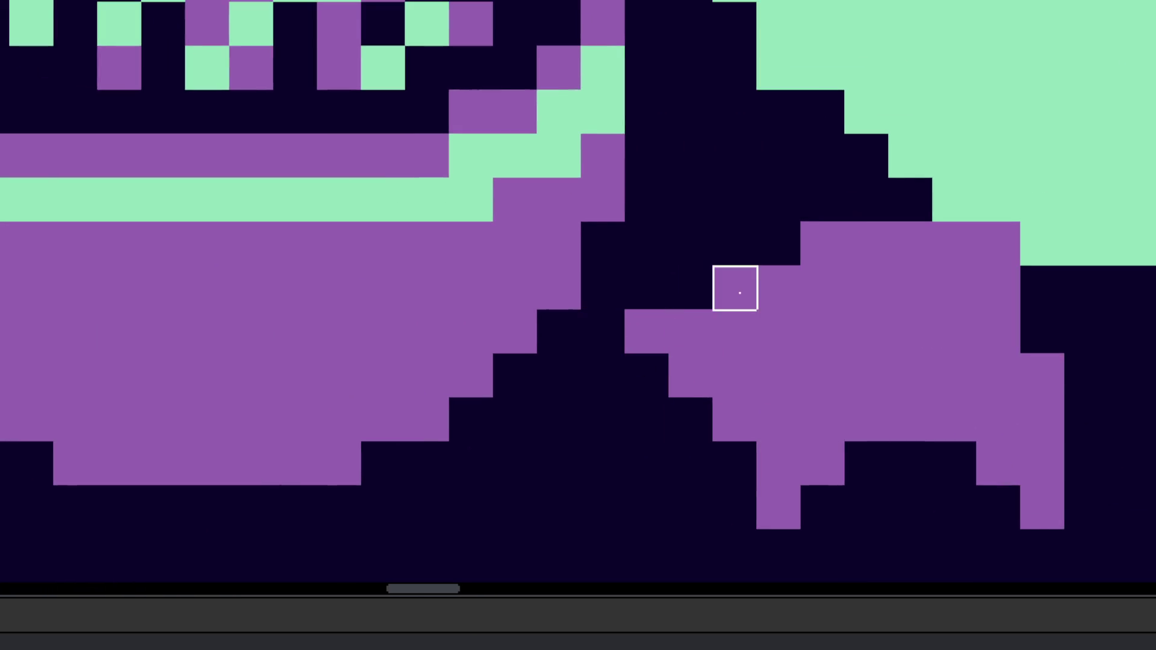
pyautogui.scroll(-5, 820, 243)
pyautogui.scroll(3, 858, 368)
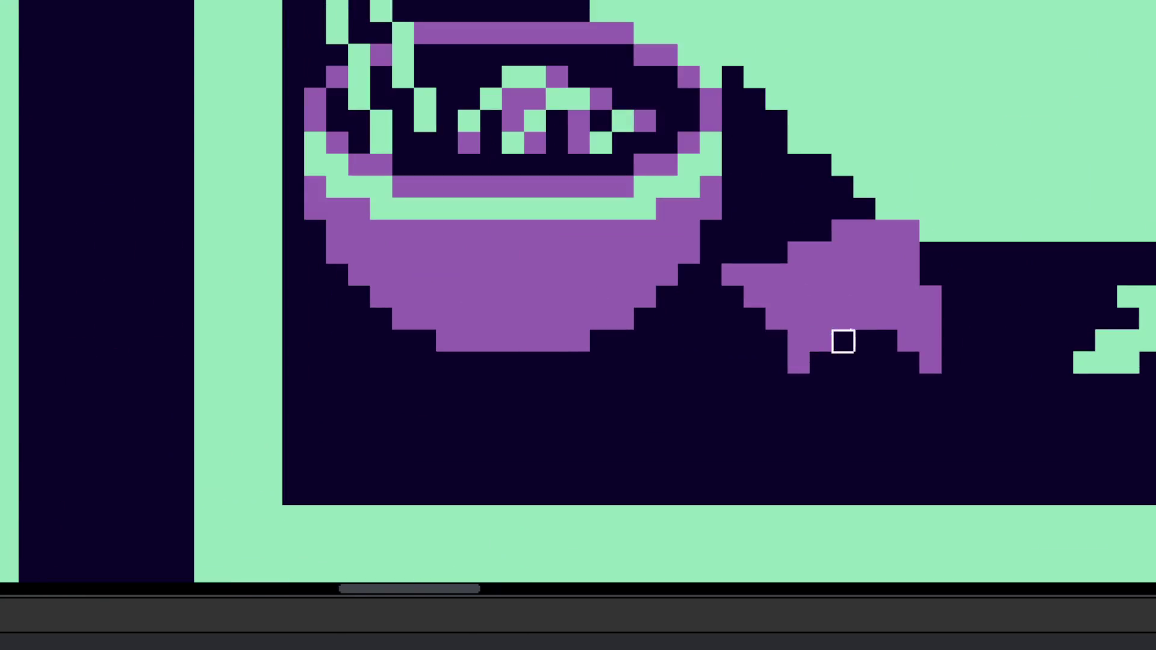
pyautogui.scroll(2, 821, 340)
pyautogui.scroll(-3, 768, 371)
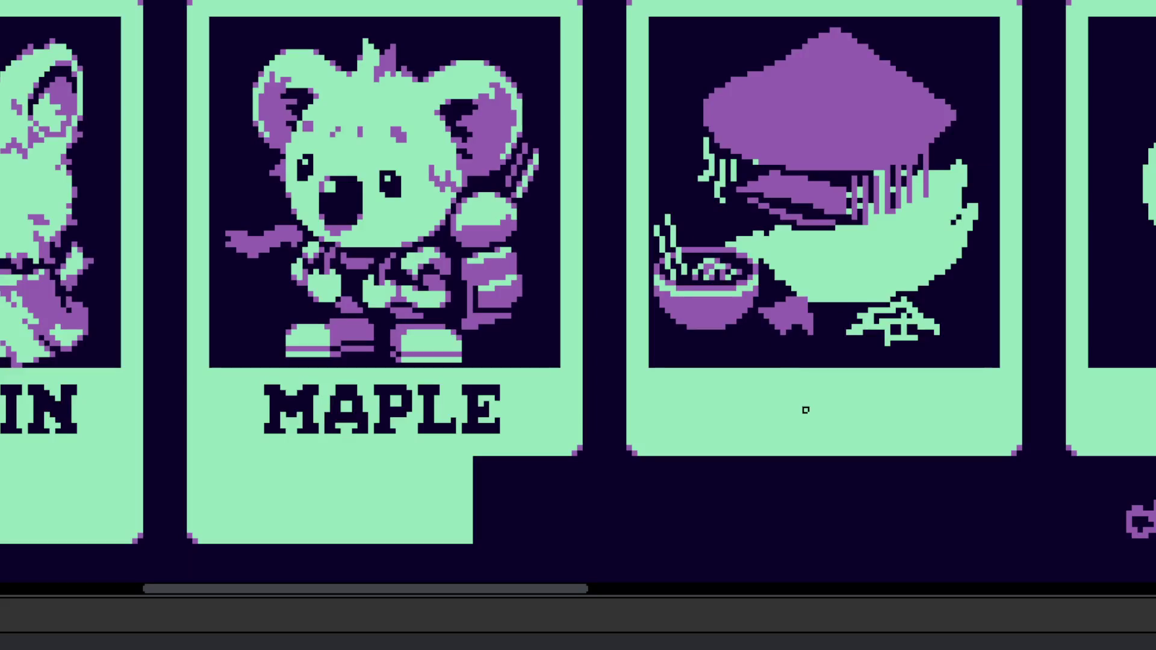
pyautogui.scroll(4, 800, 362)
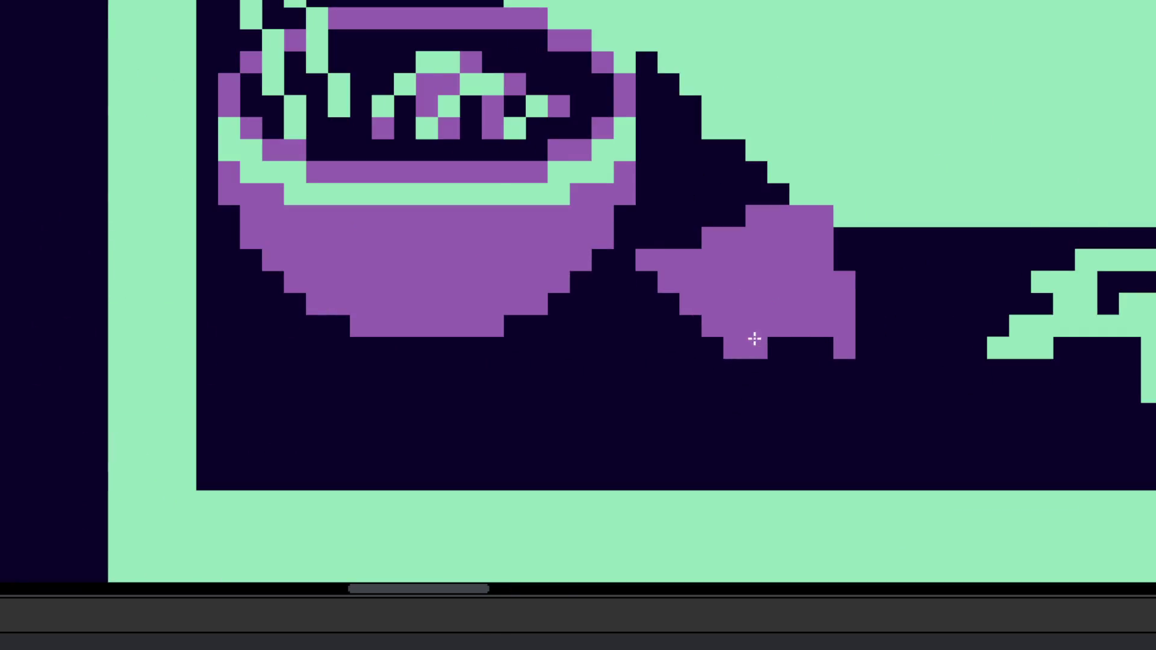
pyautogui.scroll(-3, 756, 355)
pyautogui.scroll(-3, 765, 378)
pyautogui.scroll(4, 779, 387)
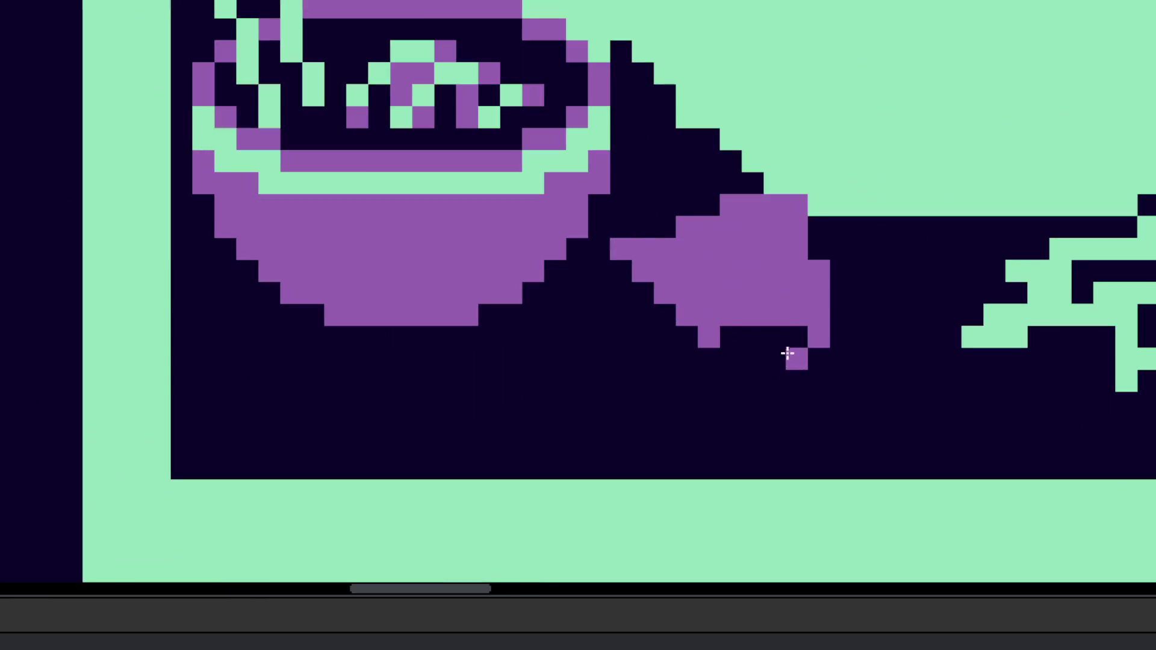
pyautogui.scroll(-1, 788, 345)
pyautogui.scroll(-3, 788, 345)
pyautogui.scroll(3, 677, 445)
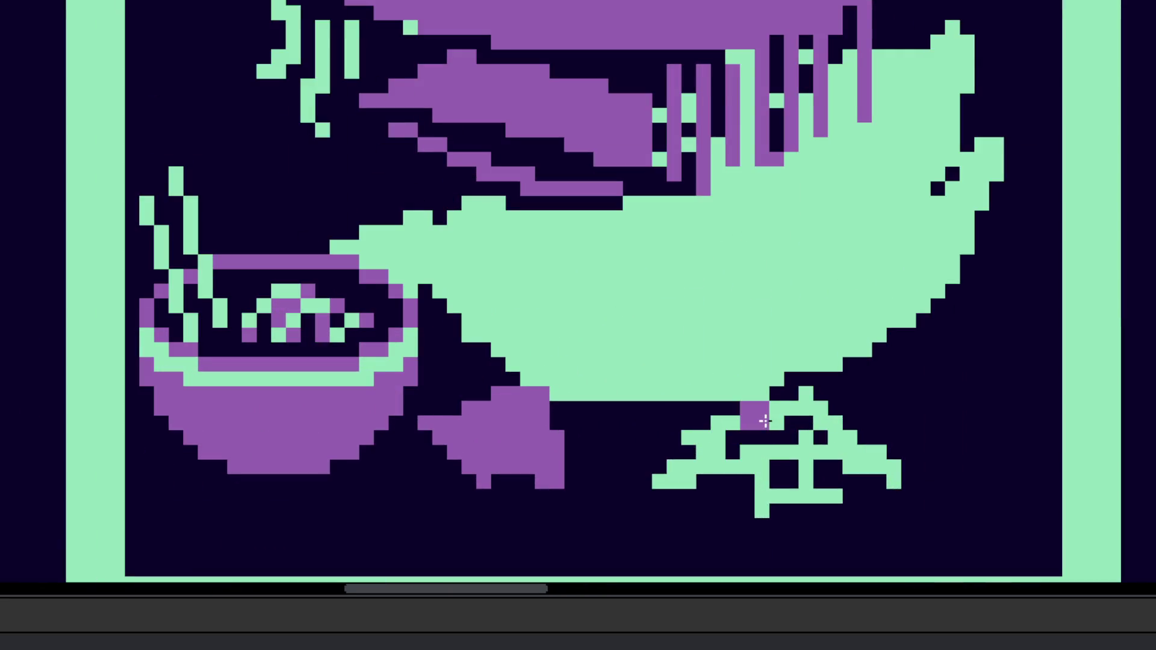
# Step: Paint the duck's right foot trunk and legs purple using straight lines
pyautogui.moveTo(755, 415); pyautogui.dragTo(724, 484)
pyautogui.hotkey('ctrl', 'z')
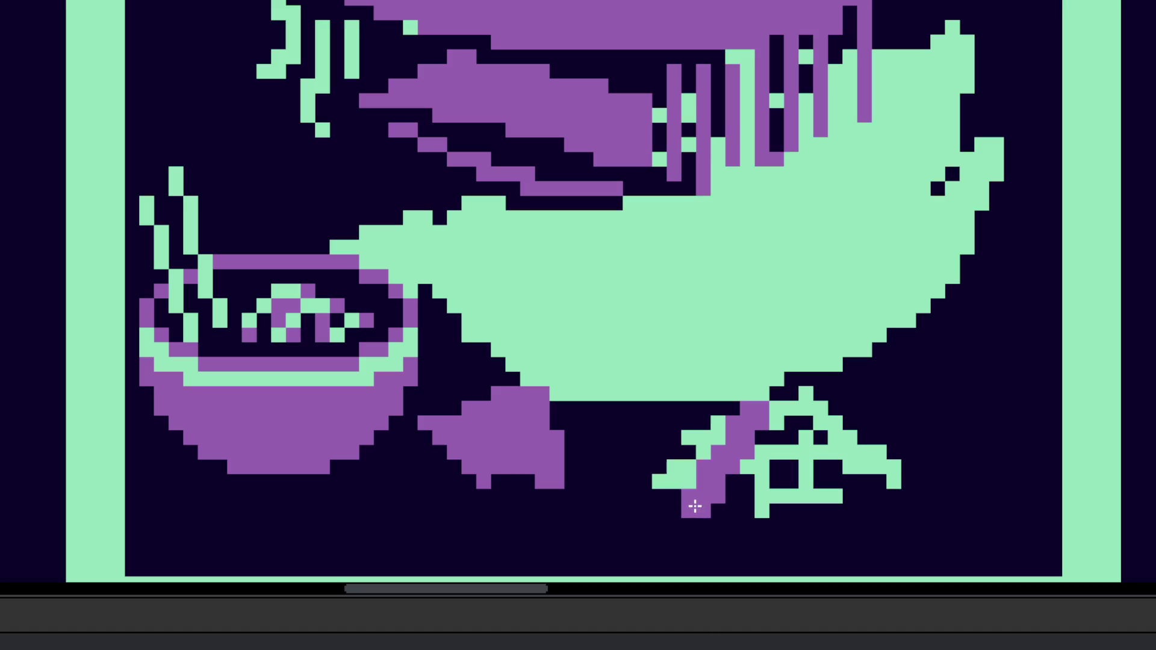
pyautogui.keyDown('shift'); pyautogui.click(692, 492); pyautogui.keyUp('shift')
pyautogui.moveTo(688, 501)
pyautogui.mouseDown()
pyautogui.moveTo(761, 511)
pyautogui.moveTo(755, 431)
pyautogui.moveTo(830, 499)
pyautogui.moveTo(772, 427)
pyautogui.moveTo(799, 399)
pyautogui.moveTo(814, 431)
pyautogui.moveTo(901, 475)
pyautogui.moveTo(828, 444)
pyautogui.moveTo(783, 472)
pyautogui.moveTo(792, 495)
pyautogui.moveTo(743, 485)
pyautogui.moveTo(702, 468)
pyautogui.moveTo(697, 417)
pyautogui.mouseUp()
# Step: Clear the stray green pixels on the right foot and add purple pixels at its top
pyautogui.press('e')
pyautogui.press('e')
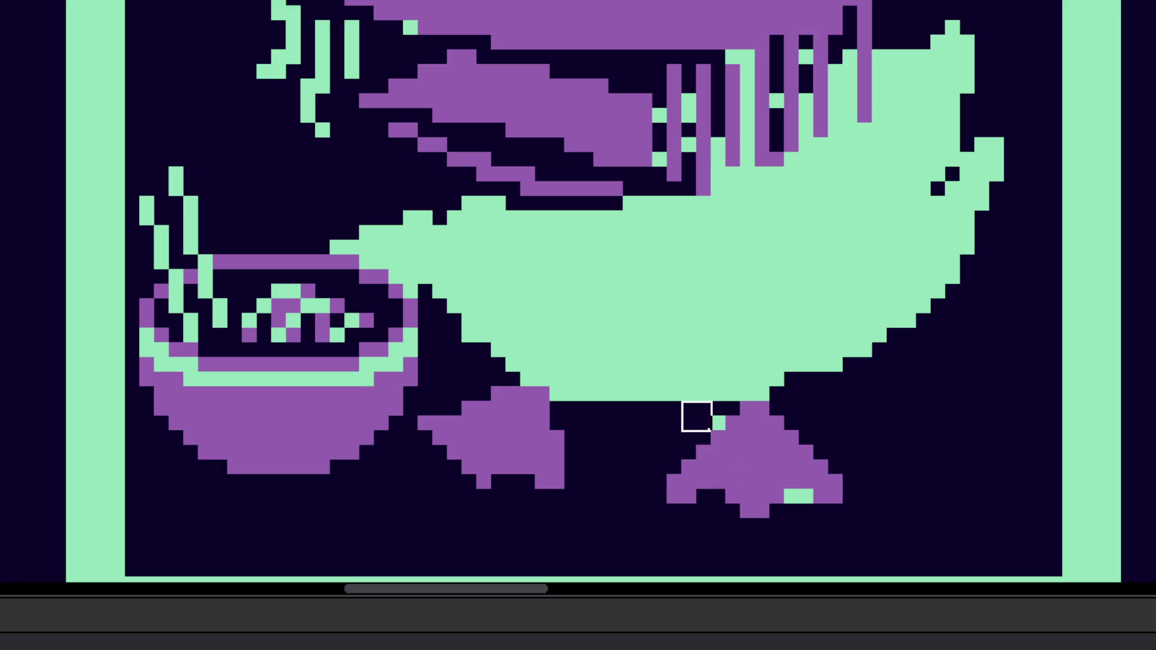
pyautogui.moveTo(806, 496); pyautogui.dragTo(784, 489)
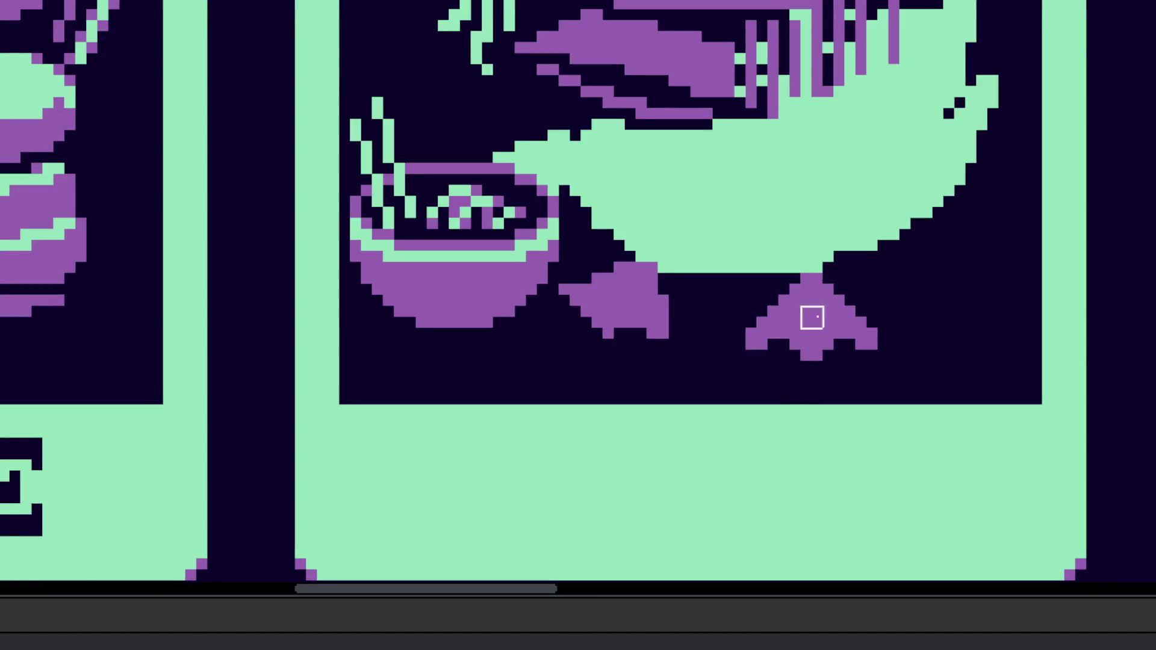
pyautogui.scroll(3, 793, 285)
pyautogui.click(798, 267)
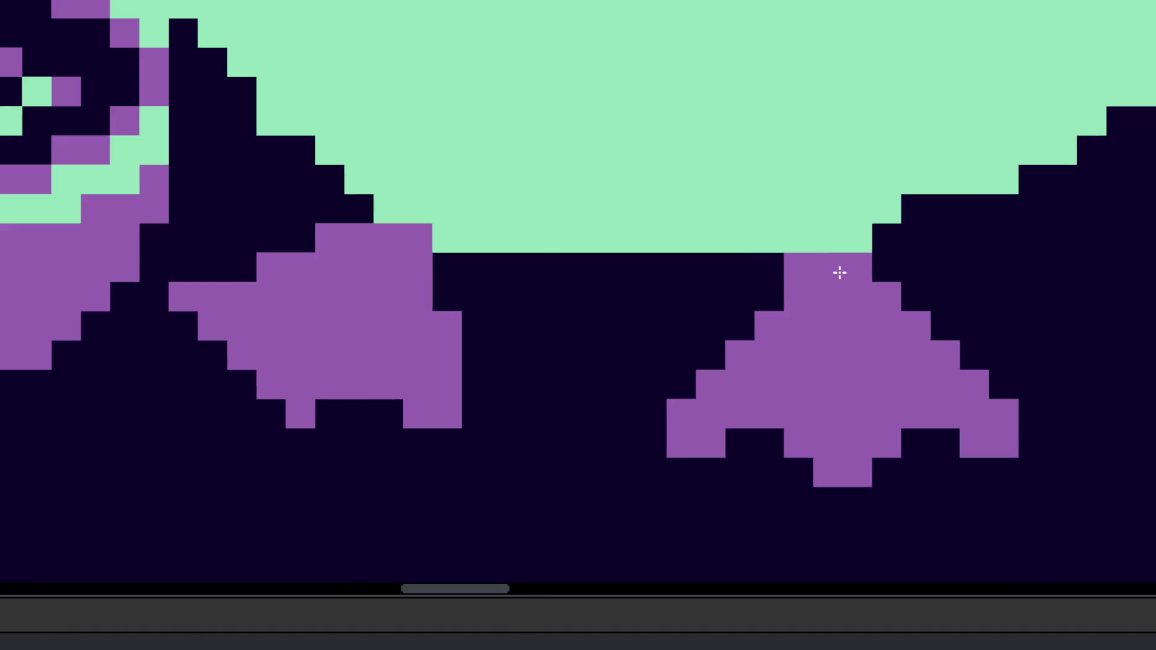
pyautogui.moveTo(886, 238); pyautogui.dragTo(880, 279)
pyautogui.scroll(-1, 471, 294)
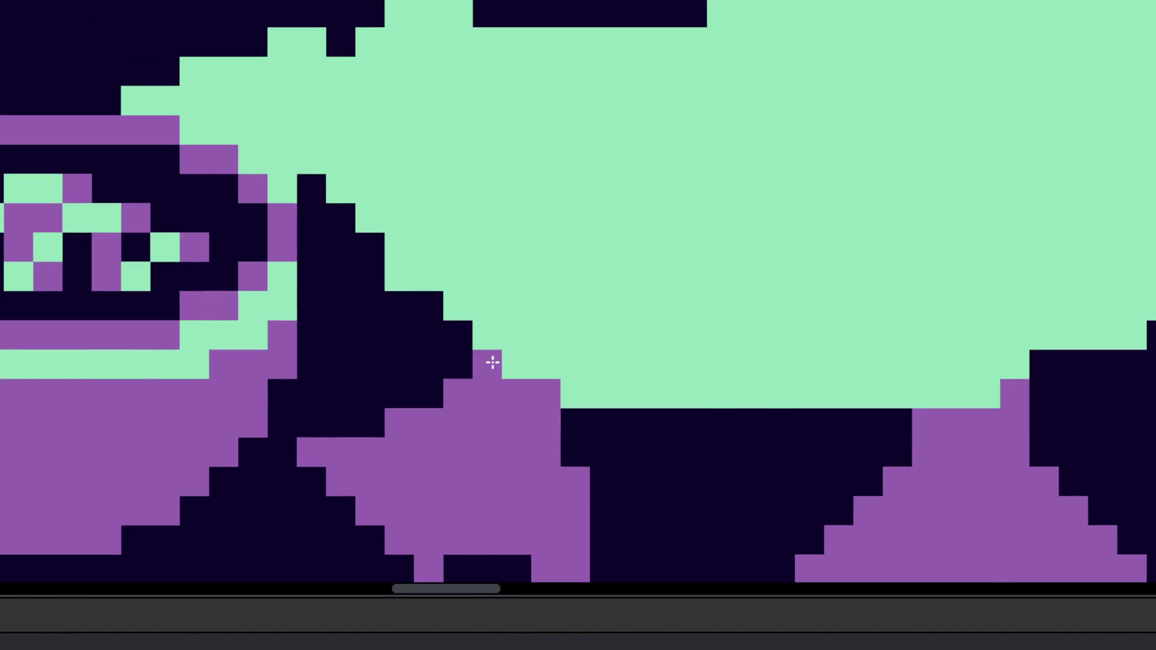
pyautogui.scroll(-4, 490, 361)
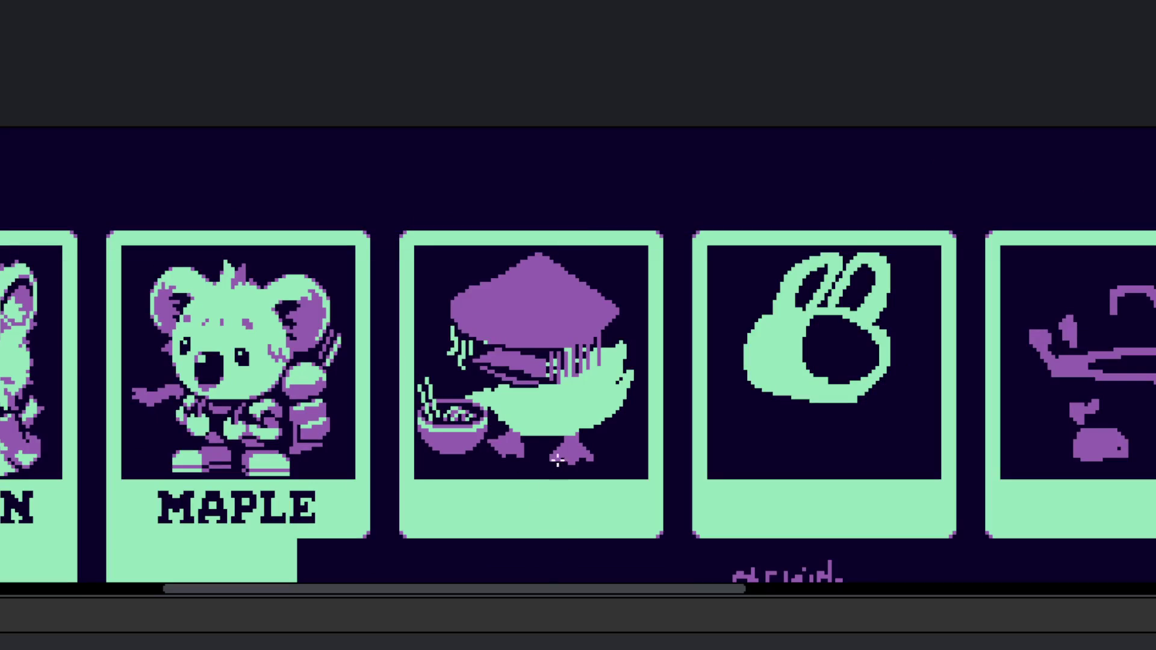
pyautogui.scroll(3, 533, 457)
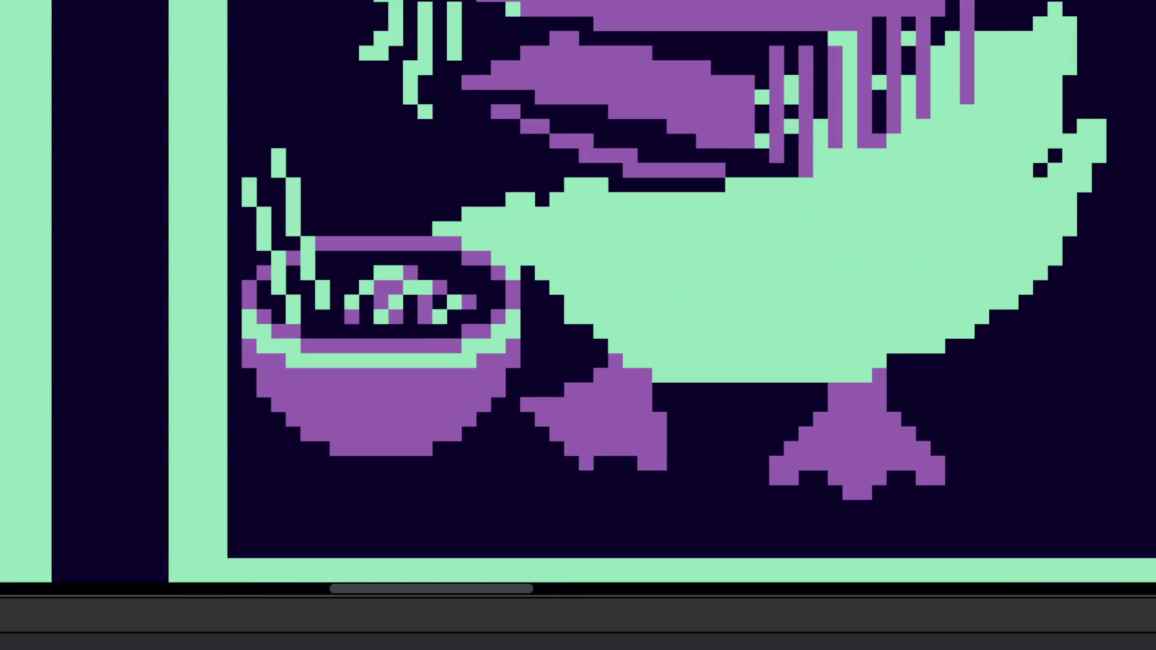
pyautogui.scroll(1, 630, 433)
# Step: Shift the duck's left foot two pixels right so it joins the body, then deselect
pyautogui.moveTo(684, 379)
pyautogui.mouseDown()
pyautogui.moveTo(632, 380)
pyautogui.moveTo(451, 456)
pyautogui.moveTo(692, 385)
pyautogui.mouseUp()
pyautogui.press('Right')
pyautogui.press('Right')
pyautogui.hotkey('ctrl', 'd')
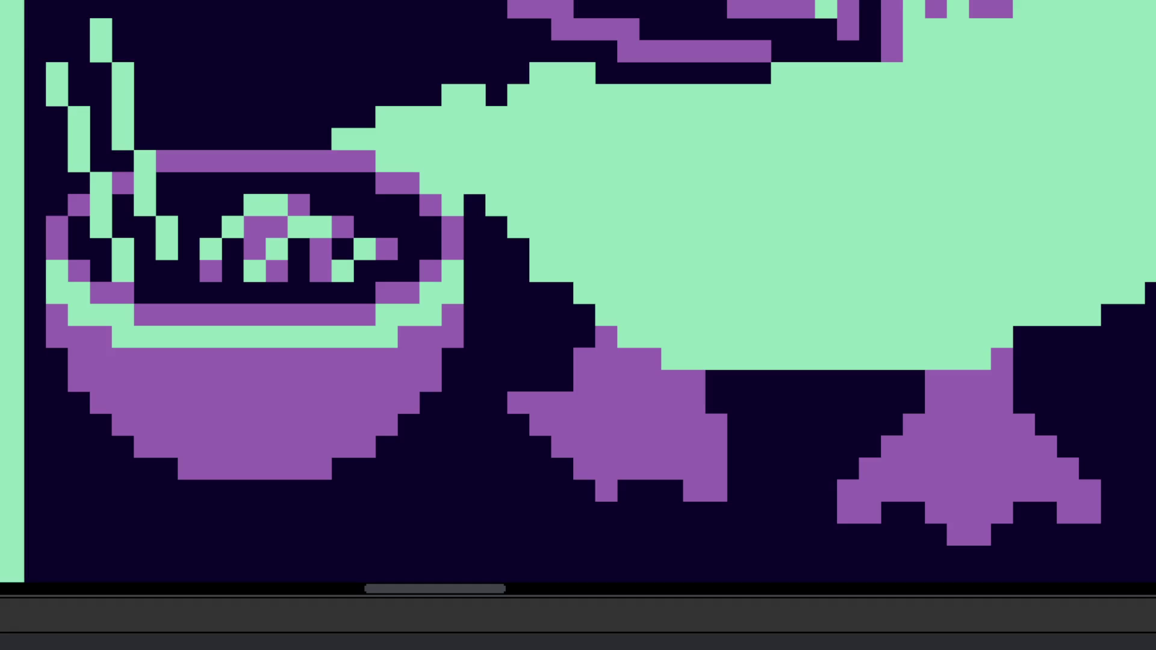
pyautogui.scroll(-5, 627, 315)
pyautogui.scroll(2, 696, 341)
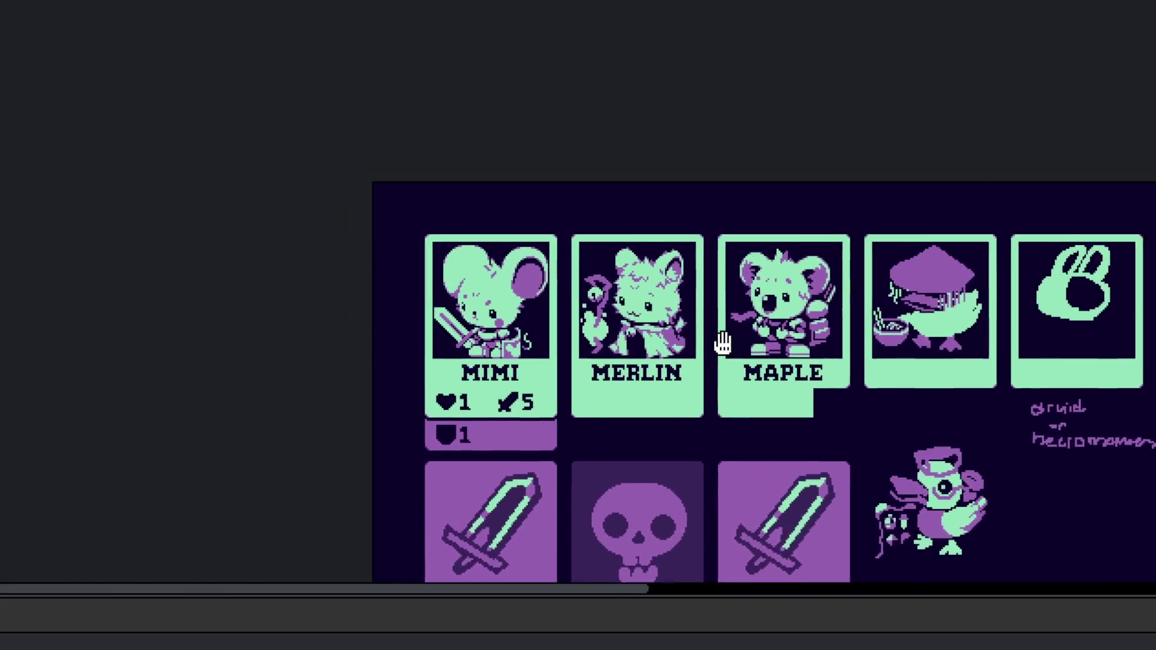
pyautogui.scroll(4, 554, 361)
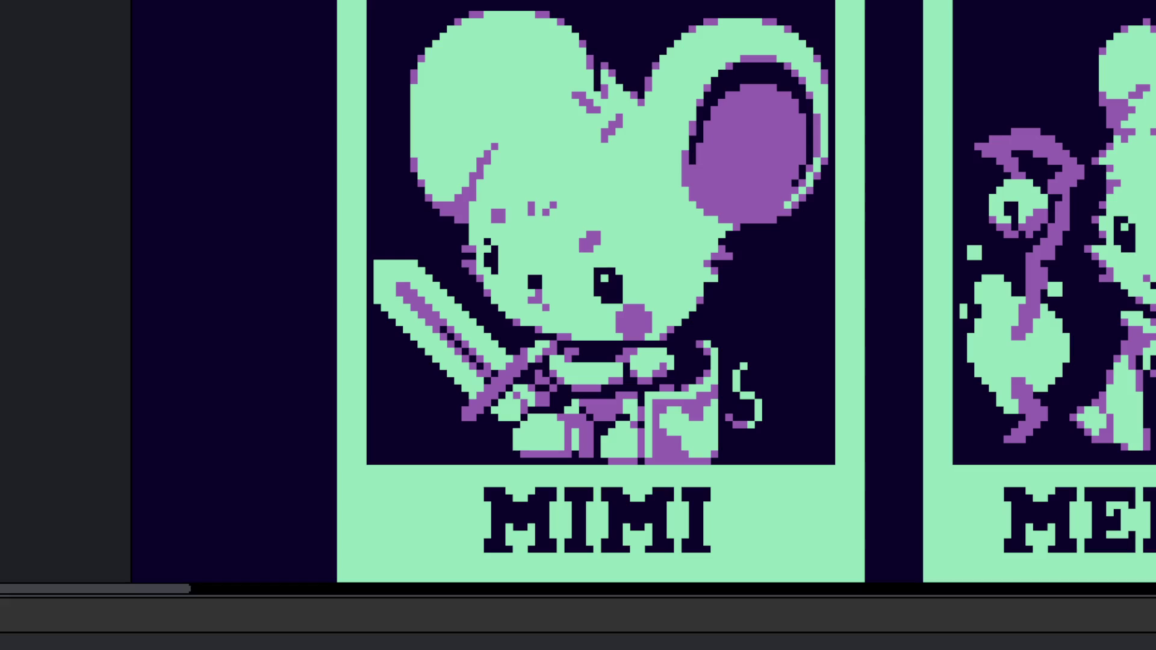
pyautogui.scroll(-5, 612, 338)
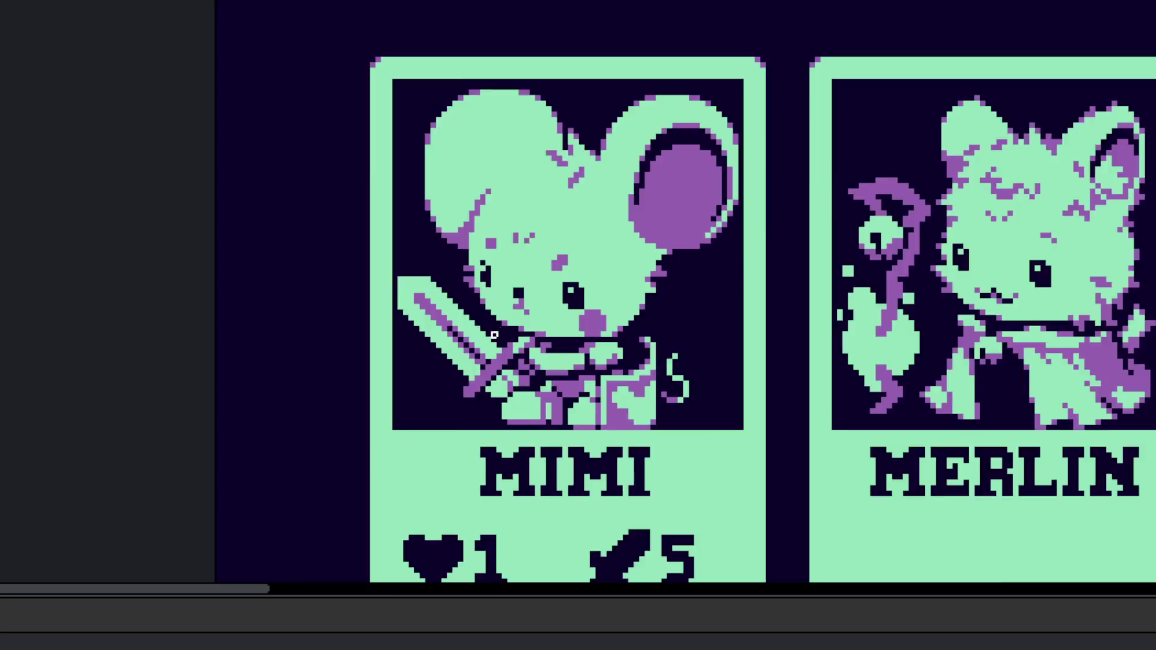
pyautogui.scroll(3, 656, 364)
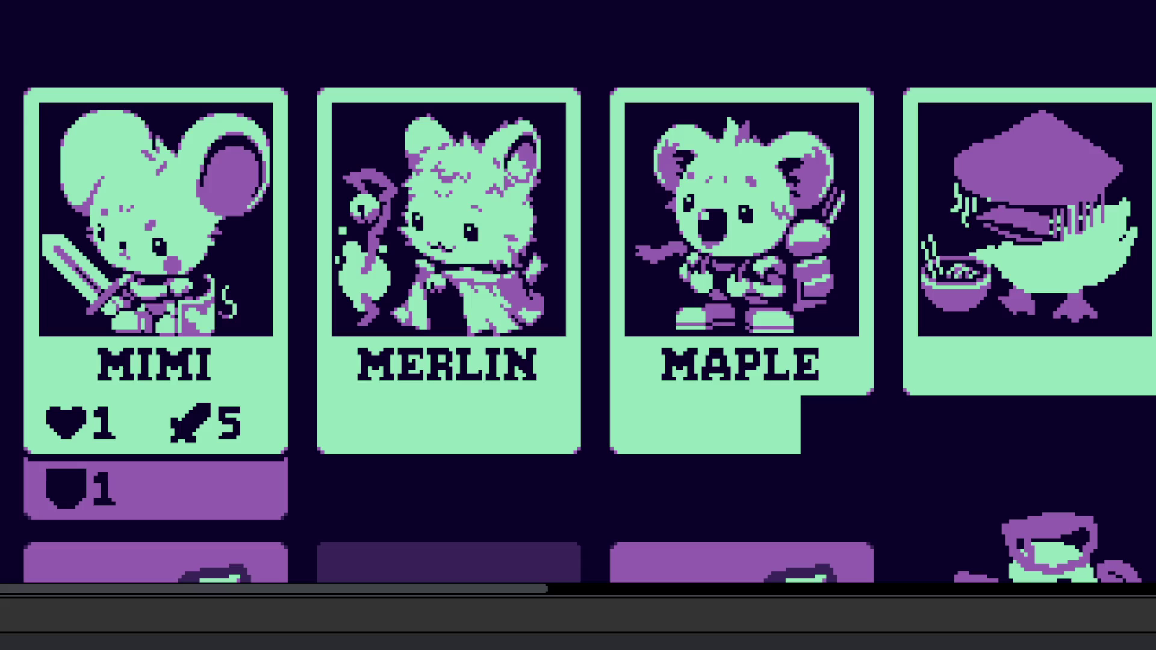
pyautogui.scroll(-2, 996, 310)
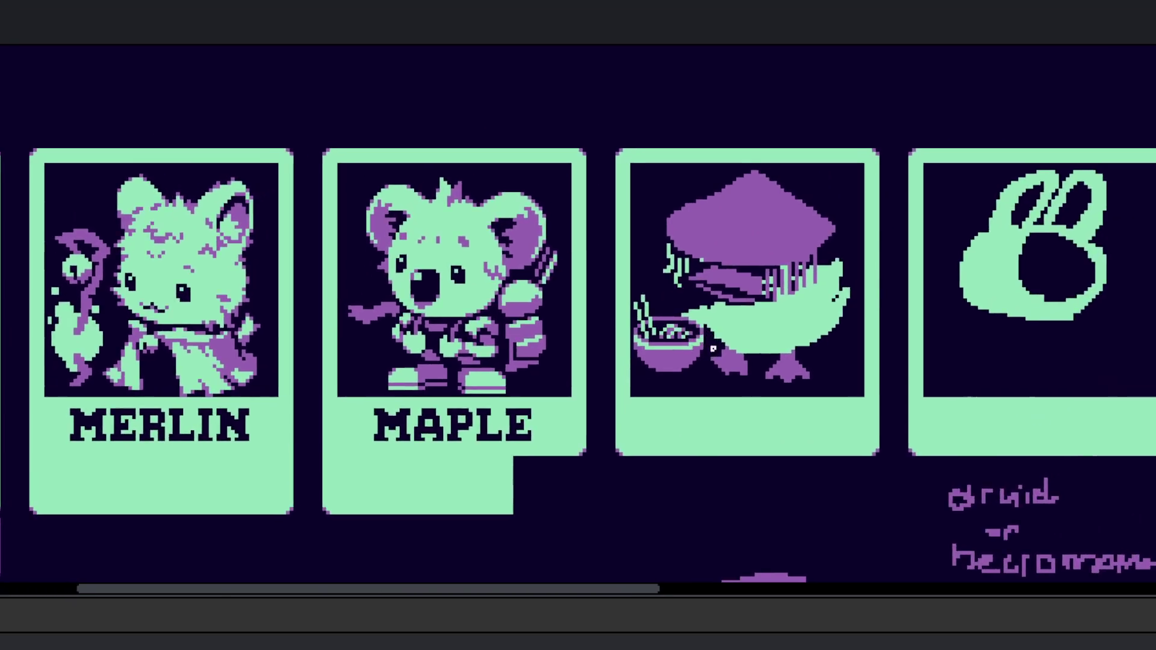
# Step: Add a single green pixel to the duck artwork
pyautogui.scroll(5, 748, 330)
pyautogui.scroll(2, 750, 384)
pyautogui.scroll(-2, 750, 384)
pyautogui.scroll(4, 851, 413)
pyautogui.scroll(-1, 849, 350)
pyautogui.scroll(1, 849, 350)
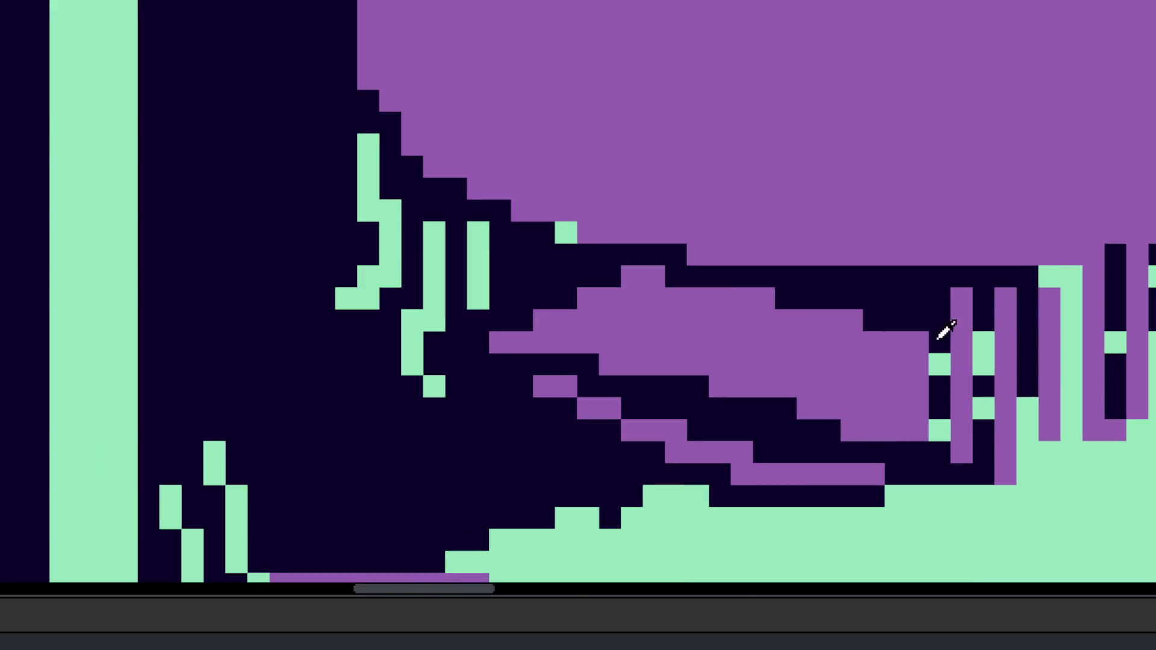
pyautogui.scroll(1, 941, 330)
pyautogui.click(885, 273)
# Step: Cover the old purple stripe under the bill in dark and draw a new purple diagonal
pyautogui.scroll(-2, 864, 277)
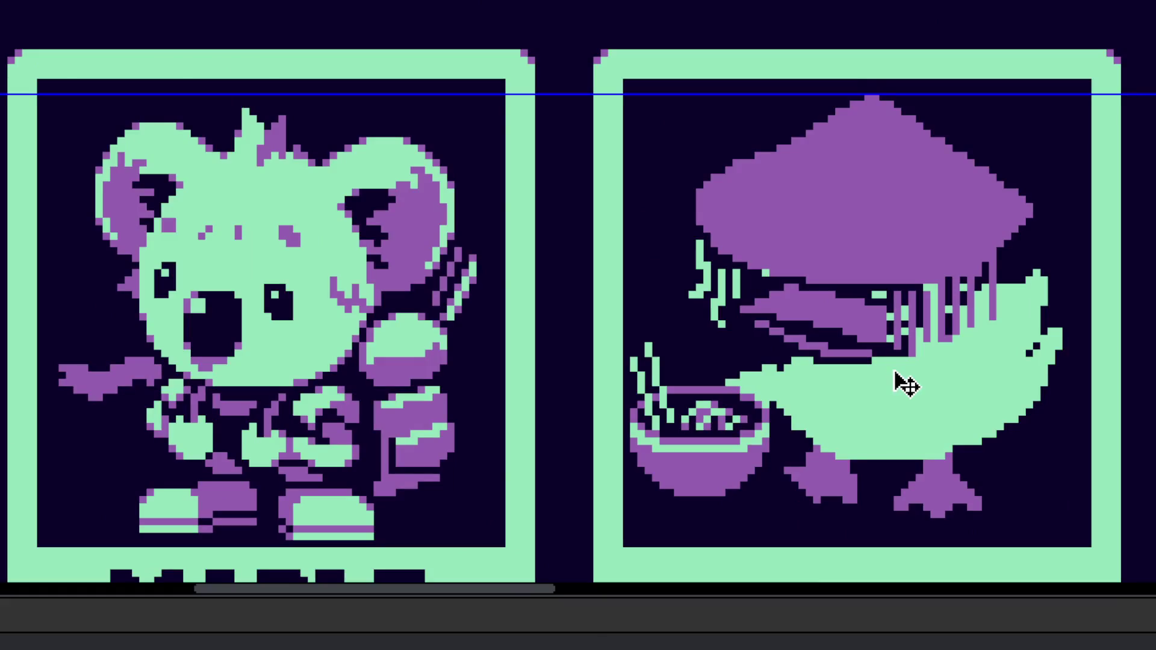
pyautogui.scroll(1, 895, 349)
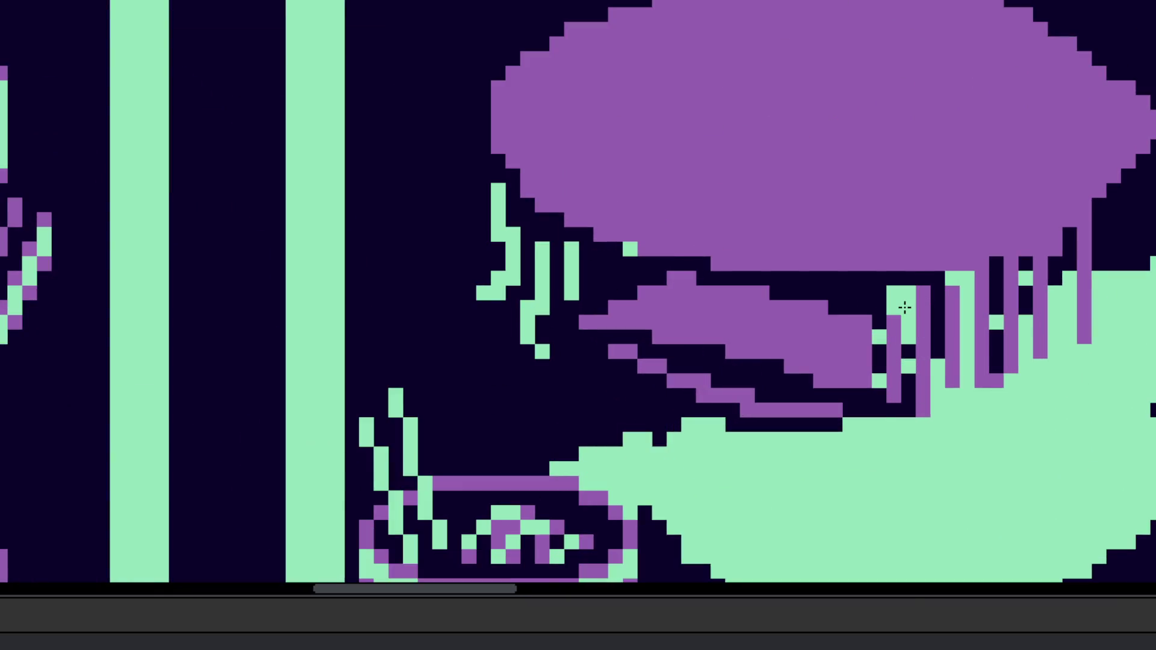
pyautogui.scroll(-1, 891, 308)
pyautogui.scroll(1, 891, 307)
pyautogui.moveTo(831, 333)
pyautogui.mouseDown()
pyautogui.moveTo(810, 325)
pyautogui.moveTo(1015, 386)
pyautogui.mouseUp()
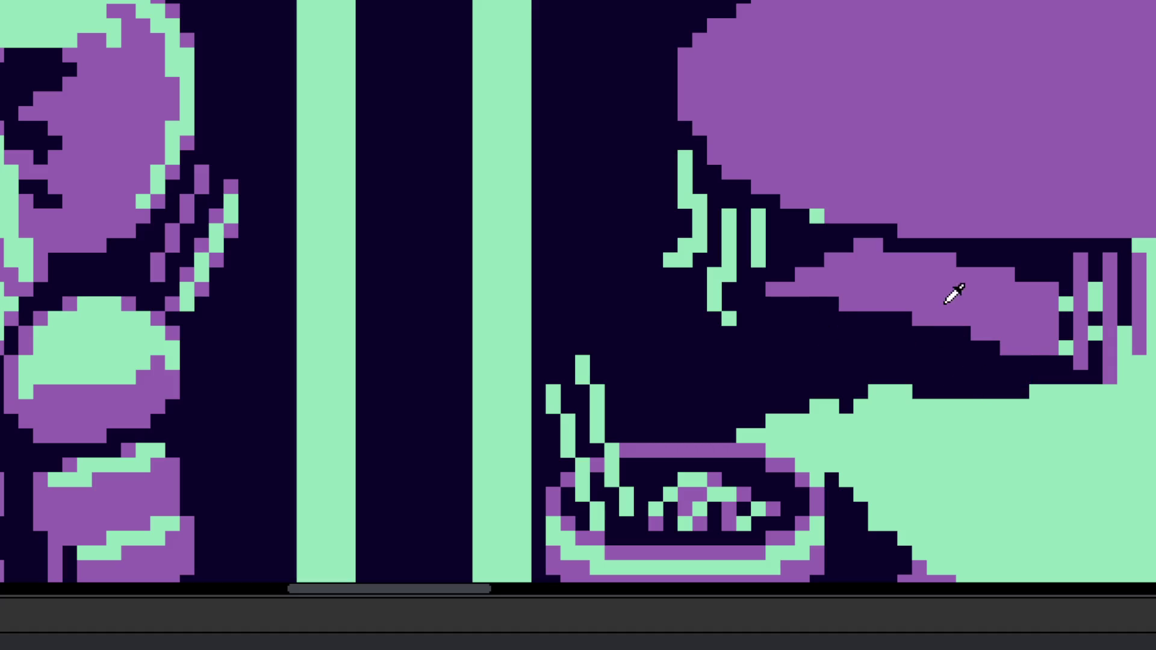
pyautogui.click(855, 341)
pyautogui.moveTo(853, 347)
pyautogui.mouseDown()
pyautogui.moveTo(832, 334)
pyautogui.moveTo(872, 377)
pyautogui.moveTo(935, 383)
pyautogui.moveTo(909, 387)
pyautogui.moveTo(933, 392)
pyautogui.moveTo(960, 369)
pyautogui.mouseUp()
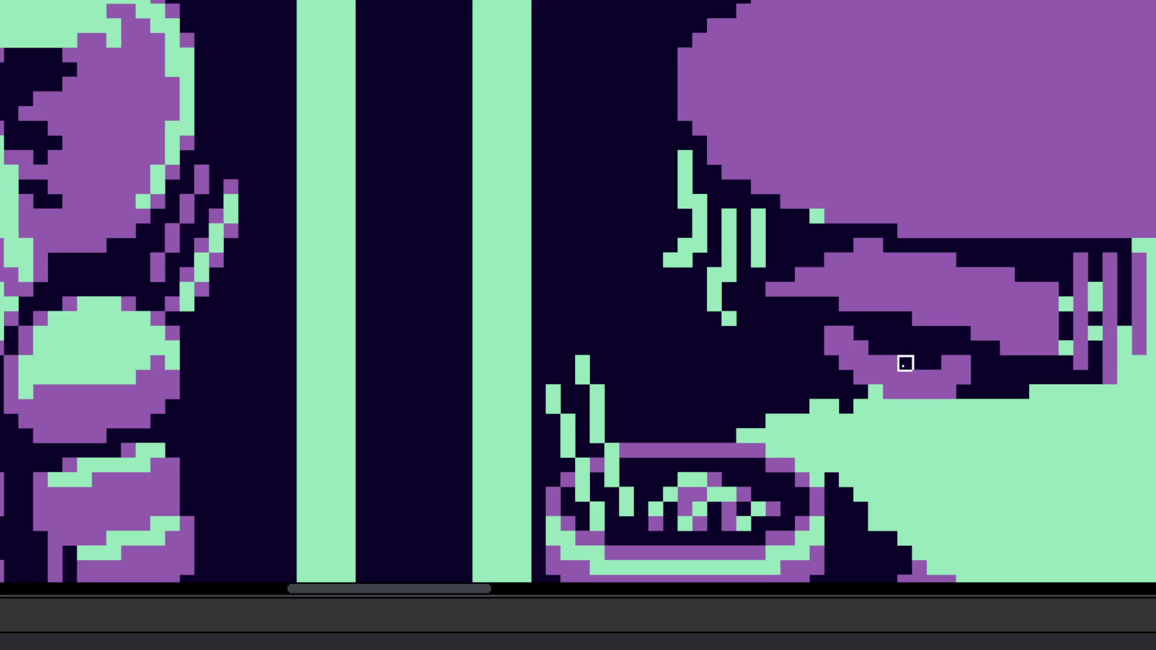
pyautogui.scroll(-5, 905, 363)
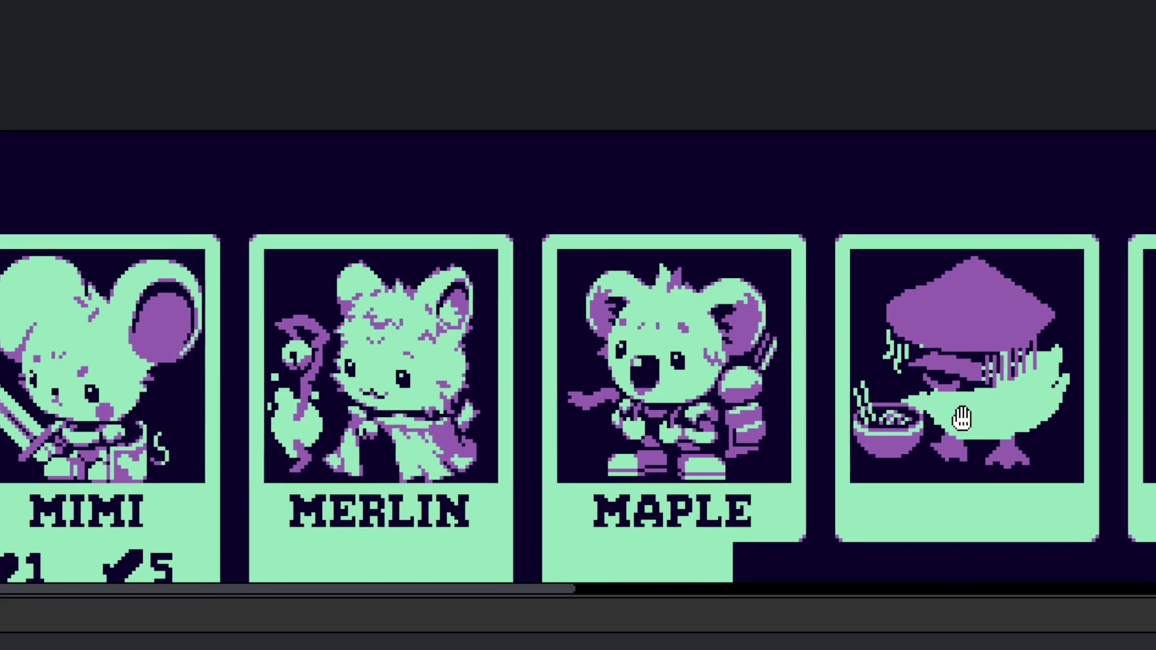
# Step: Erase the stray purple pixels along the diagonal and around the duck's beak
pyautogui.scroll(5, 906, 361)
pyautogui.moveTo(856, 332)
pyautogui.mouseDown()
pyautogui.moveTo(900, 333)
pyautogui.moveTo(945, 289)
pyautogui.moveTo(990, 269)
pyautogui.mouseUp()
pyautogui.scroll(-5, 1012, 313)
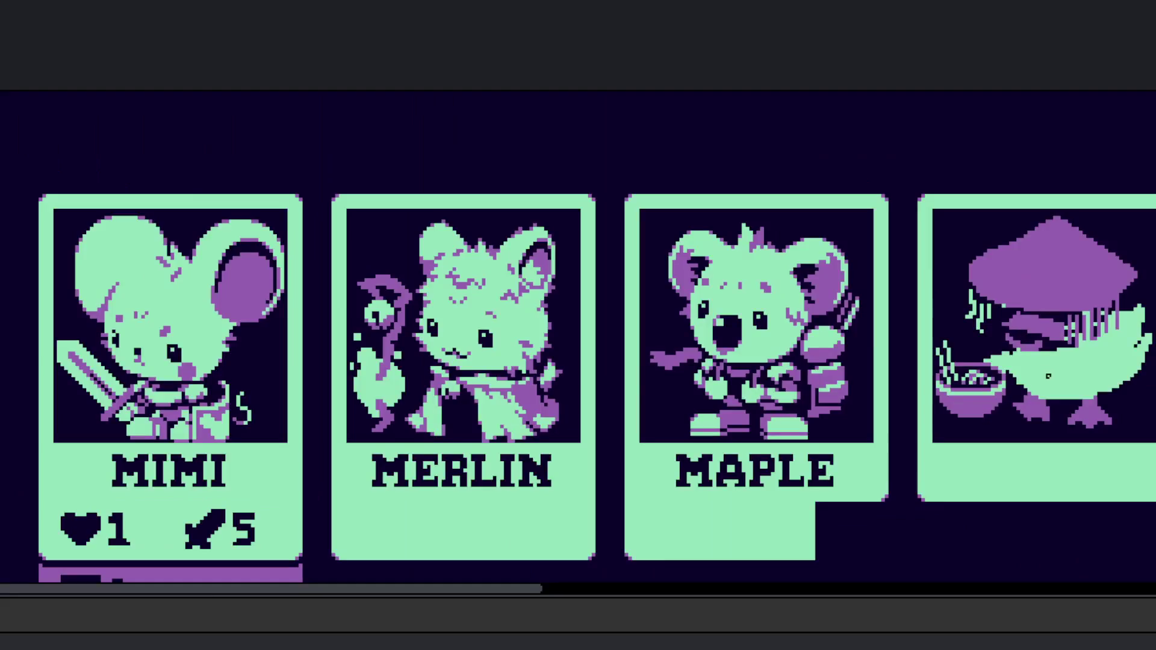
pyautogui.scroll(4, 1066, 307)
pyautogui.moveTo(1096, 308)
pyautogui.mouseDown()
pyautogui.moveTo(1109, 292)
pyautogui.moveTo(1105, 327)
pyautogui.moveTo(1074, 257)
pyautogui.mouseUp()
pyautogui.scroll(-5, 1074, 257)
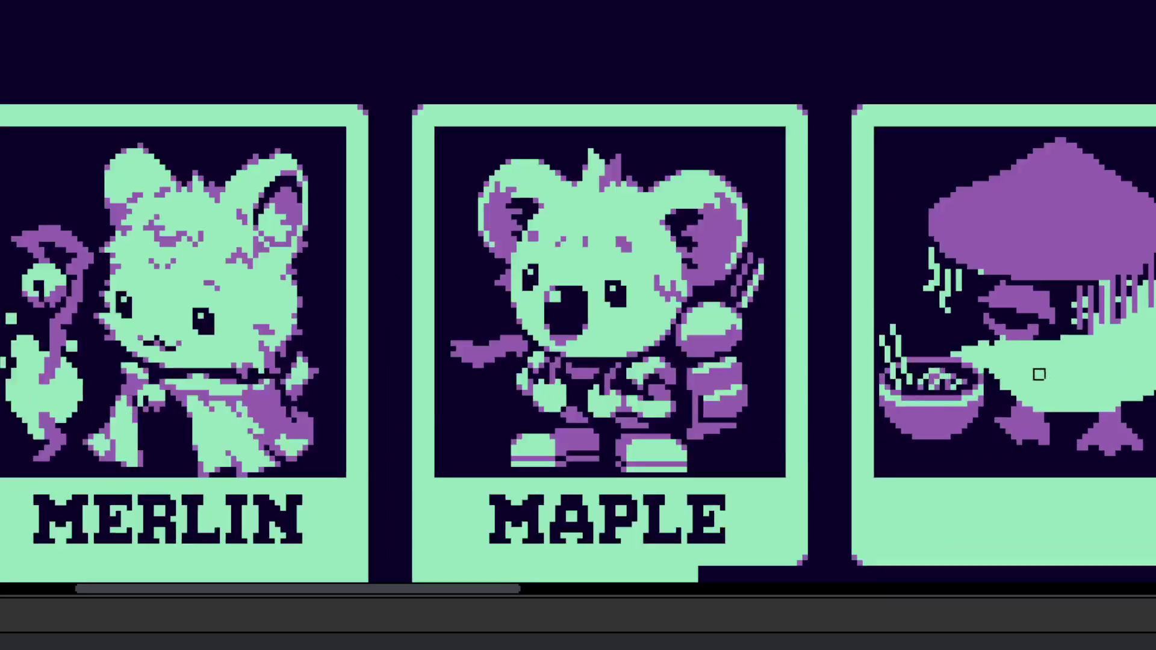
pyautogui.scroll(5, 1030, 385)
# Step: Lengthen the green lines downward, undoing a bad stroke and erasing a stray pixel
pyautogui.scroll(2, 978, 303)
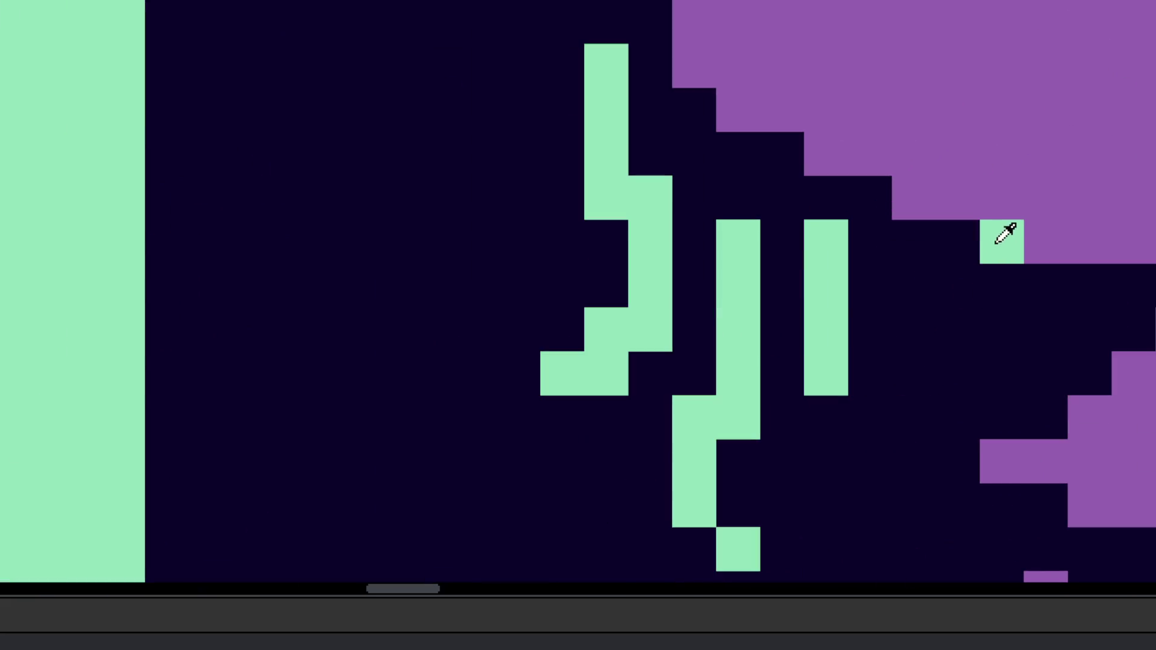
pyautogui.moveTo(816, 315); pyautogui.dragTo(841, 425)
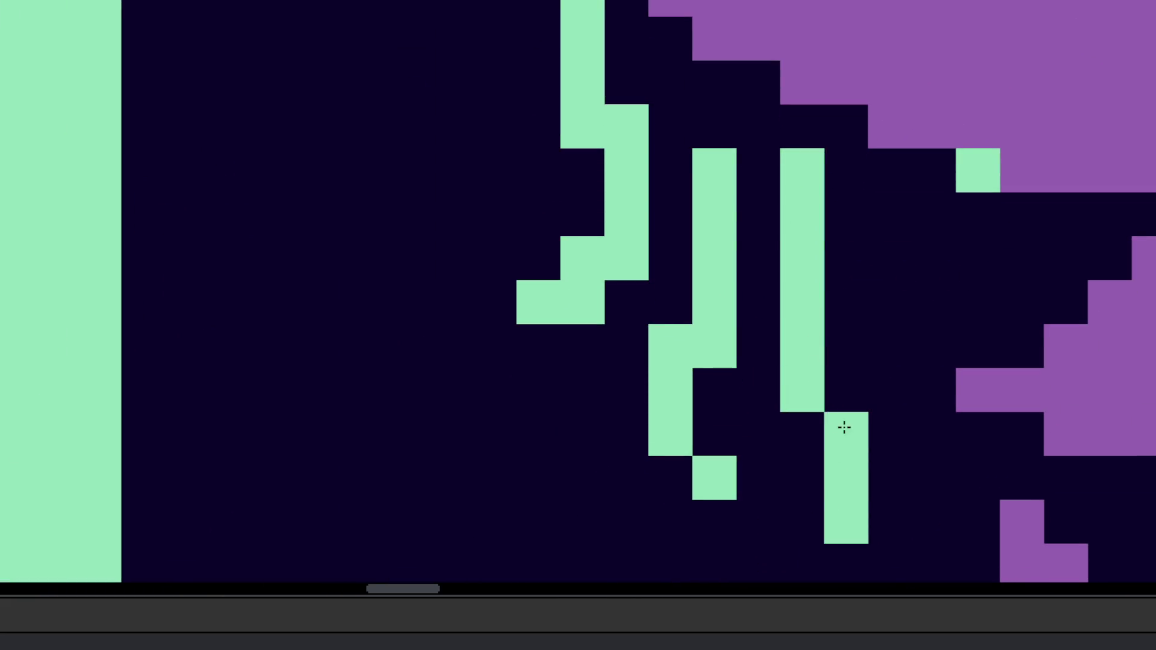
pyautogui.scroll(-3, 841, 425)
pyautogui.scroll(2, 889, 339)
pyautogui.moveTo(846, 346)
pyautogui.mouseDown()
pyautogui.moveTo(843, 413)
pyautogui.moveTo(876, 455)
pyautogui.moveTo(849, 408)
pyautogui.moveTo(844, 338)
pyautogui.mouseUp()
pyautogui.hotkey('ctrl', 'z')
pyautogui.press('e')
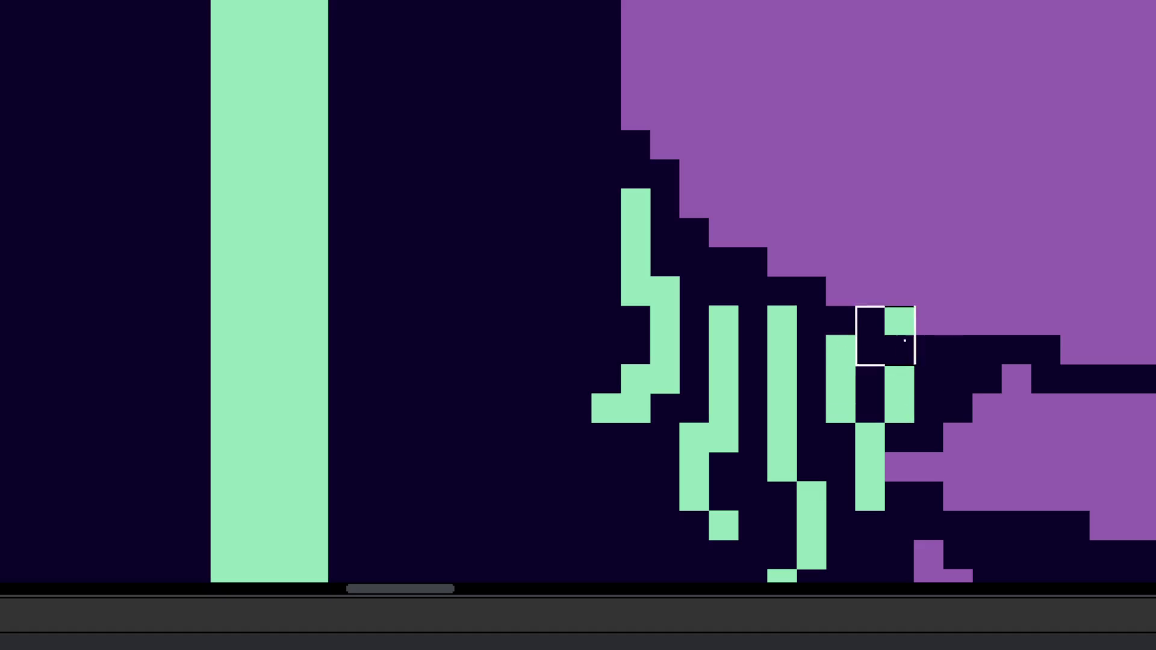
pyautogui.click(898, 320)
pyautogui.press('b')
pyautogui.moveTo(899, 340); pyautogui.dragTo(921, 439)
pyautogui.scroll(-3, 921, 434)
pyautogui.scroll(-2, 922, 423)
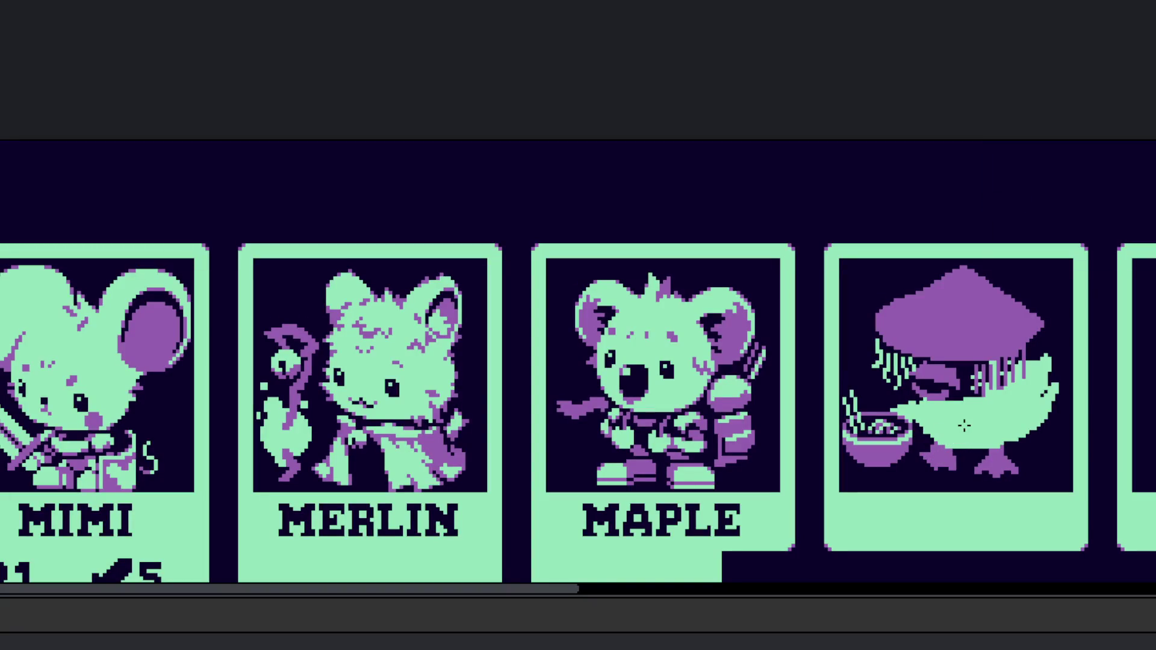
# Step: Erase green pixels beside the bowl and repaint green pixels down and right
pyautogui.scroll(2, 921, 421)
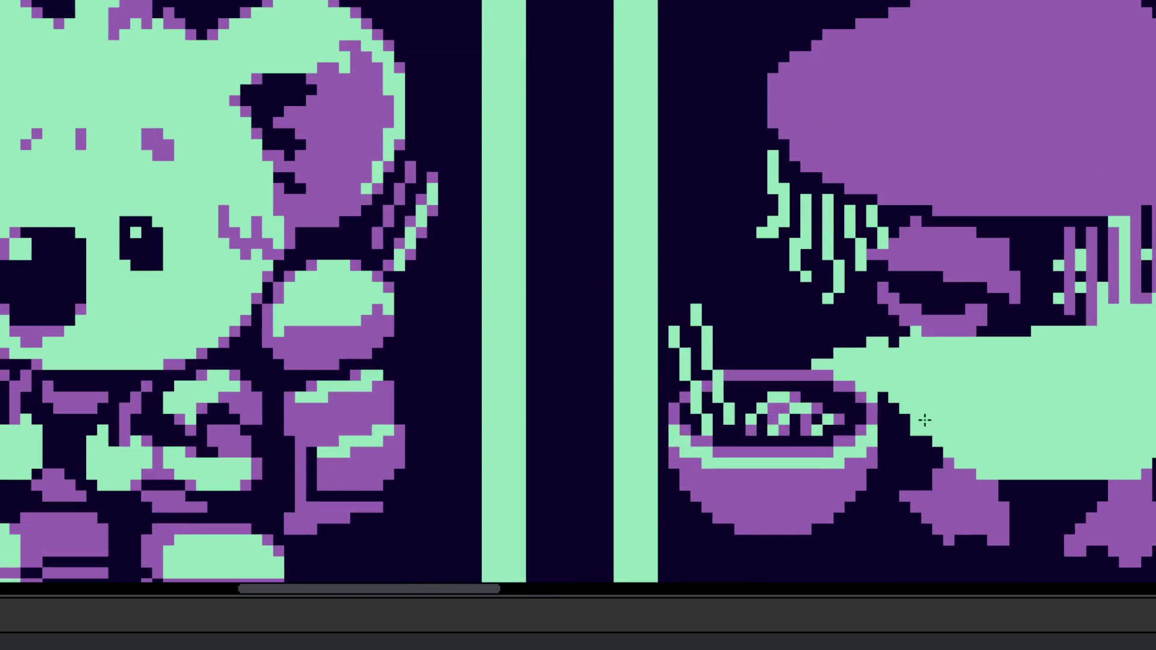
pyautogui.scroll(2, 882, 382)
pyautogui.moveTo(883, 383)
pyautogui.mouseDown()
pyautogui.moveTo(807, 334)
pyautogui.moveTo(873, 310)
pyautogui.moveTo(873, 344)
pyautogui.mouseUp()
pyautogui.hscroll(4, 872, 328)
pyautogui.scroll(-2, 762, 313)
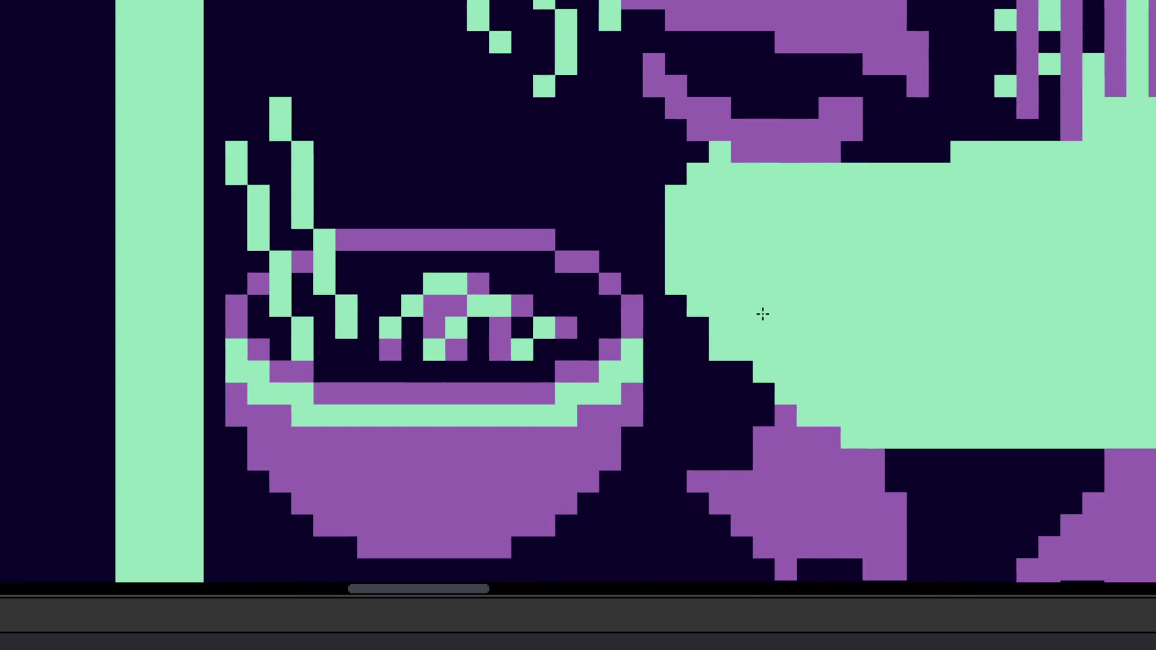
pyautogui.moveTo(715, 328)
pyautogui.mouseDown()
pyautogui.moveTo(725, 371)
pyautogui.moveTo(777, 395)
pyautogui.moveTo(785, 415)
pyautogui.mouseUp()
# Step: Draw a straight purple line toward the duck with the line tool
pyautogui.scroll(-5, 837, 459)
pyautogui.scroll(-2, 840, 459)
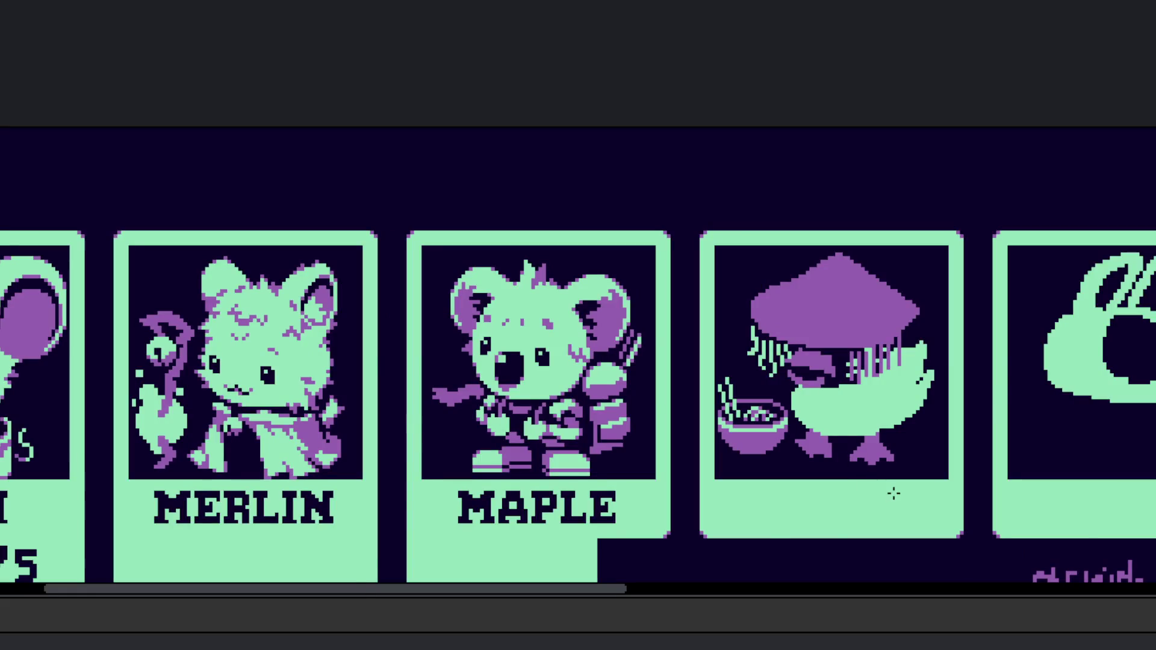
pyautogui.scroll(-2, 894, 493)
pyautogui.scroll(7, 873, 448)
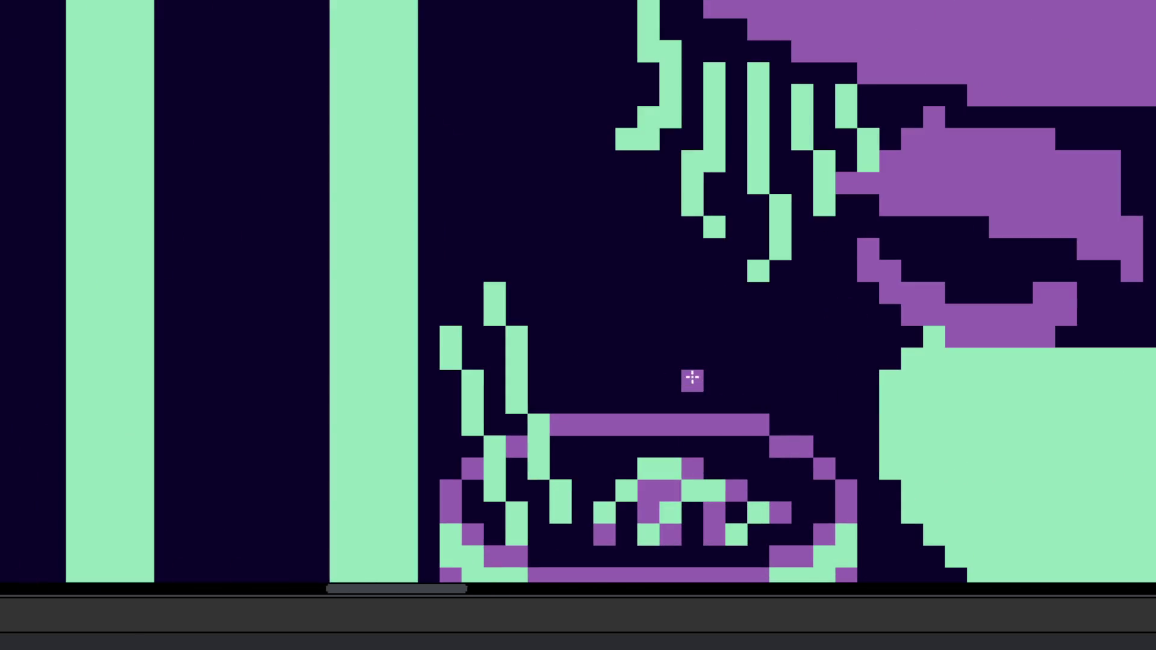
pyautogui.moveTo(692, 380)
pyautogui.mouseDown()
pyautogui.moveTo(815, 335)
pyautogui.moveTo(864, 349)
pyautogui.moveTo(873, 361)
pyautogui.moveTo(851, 377)
pyautogui.moveTo(865, 386)
pyautogui.moveTo(789, 380)
pyautogui.moveTo(815, 395)
pyautogui.moveTo(867, 359)
pyautogui.mouseUp()
pyautogui.scroll(-7, 765, 379)
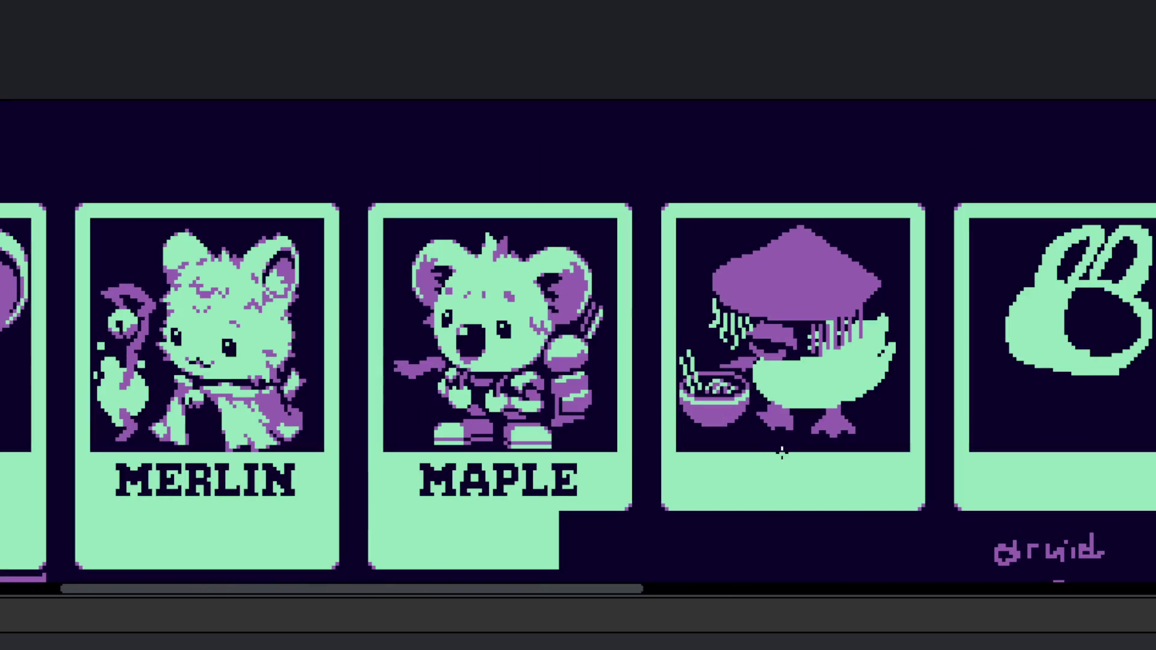
pyautogui.press('v')
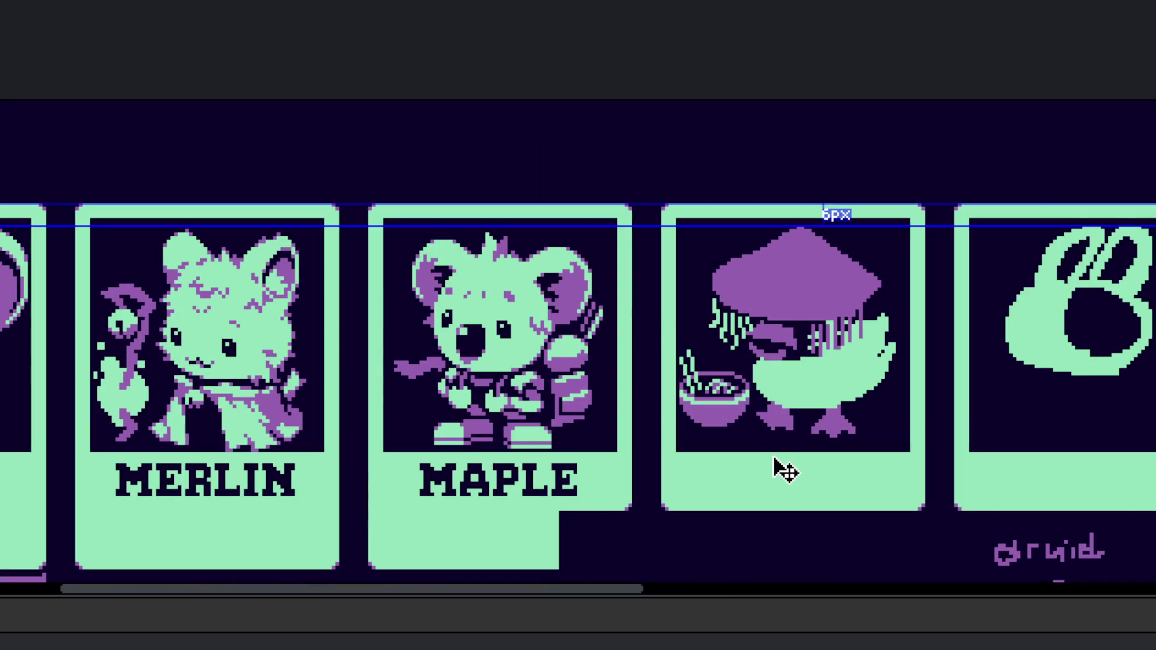
pyautogui.press('l')
# Step: Add purple pixels to reshape the duck's left foot into a webbed shape
pyautogui.scroll(8, 773, 425)
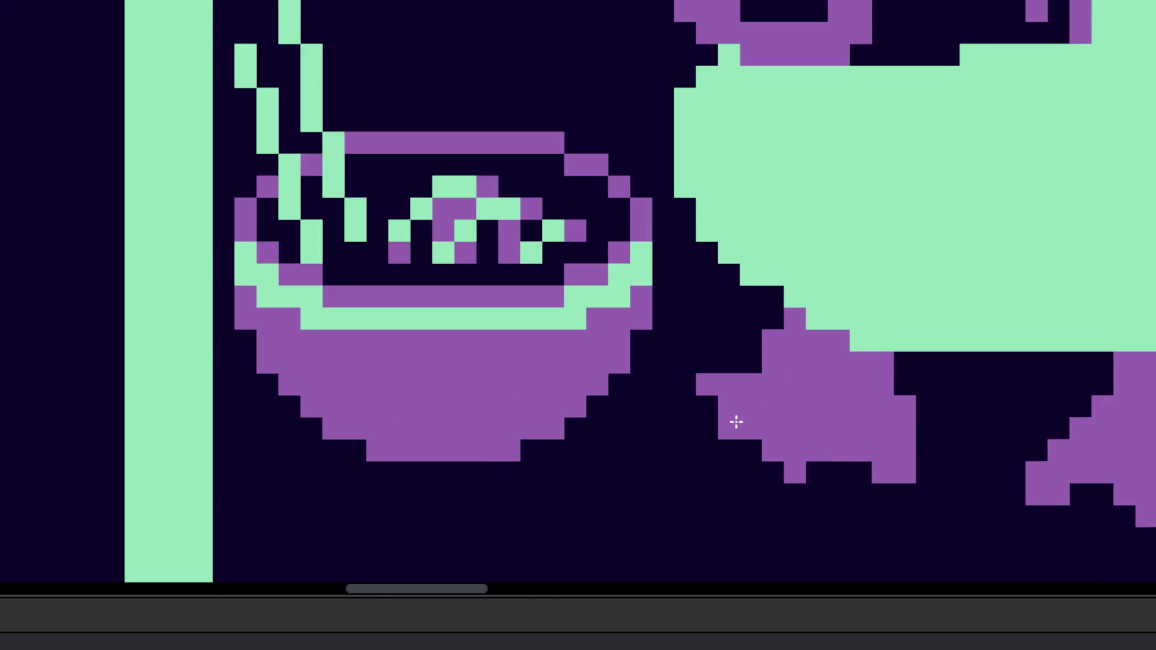
pyautogui.moveTo(736, 420)
pyautogui.mouseDown()
pyautogui.moveTo(715, 408)
pyautogui.moveTo(745, 387)
pyautogui.mouseUp()
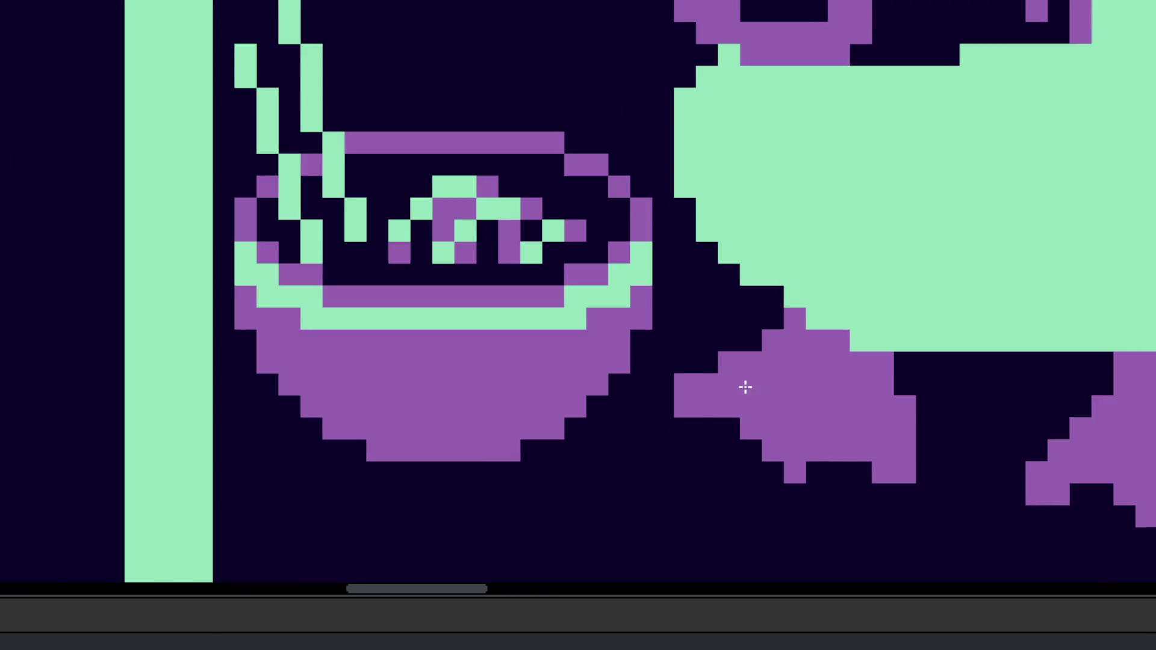
pyautogui.moveTo(784, 450)
pyautogui.mouseDown()
pyautogui.moveTo(793, 490)
pyautogui.moveTo(757, 427)
pyautogui.mouseUp()
pyautogui.click(813, 471)
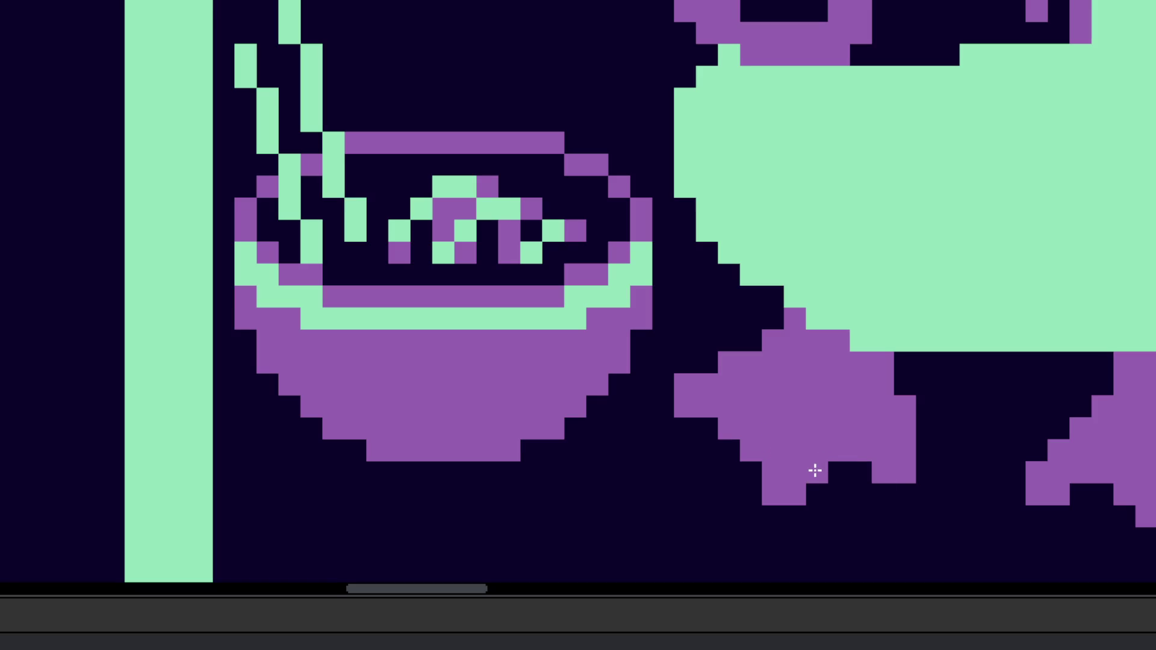
pyautogui.scroll(-5, 875, 491)
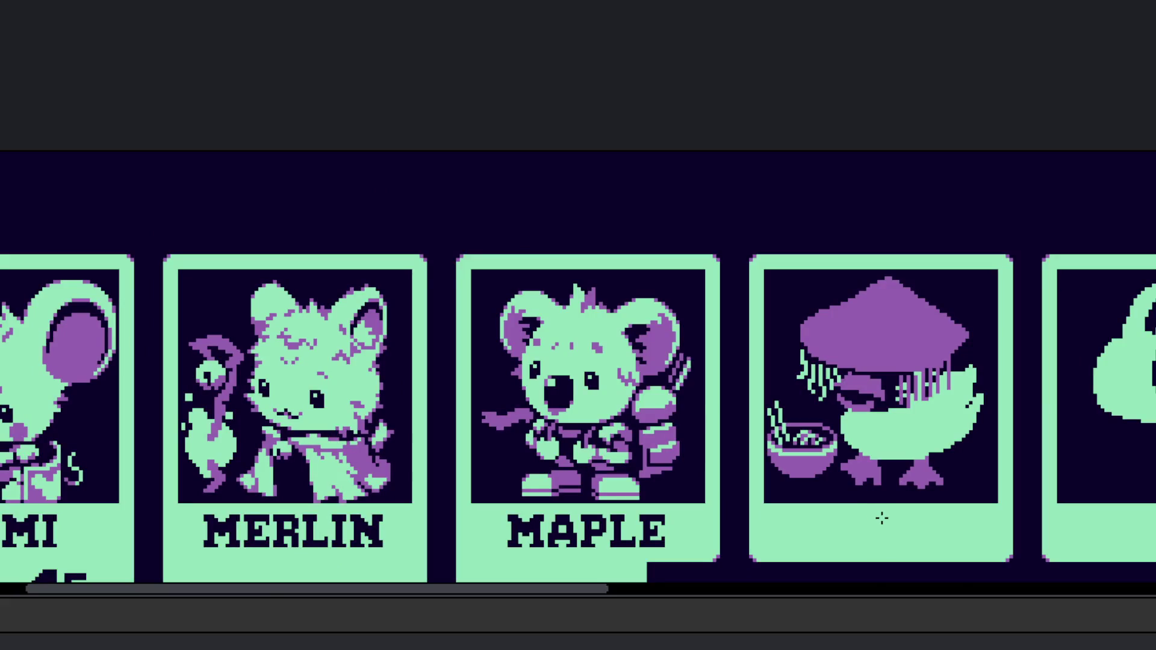
pyautogui.scroll(4, 852, 501)
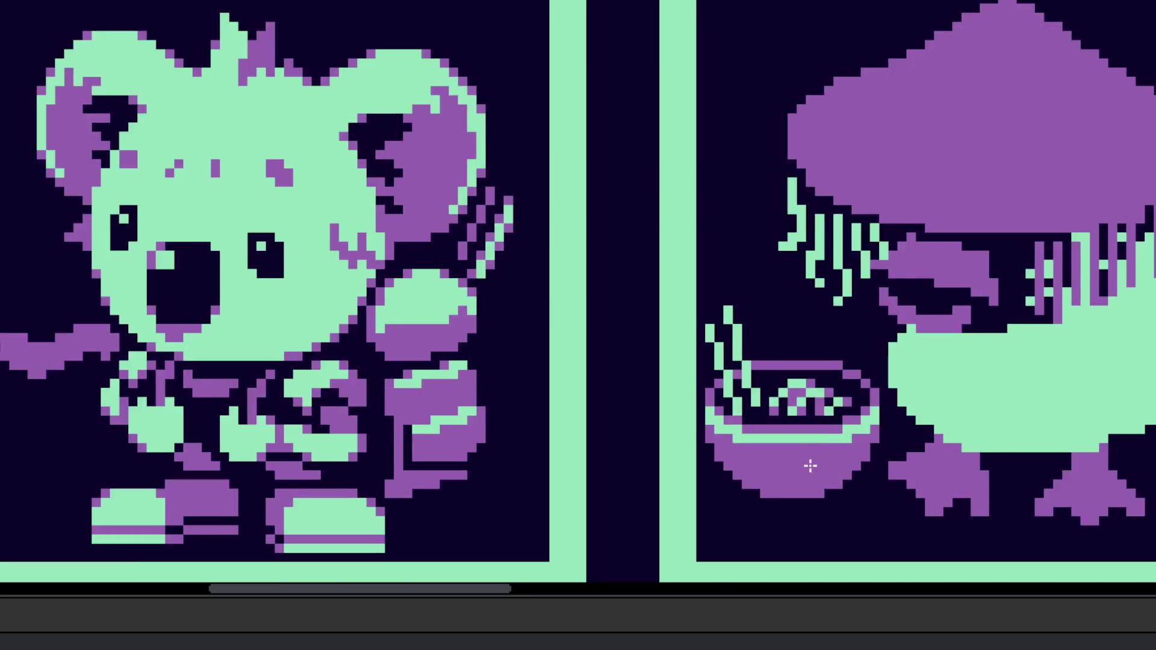
pyautogui.scroll(-2, 810, 467)
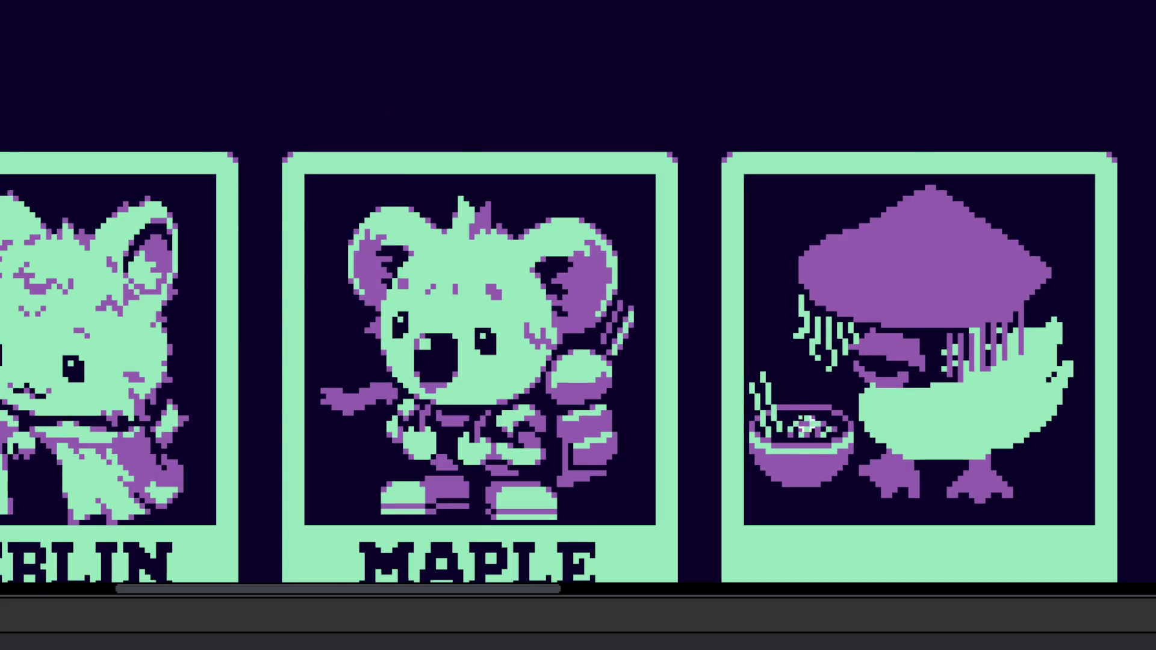
# Step: Select the noodle bowl and nudge it slightly higher
pyautogui.scroll(3, 806, 426)
pyautogui.scroll(-1, 877, 406)
pyautogui.moveTo(921, 387)
pyautogui.mouseDown()
pyautogui.moveTo(748, 541)
pyautogui.moveTo(815, 319)
pyautogui.mouseUp()
pyautogui.moveTo(826, 443)
pyautogui.mouseDown()
pyautogui.moveTo(831, 420)
pyautogui.moveTo(865, 421)
pyautogui.moveTo(834, 425)
pyautogui.mouseUp()
# Step: Fill in the stepped staircase edge of the purple hat
pyautogui.scroll(-3, 834, 425)
pyautogui.scroll(1, 928, 458)
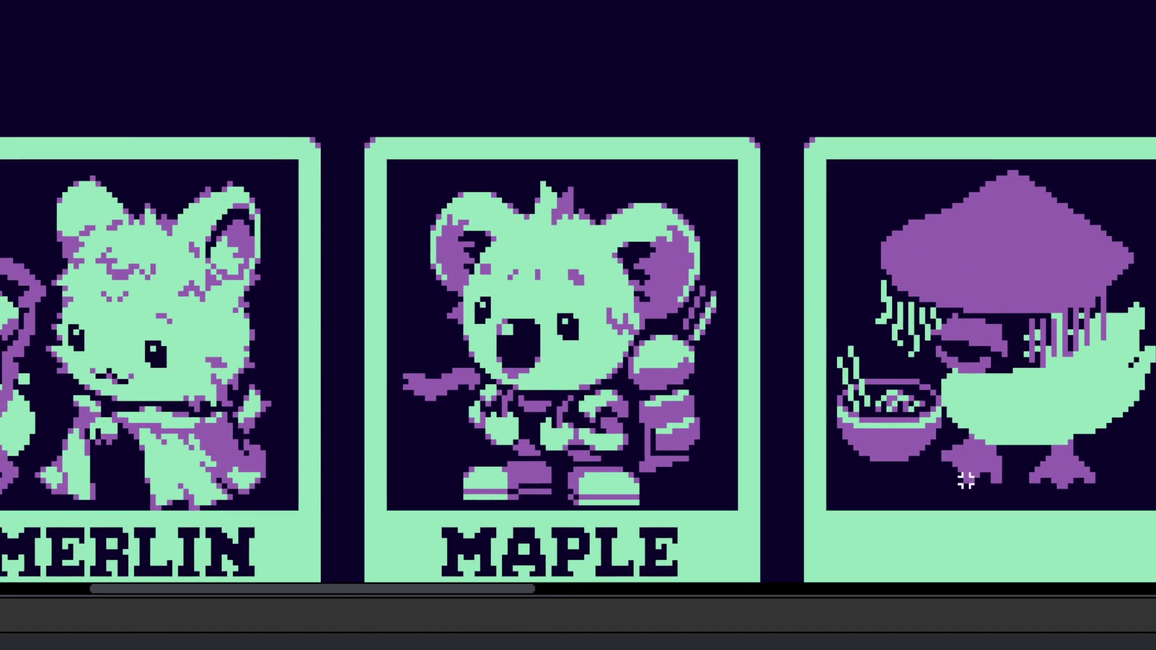
pyautogui.hscroll(2, 928, 451)
pyautogui.scroll(3, 889, 385)
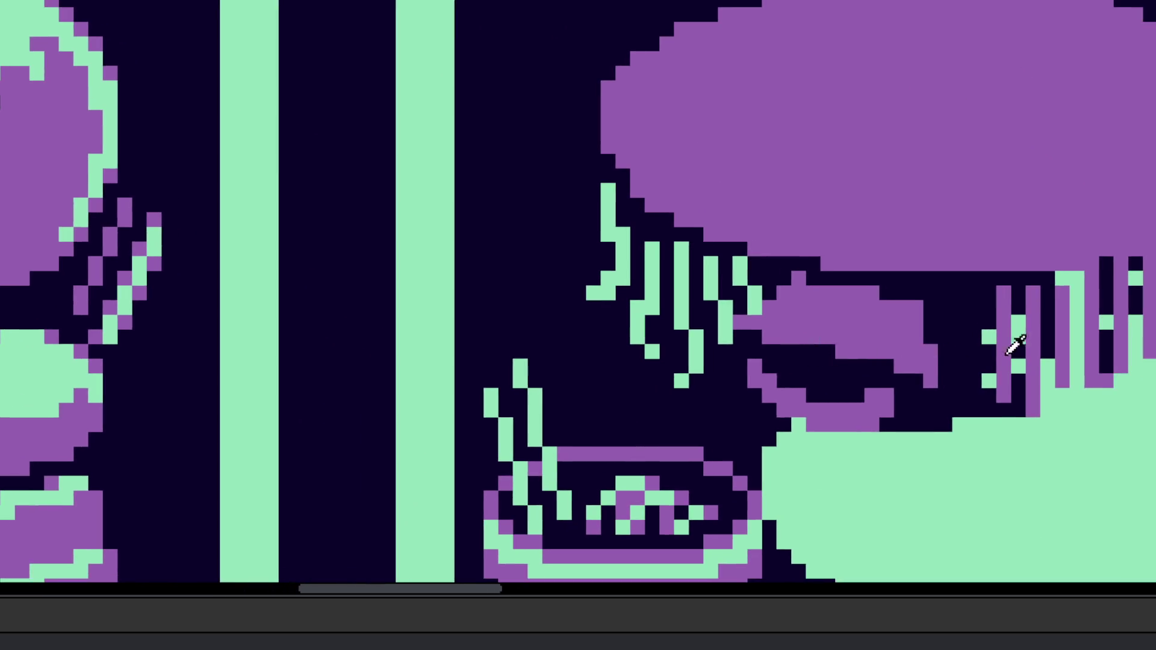
pyautogui.hscroll(4, 1019, 325)
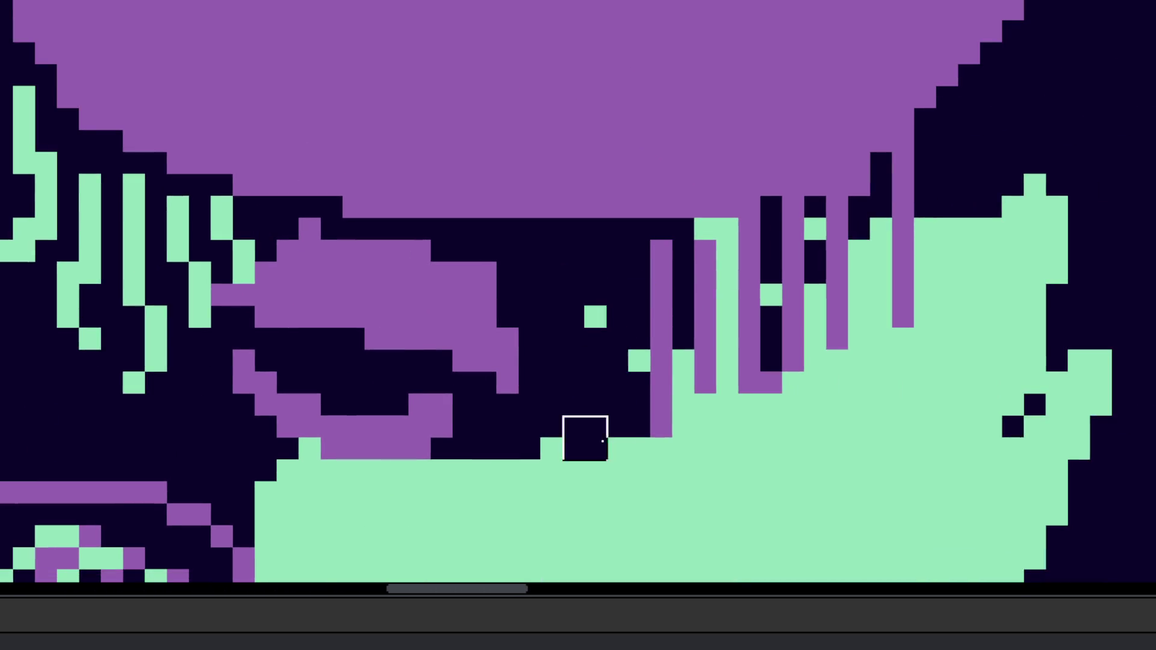
pyautogui.scroll(-2, 689, 356)
pyautogui.scroll(4, 541, 323)
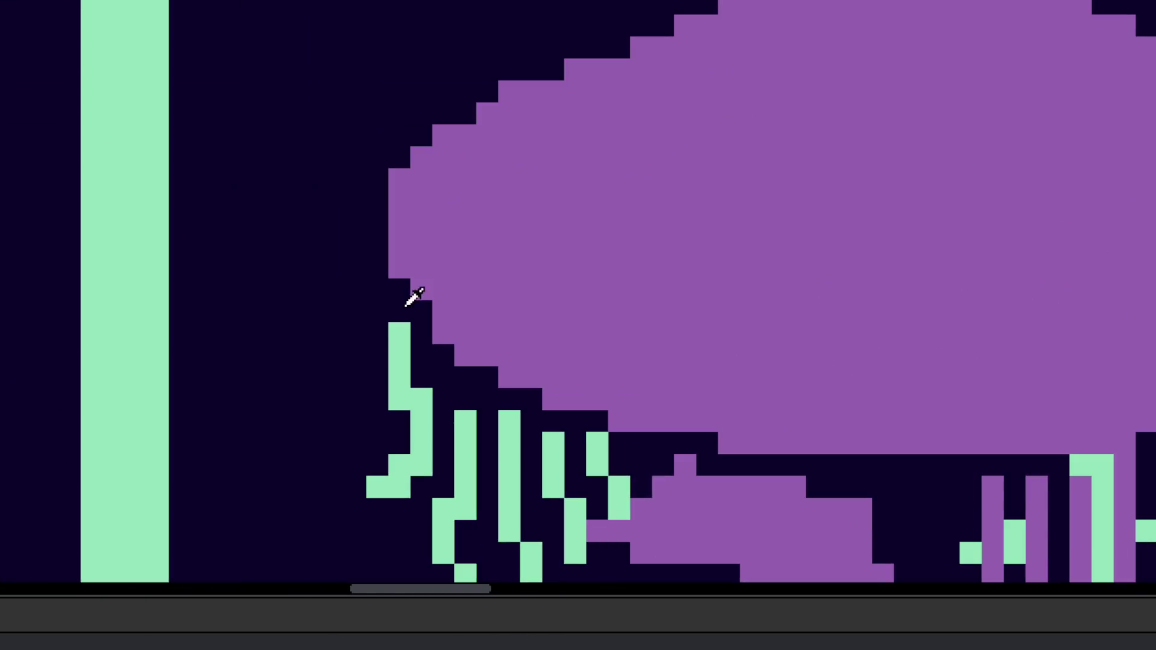
pyautogui.scroll(-3, 502, 343)
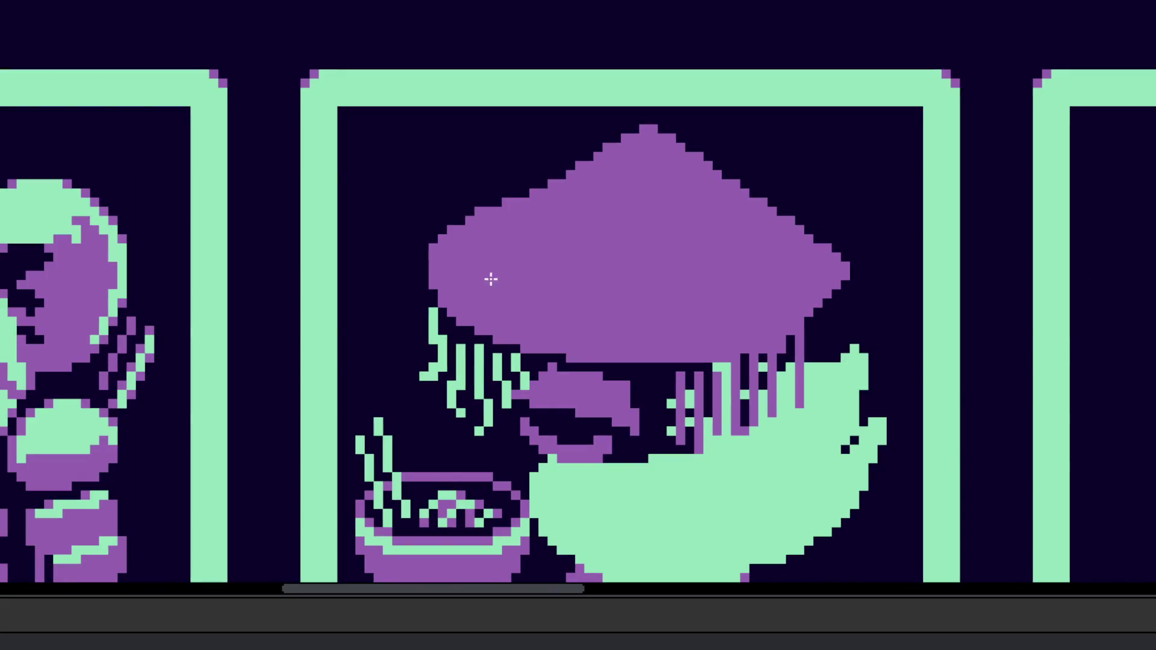
pyautogui.scroll(2, 485, 244)
pyautogui.moveTo(466, 285); pyautogui.dragTo(583, 225)
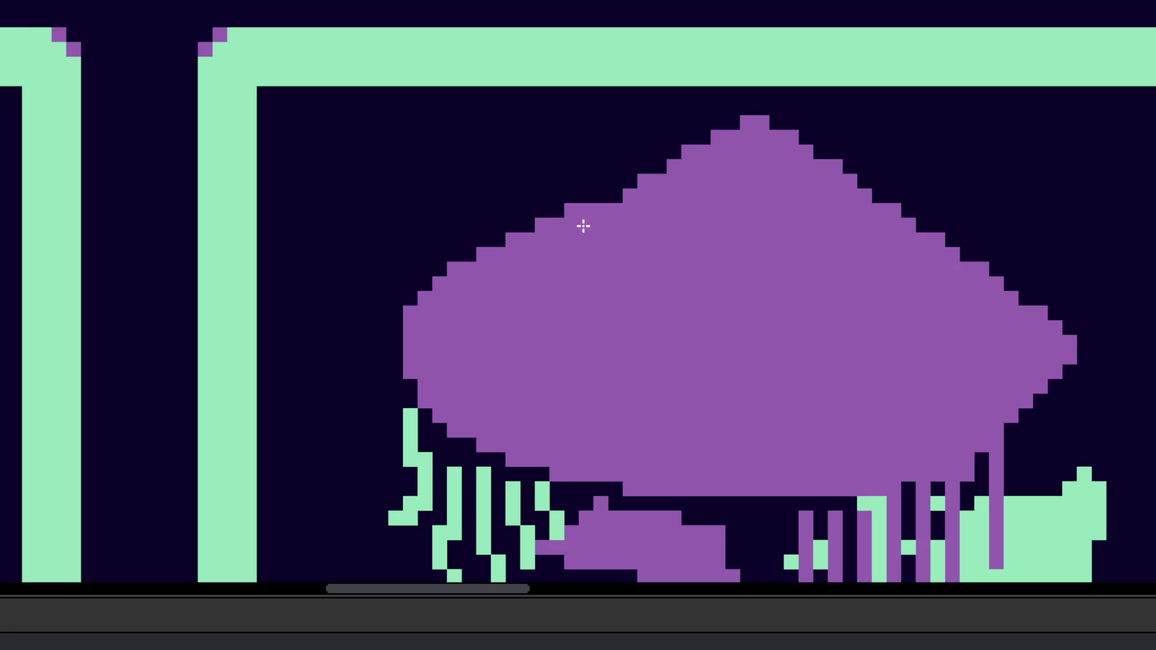
pyautogui.click(612, 215)
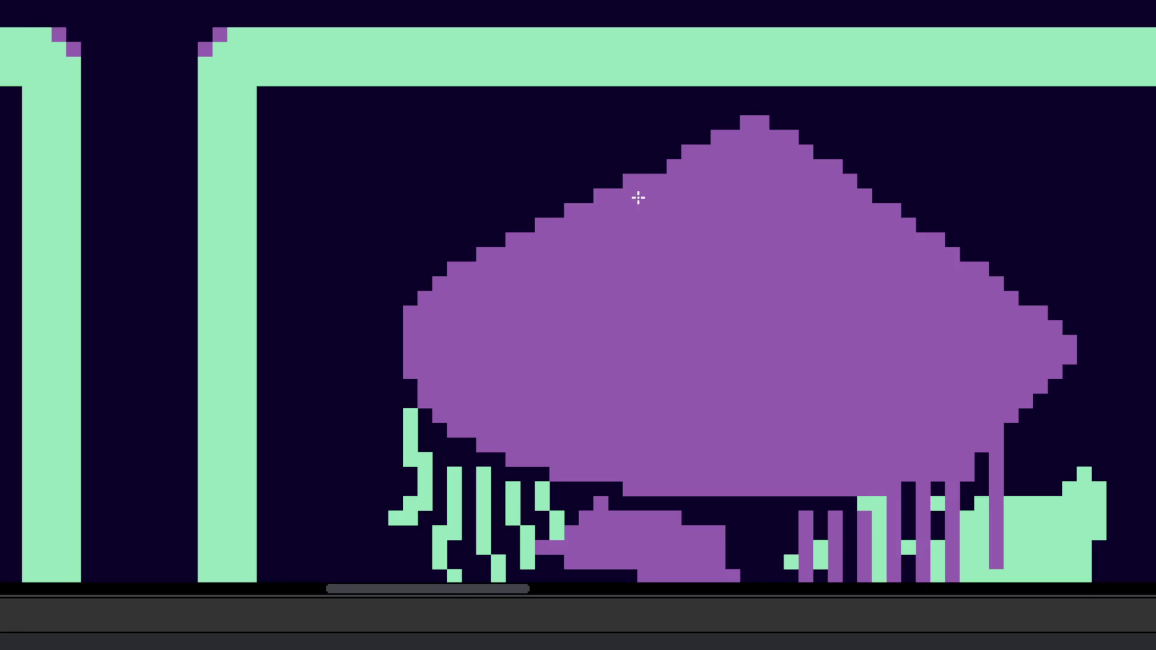
# Step: Erase the purple pixels at the hat's right tip
pyautogui.scroll(-5, 779, 168)
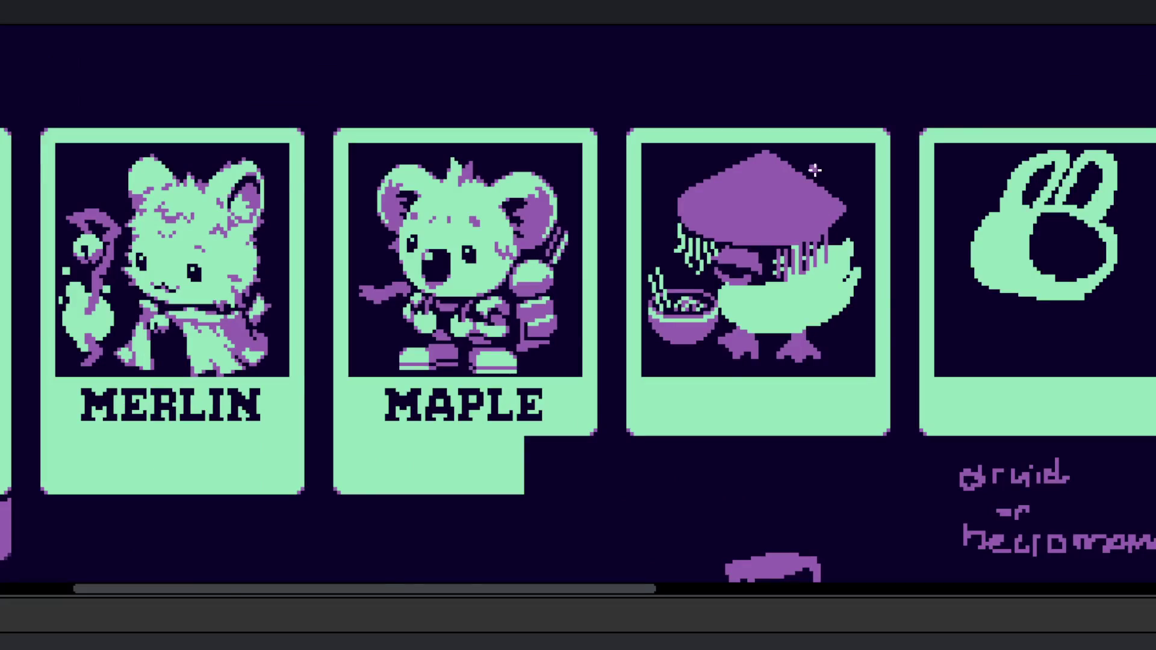
pyautogui.scroll(5, 816, 173)
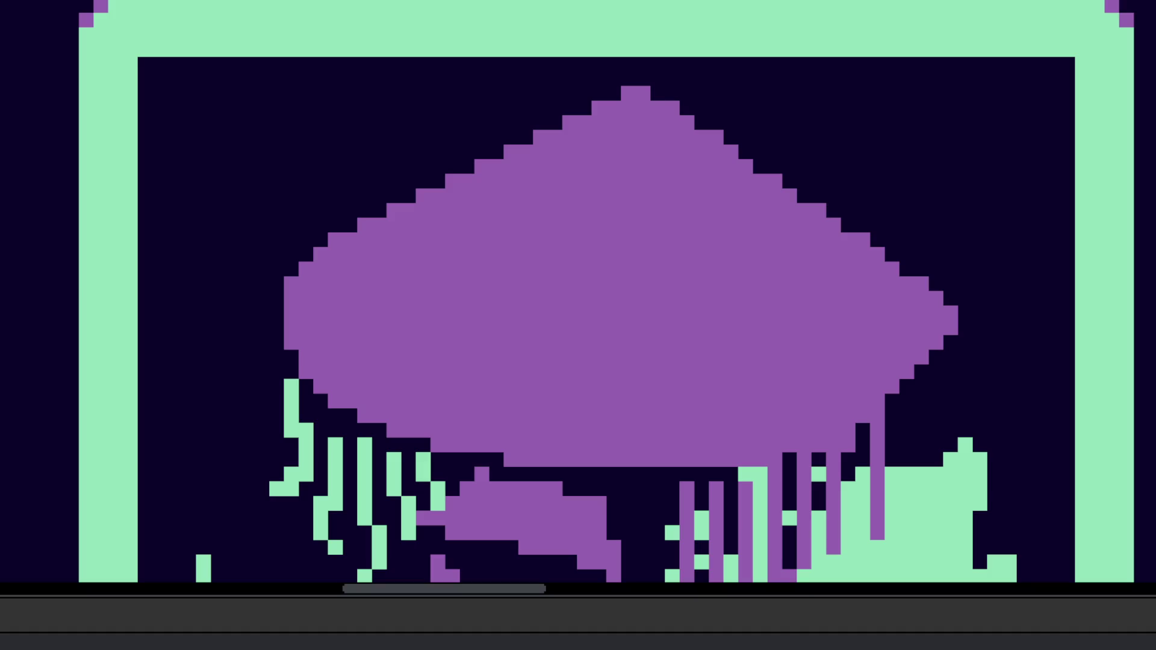
pyautogui.hscroll(2, 628, 433)
pyautogui.hscroll(1, 737, 439)
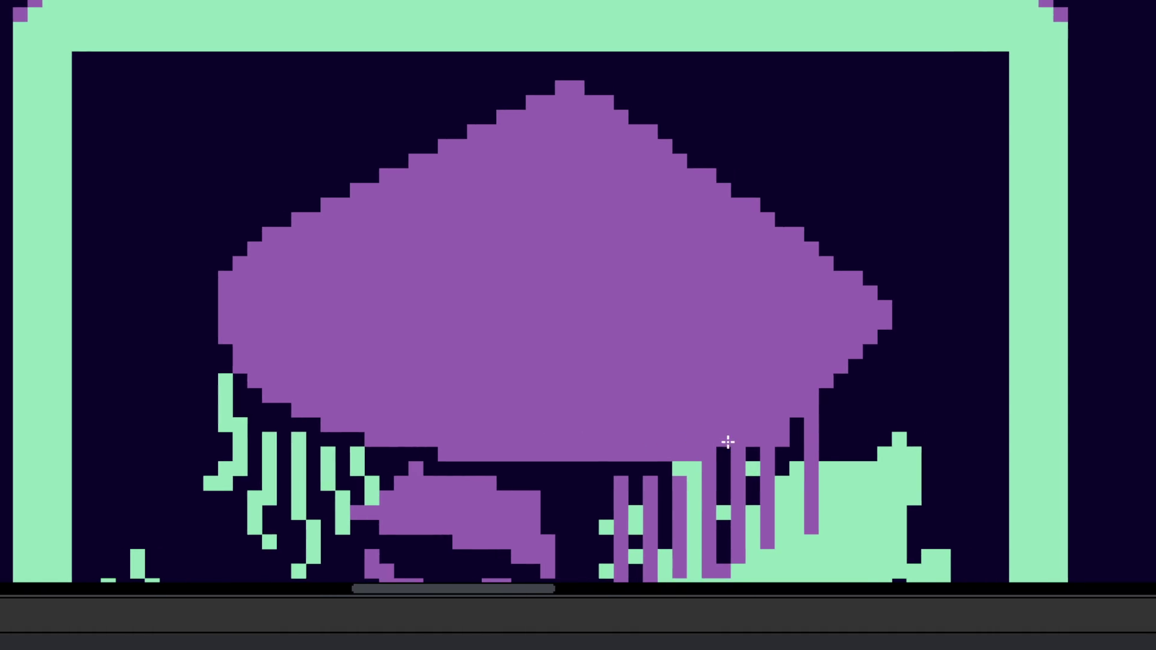
pyautogui.scroll(3, 728, 443)
pyautogui.hscroll(1, 705, 444)
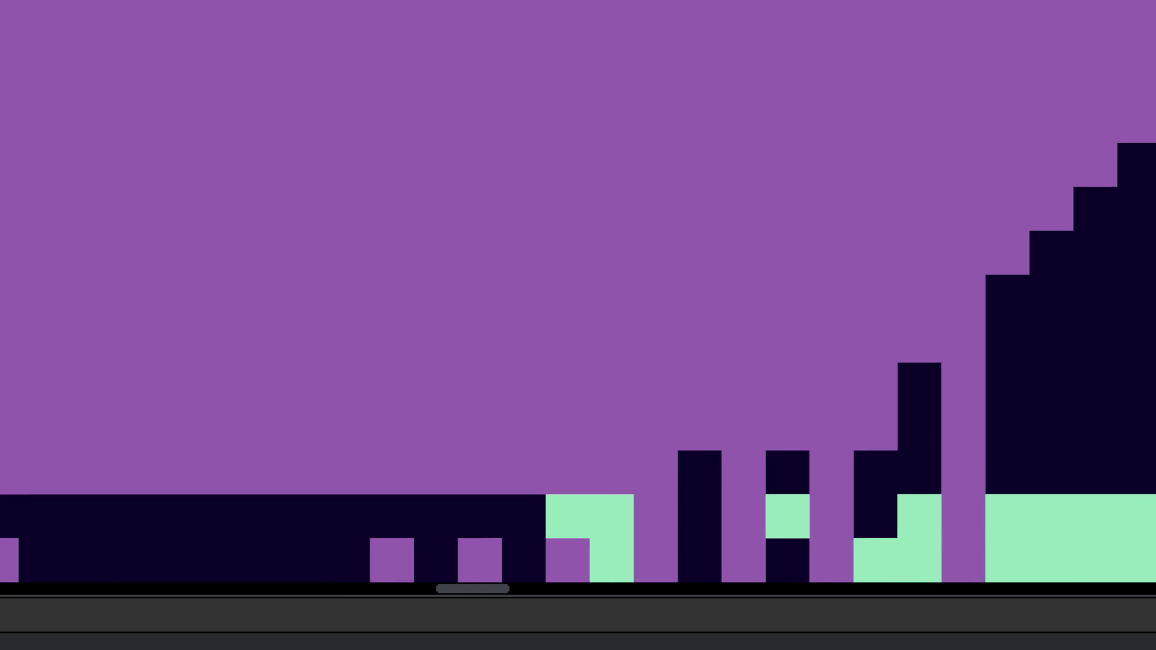
pyautogui.scroll(-3, 875, 426)
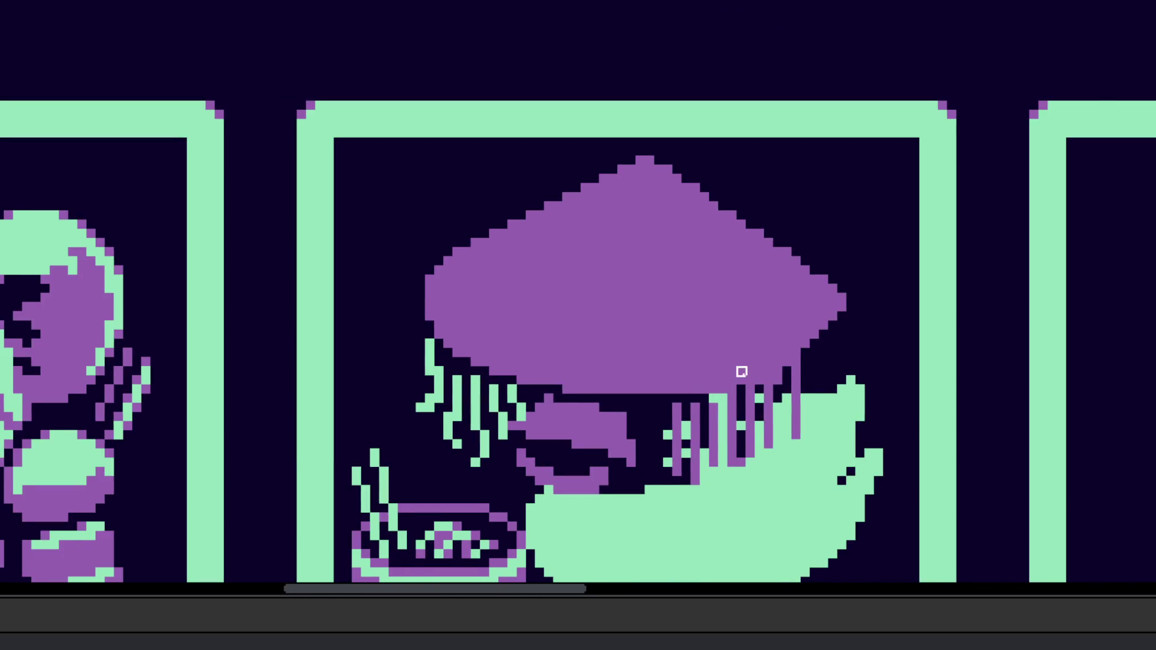
pyautogui.scroll(2, 746, 371)
pyautogui.scroll(1, 750, 379)
pyautogui.scroll(-1, 903, 328)
pyautogui.scroll(2, 885, 288)
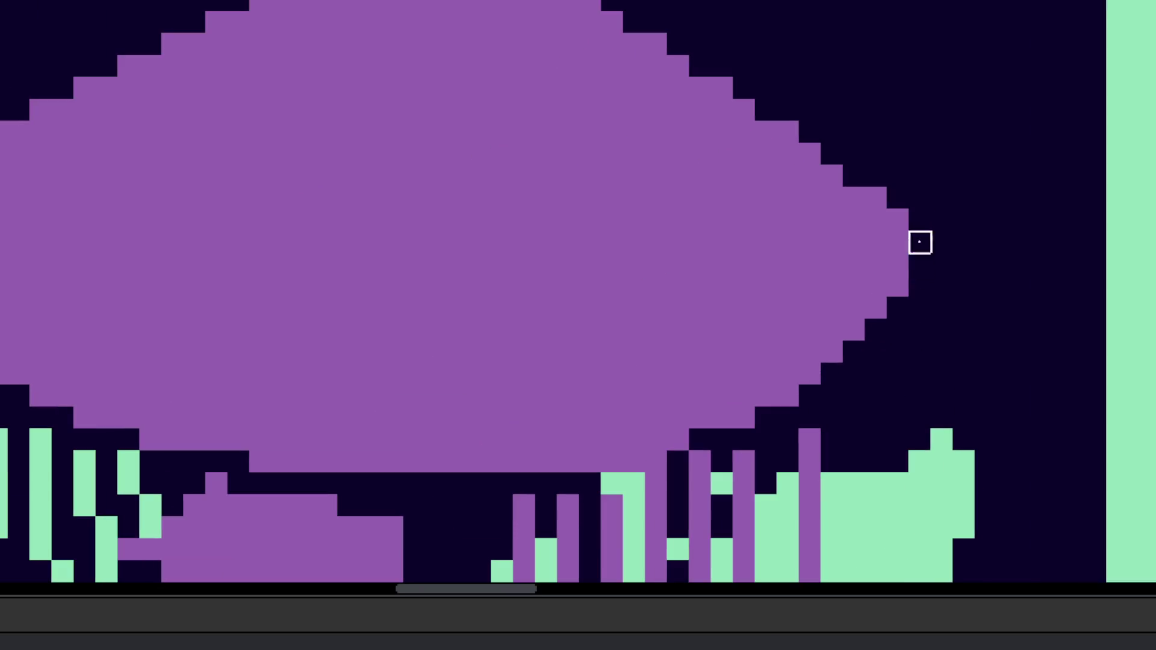
pyautogui.moveTo(930, 232)
pyautogui.mouseDown()
pyautogui.moveTo(886, 206)
pyautogui.moveTo(901, 194)
pyautogui.mouseUp()
pyautogui.click(901, 194)
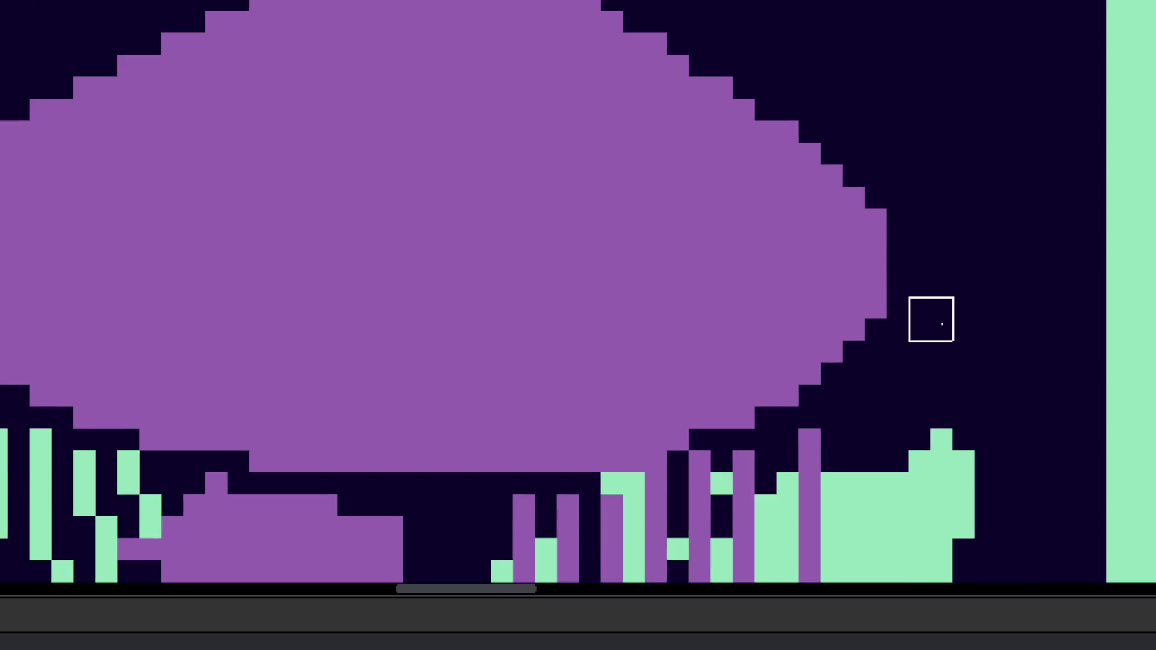
# Step: Paint purple pixels along the hat's upper-right edge as an even staircase, removing one misplaced pixel
pyautogui.hscroll(-1, 887, 407)
pyautogui.scroll(-5, 889, 396)
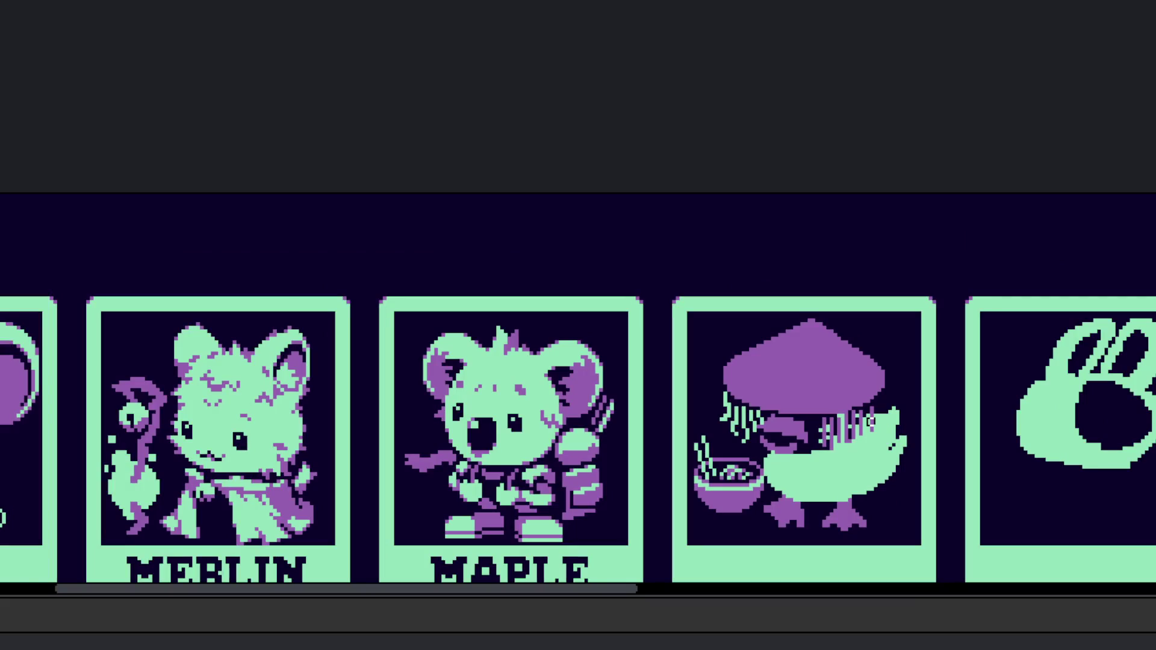
pyautogui.scroll(-3, 871, 425)
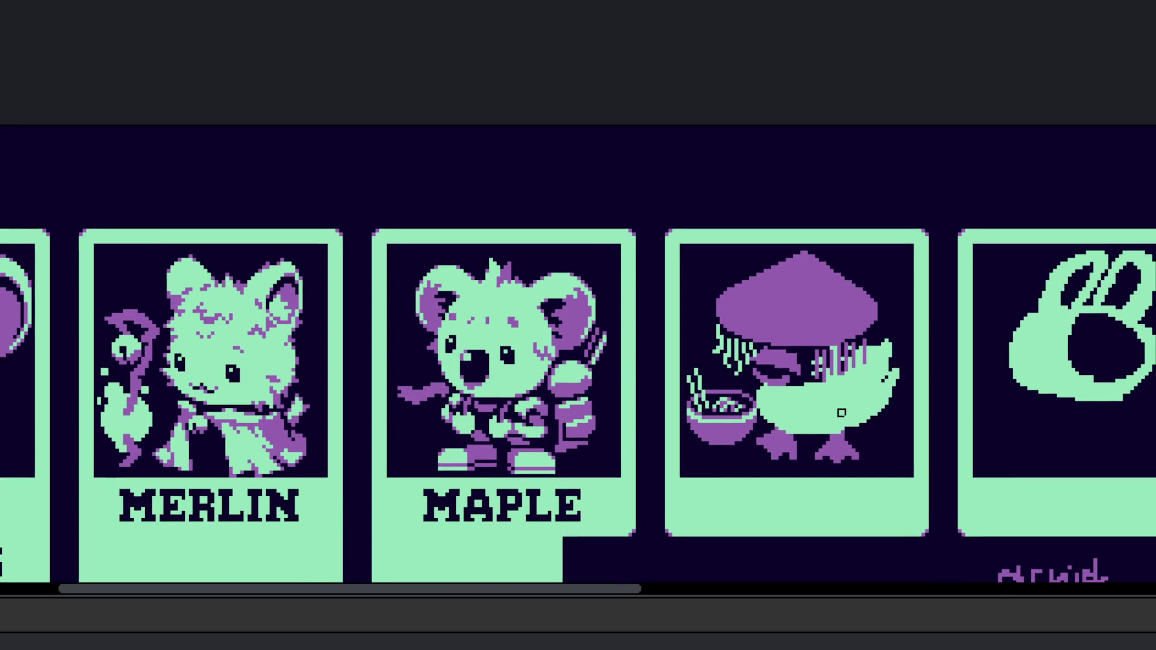
pyautogui.scroll(-2, 763, 349)
pyautogui.scroll(5, 880, 281)
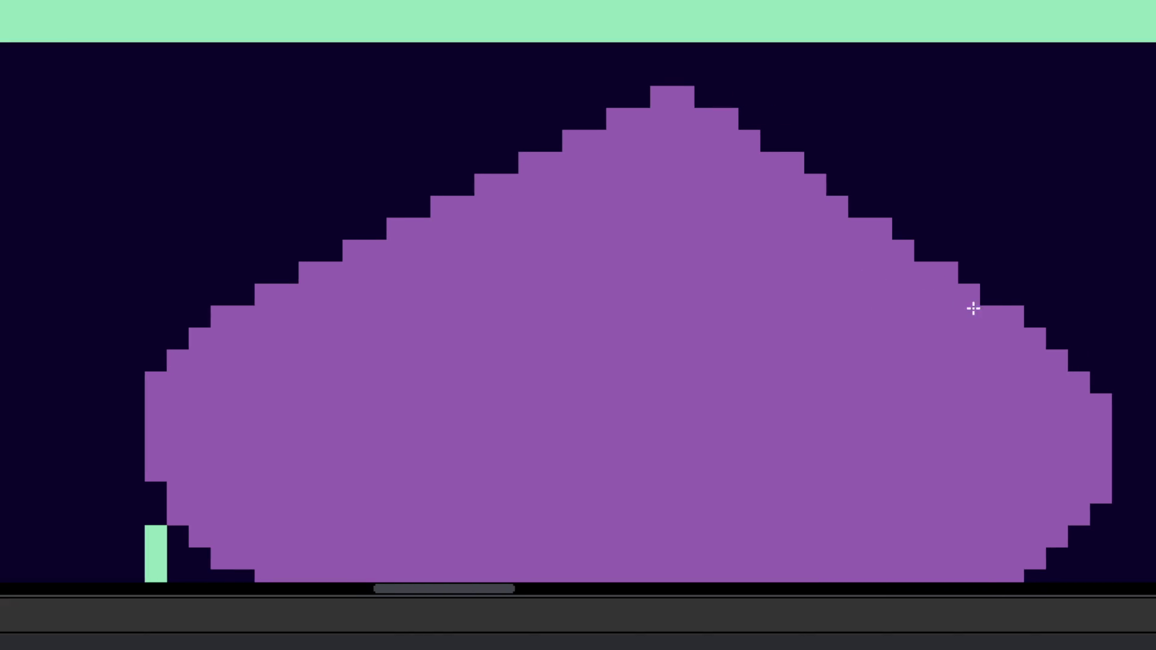
pyautogui.click(990, 296)
pyautogui.click(836, 184)
pyautogui.click(859, 207)
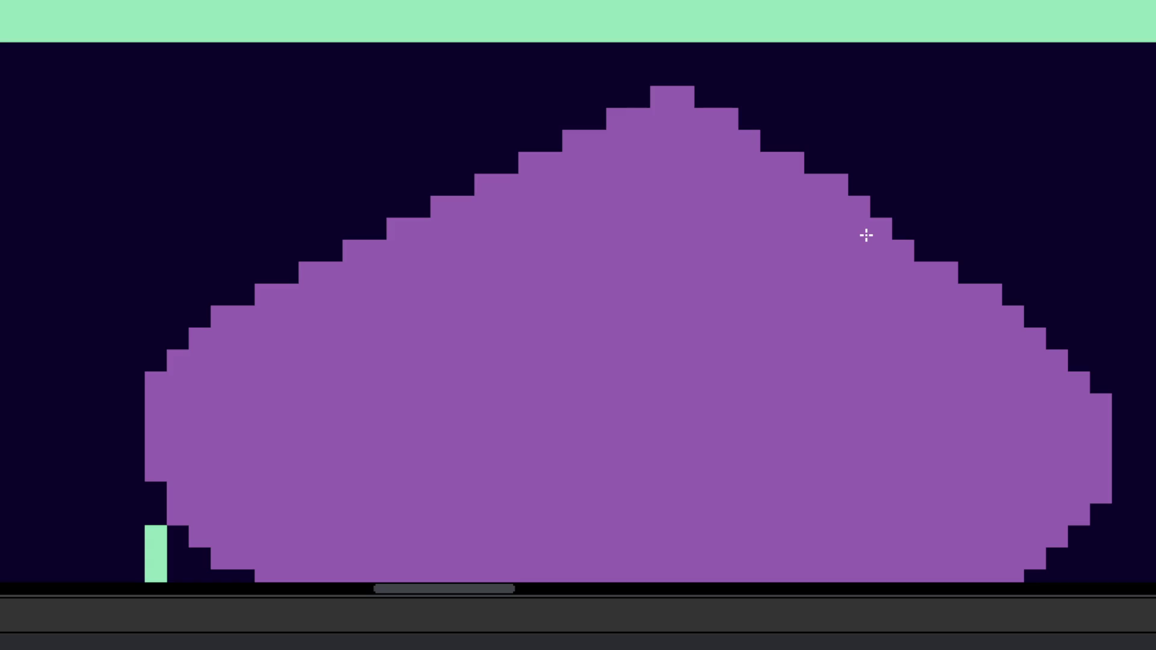
pyautogui.click(901, 228)
pyautogui.rightClick(903, 229)
pyautogui.click(1098, 386)
pyautogui.moveTo(1096, 411)
pyautogui.mouseDown()
pyautogui.moveTo(1042, 348)
pyautogui.moveTo(739, 272)
pyautogui.mouseUp()
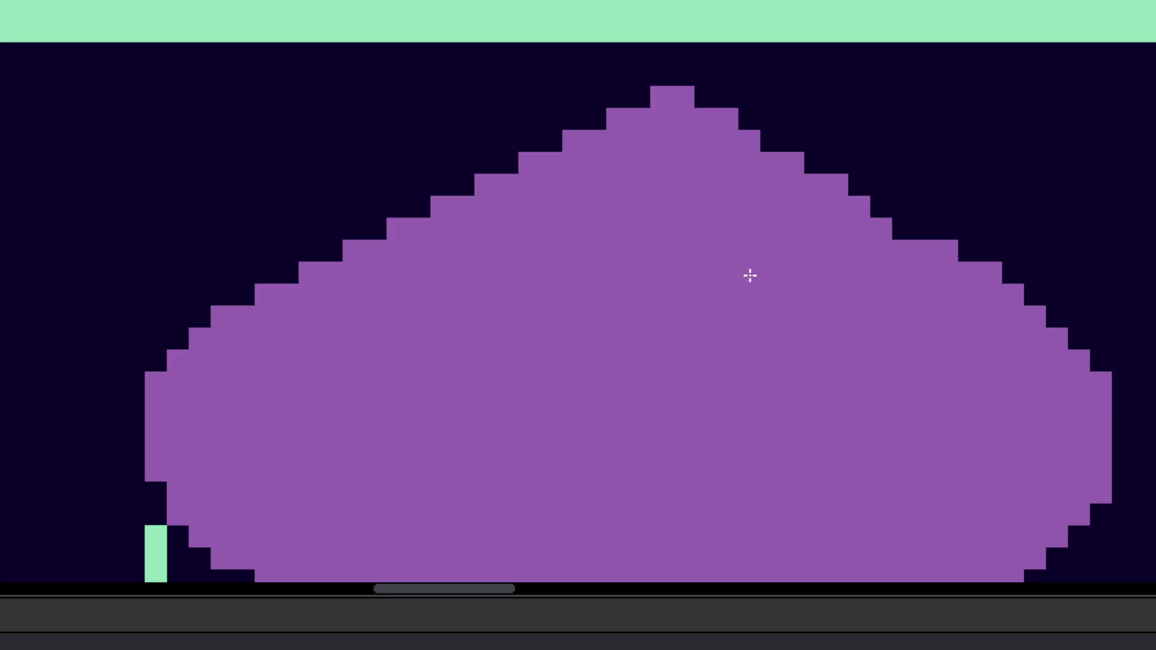
pyautogui.moveTo(890, 248); pyautogui.dragTo(857, 183)
pyautogui.scroll(-5, 841, 247)
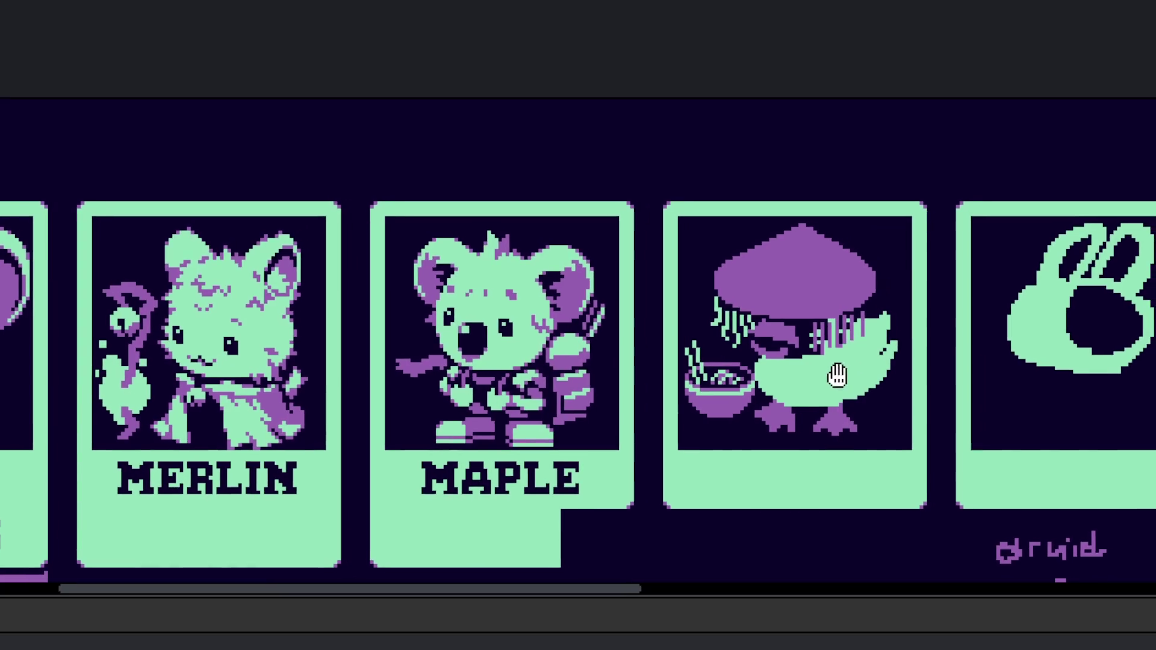
pyautogui.scroll(5, 700, 343)
pyautogui.scroll(3, 700, 344)
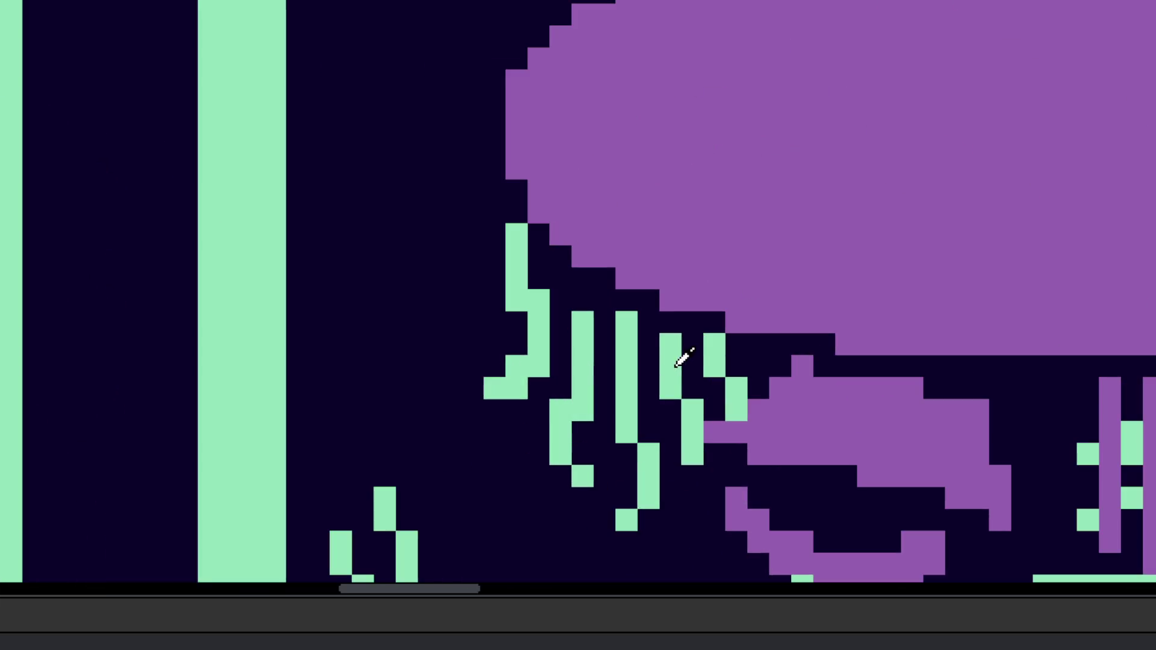
pyautogui.scroll(2, 443, 270)
pyautogui.hscroll(2, 444, 271)
pyautogui.moveTo(416, 209)
pyautogui.mouseDown()
pyautogui.moveTo(421, 258)
pyautogui.moveTo(401, 258)
pyautogui.mouseUp()
pyautogui.moveTo(388, 235)
pyautogui.mouseDown()
pyautogui.moveTo(401, 232)
pyautogui.moveTo(416, 288)
pyautogui.moveTo(444, 289)
pyautogui.moveTo(428, 295)
pyautogui.mouseUp()
pyautogui.scroll(-3, 445, 295)
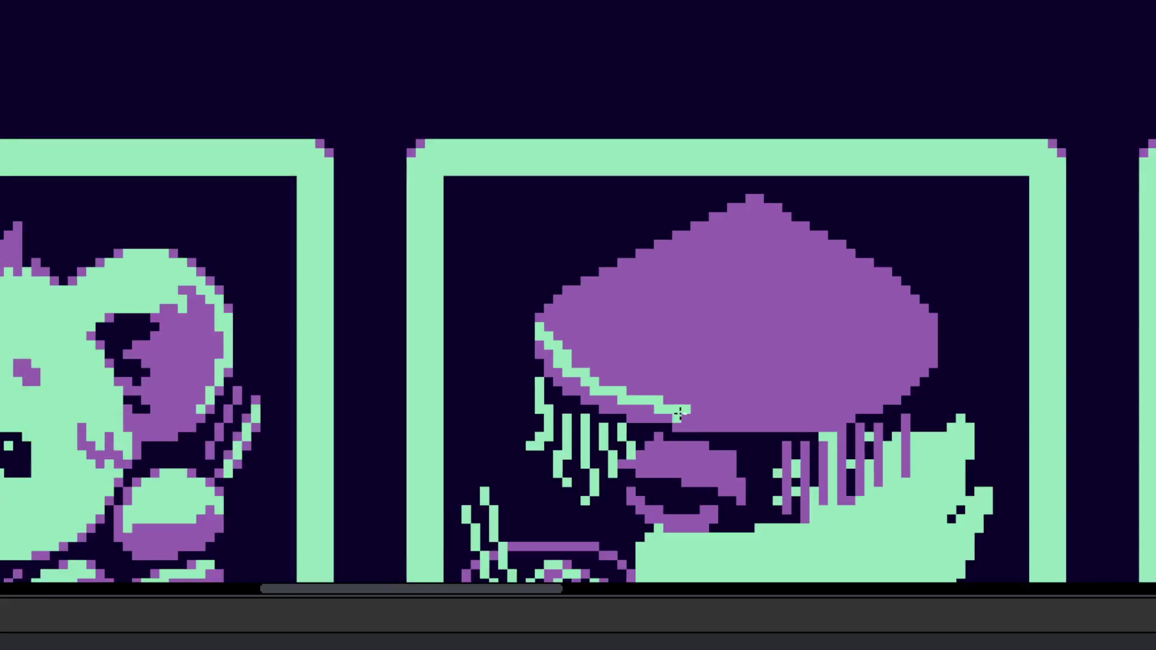
pyautogui.scroll(1, 423, 333)
pyautogui.moveTo(362, 308)
pyautogui.mouseDown()
pyautogui.moveTo(545, 343)
pyautogui.moveTo(764, 295)
pyautogui.mouseUp()
pyautogui.scroll(-3, 758, 307)
pyautogui.press('v')
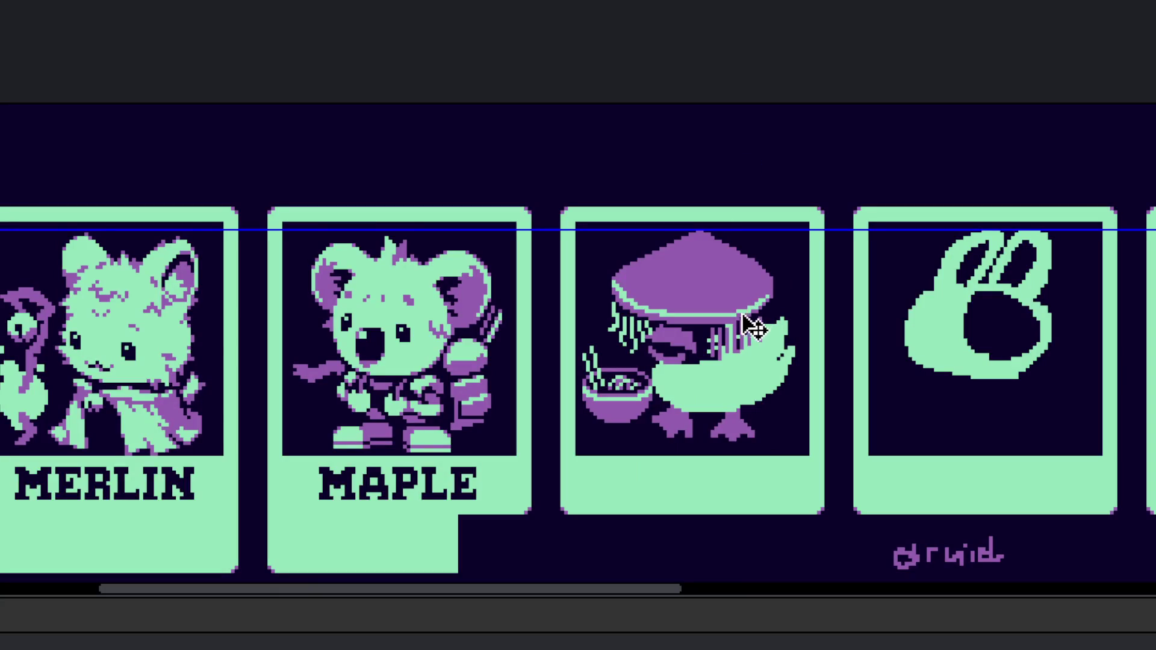
pyautogui.scroll(-1, 732, 337)
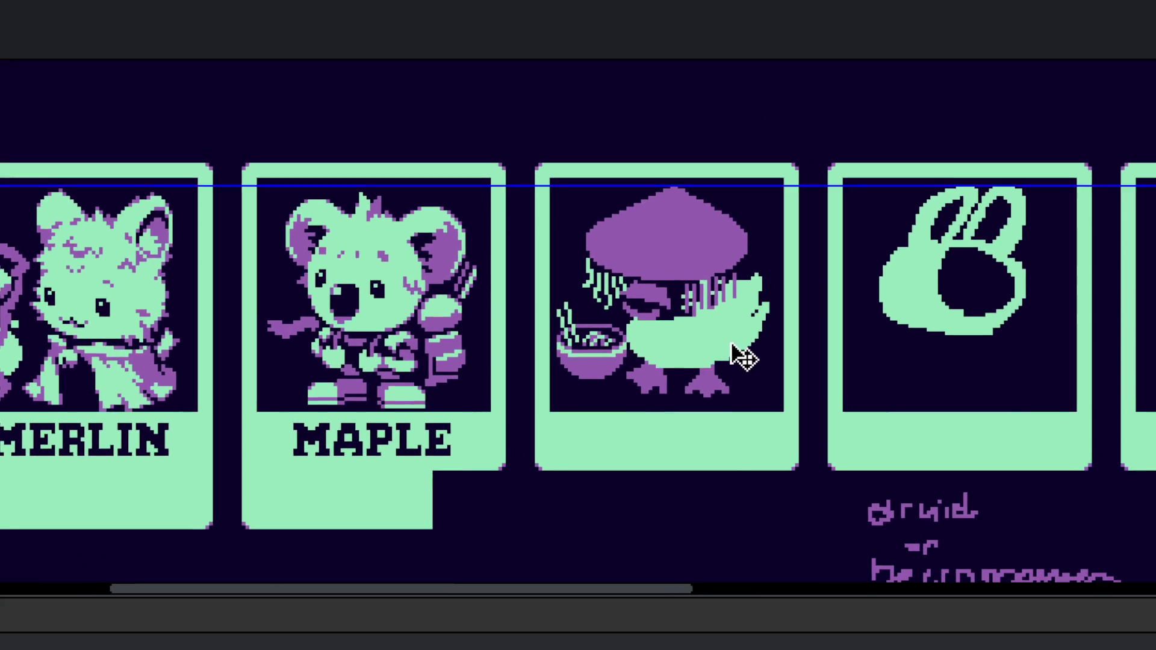
pyautogui.scroll(2, 680, 300)
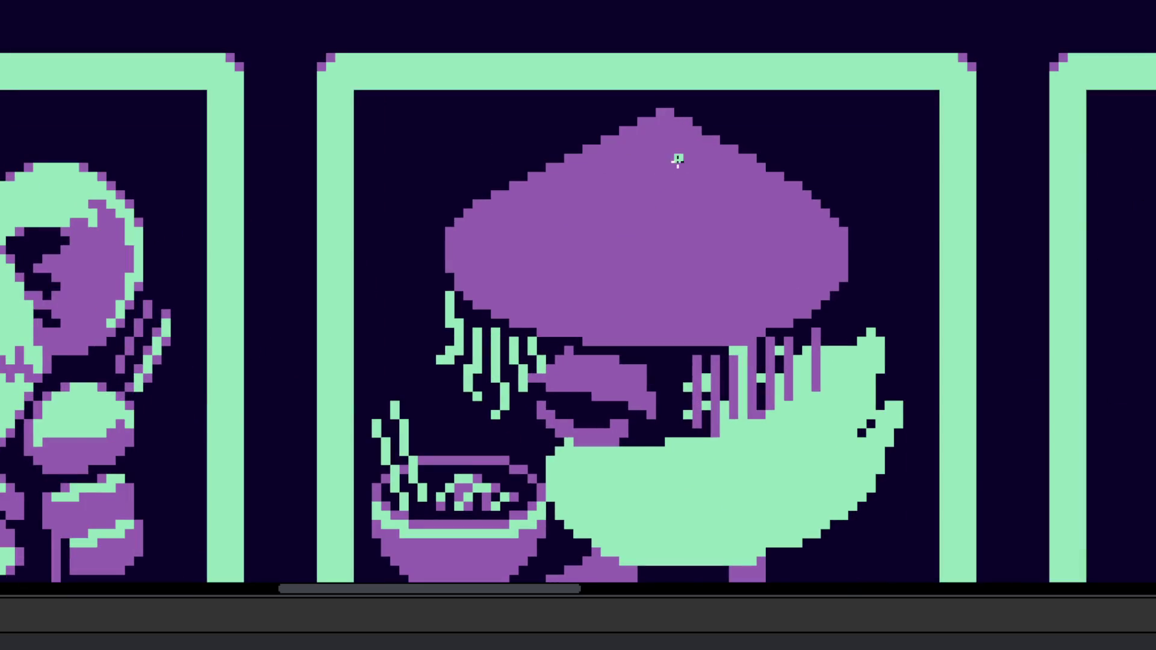
pyautogui.scroll(1, 675, 160)
pyautogui.click(652, 120)
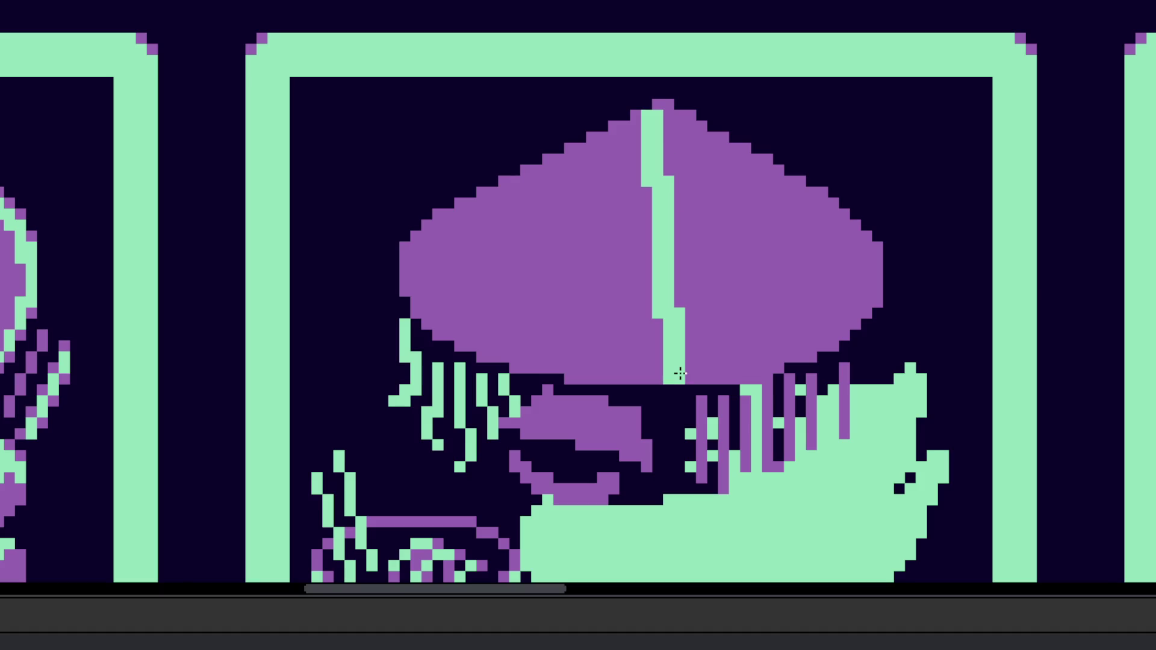
# Step: Draw a green centre stripe and left diagonal on the hat, then fill the left section green
pyautogui.keyDown('shift'); pyautogui.click(673, 363); pyautogui.keyUp('shift')
pyautogui.moveTo(630, 359)
pyautogui.mouseDown()
pyautogui.moveTo(653, 129)
pyautogui.moveTo(653, 331)
pyautogui.mouseUp()
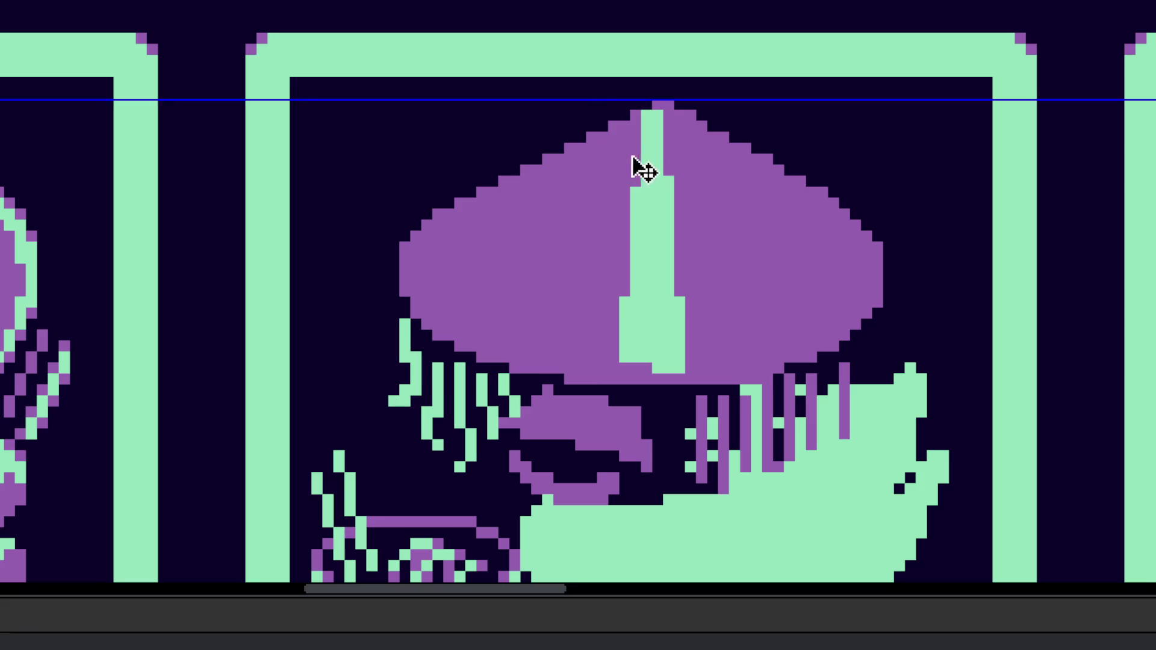
pyautogui.click(624, 126)
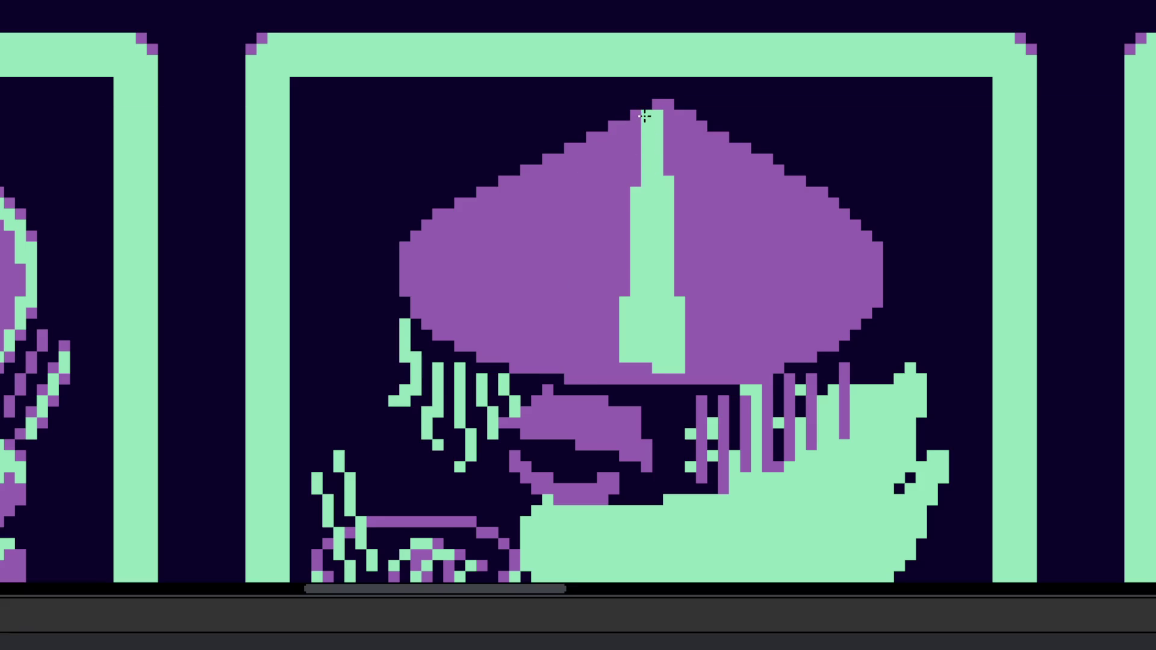
pyautogui.keyDown('shift'); pyautogui.click(510, 353); pyautogui.keyUp('shift')
pyautogui.click(468, 233)
# Step: Draw a thin green line along the hat's right edge, redoing the misplaced first attempt
pyautogui.scroll(-5, 482, 225)
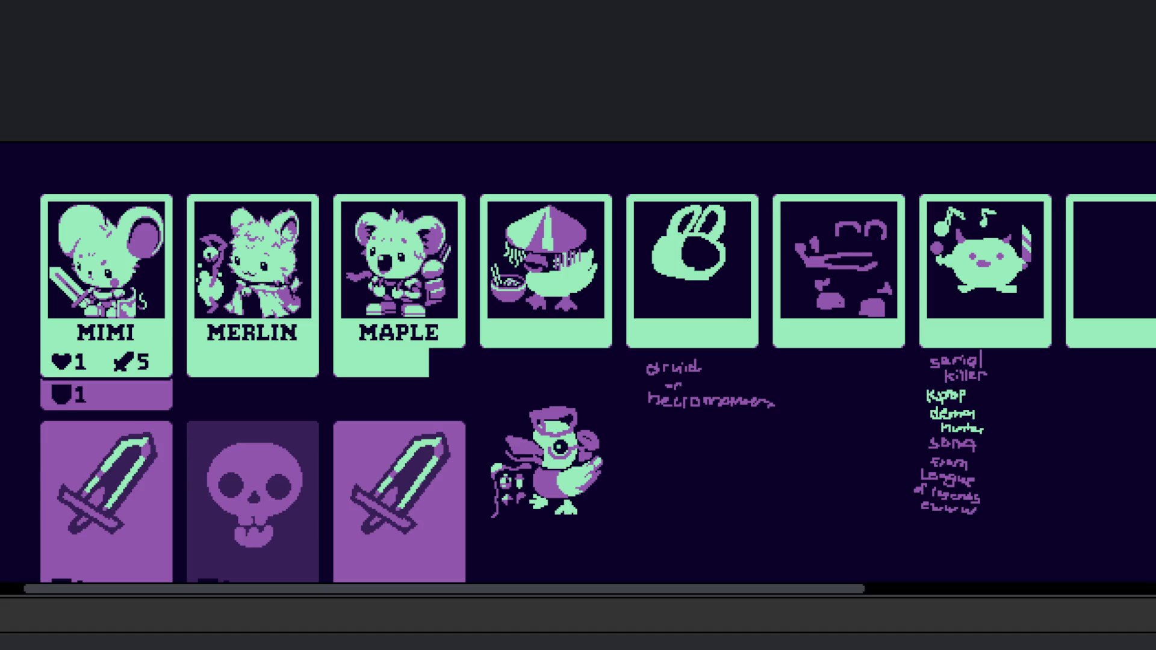
pyautogui.scroll(5, 547, 229)
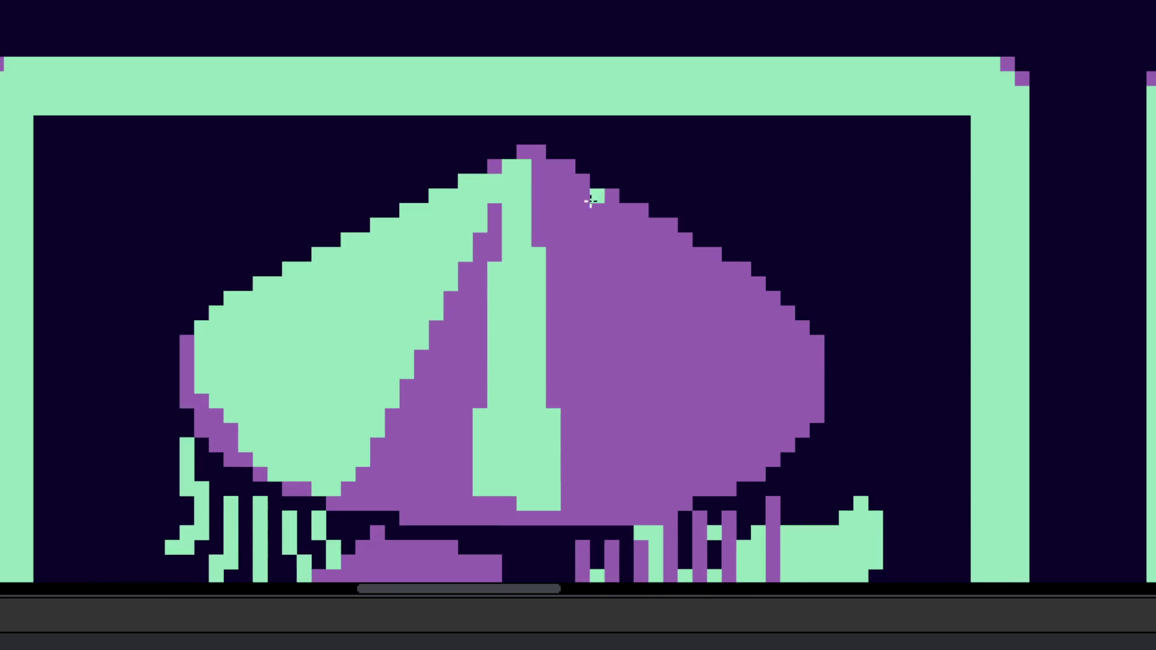
pyautogui.keyDown('shift'); pyautogui.click(825, 346); pyautogui.keyUp('shift')
pyautogui.hotkey('ctrl', 'z')
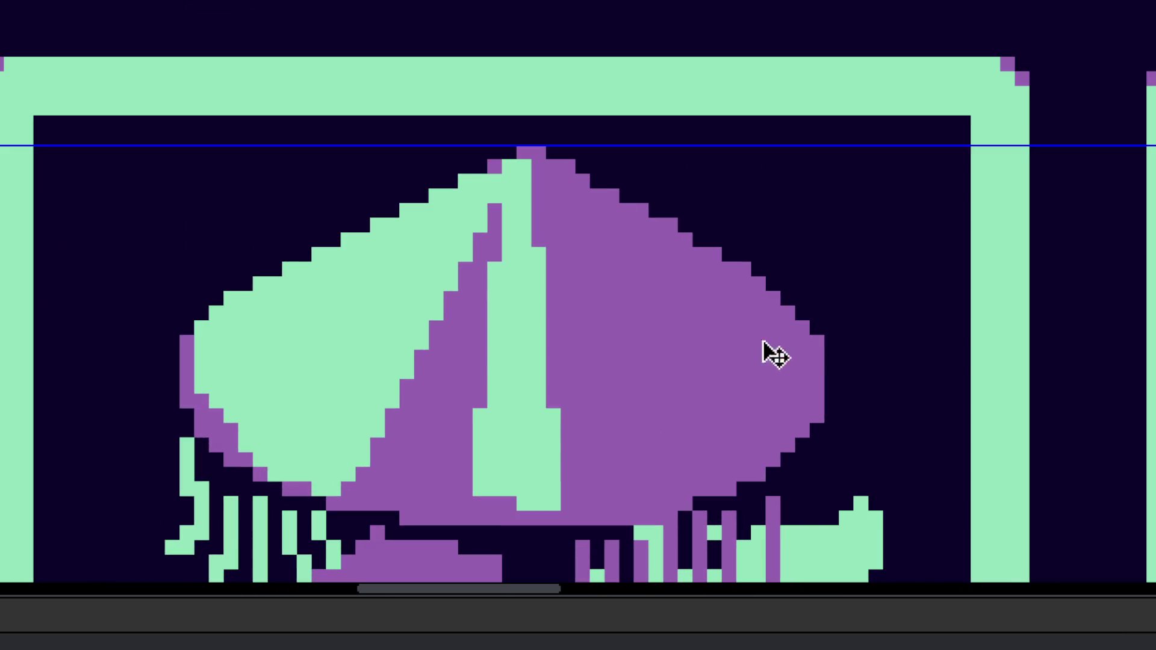
pyautogui.keyDown('shift'); pyautogui.click(787, 354); pyautogui.keyUp('shift')
# Step: Repaint the green panel's bottom edge purple
pyautogui.scroll(-3, 568, 201)
pyautogui.scroll(3, 597, 233)
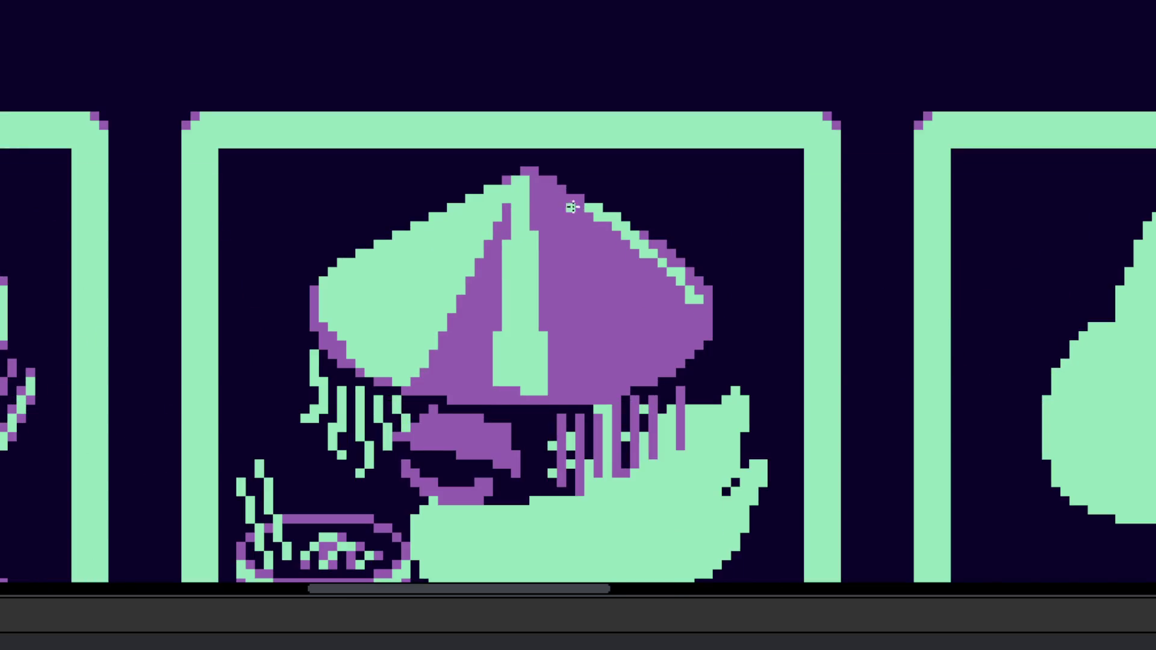
pyautogui.scroll(-5, 611, 269)
pyautogui.scroll(2, 610, 274)
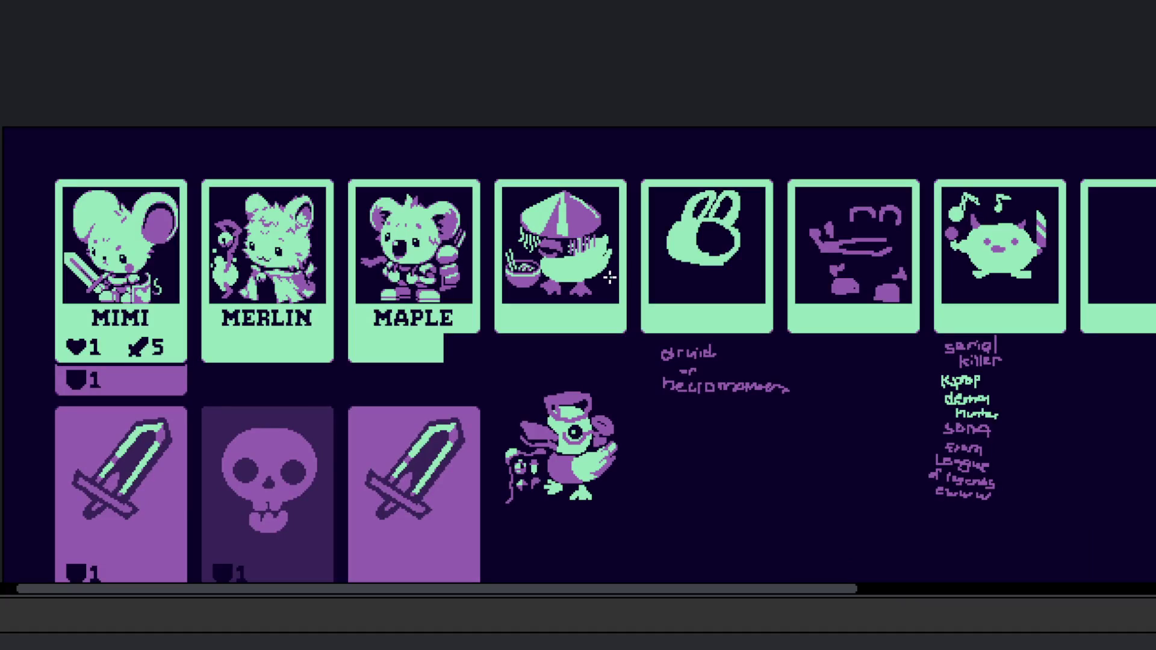
pyautogui.scroll(6, 559, 213)
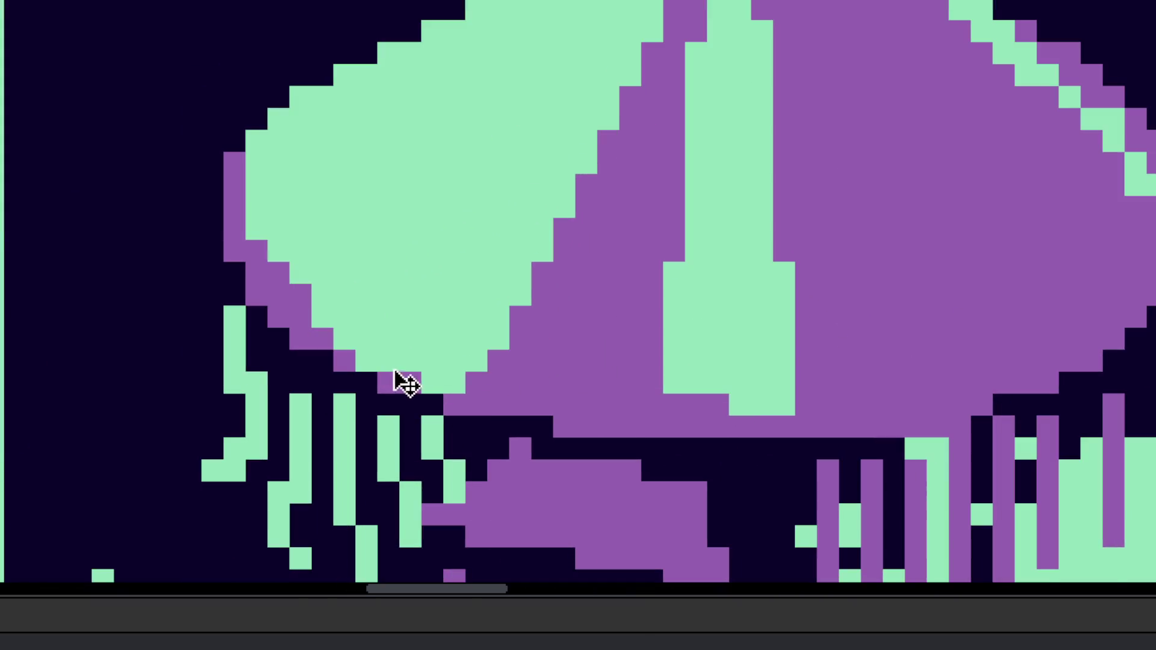
pyautogui.moveTo(395, 372)
pyautogui.mouseDown()
pyautogui.moveTo(464, 388)
pyautogui.moveTo(381, 362)
pyautogui.moveTo(323, 325)
pyautogui.mouseUp()
# Step: Sample the dark background colour and paint the stray purple pixels beside the green panel dark
pyautogui.press('i')
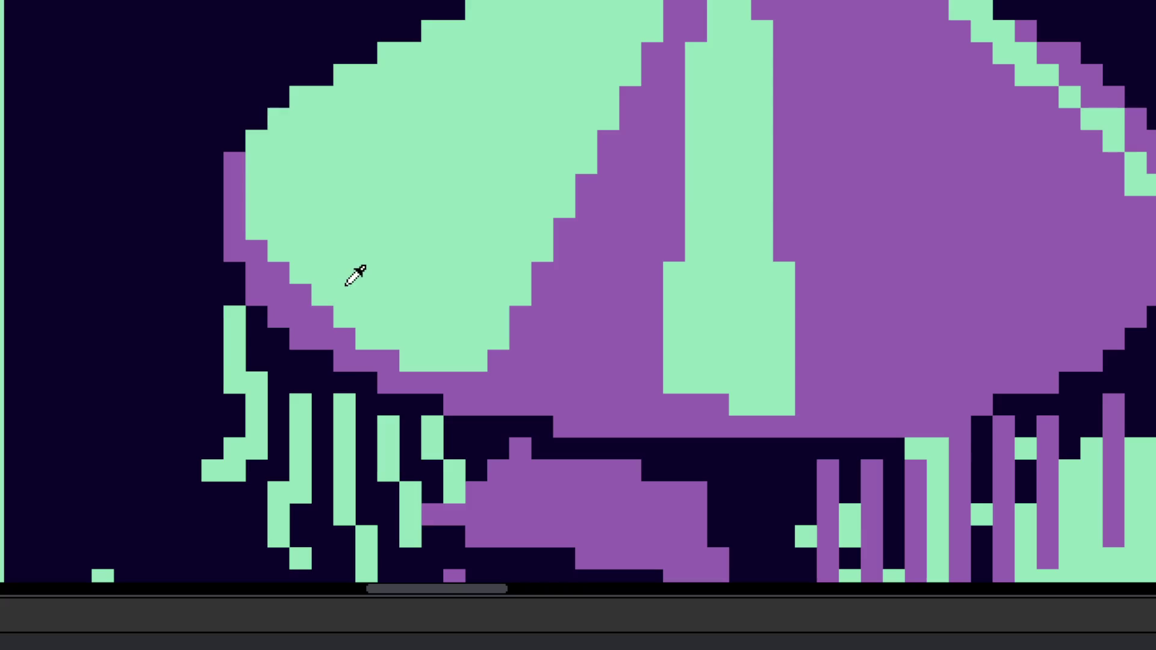
pyautogui.click(250, 314)
pyautogui.moveTo(258, 295); pyautogui.dragTo(279, 339)
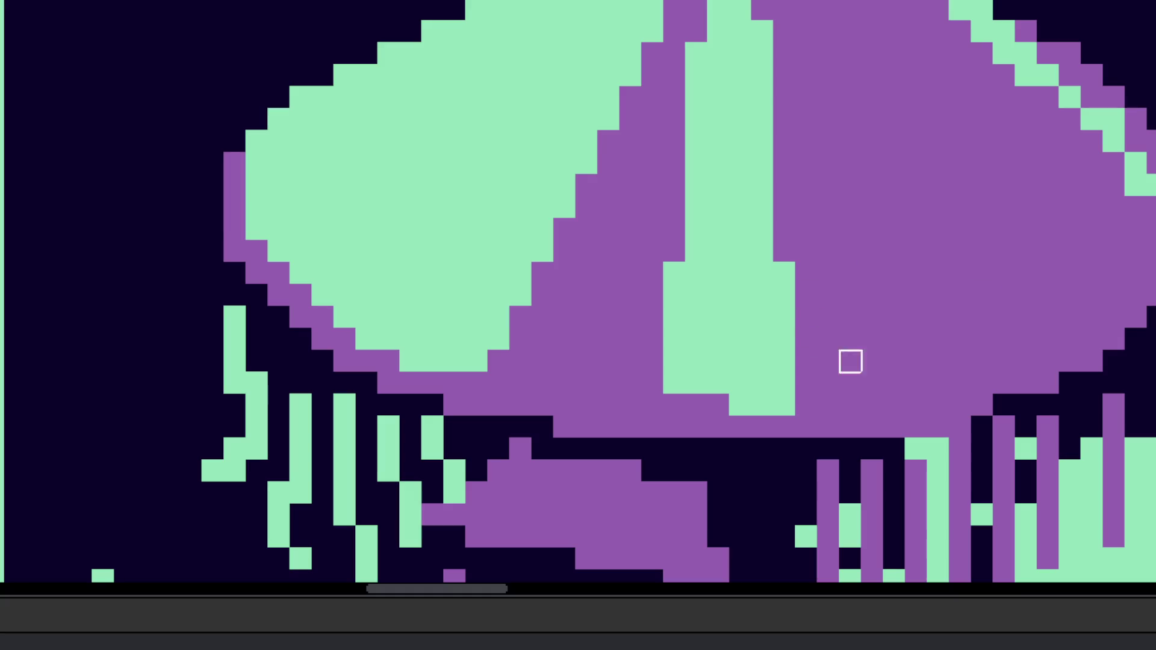
# Step: Add purple outline pixels up along the hat's stepped edge
pyautogui.scroll(-4, 828, 340)
pyautogui.scroll(3, 647, 373)
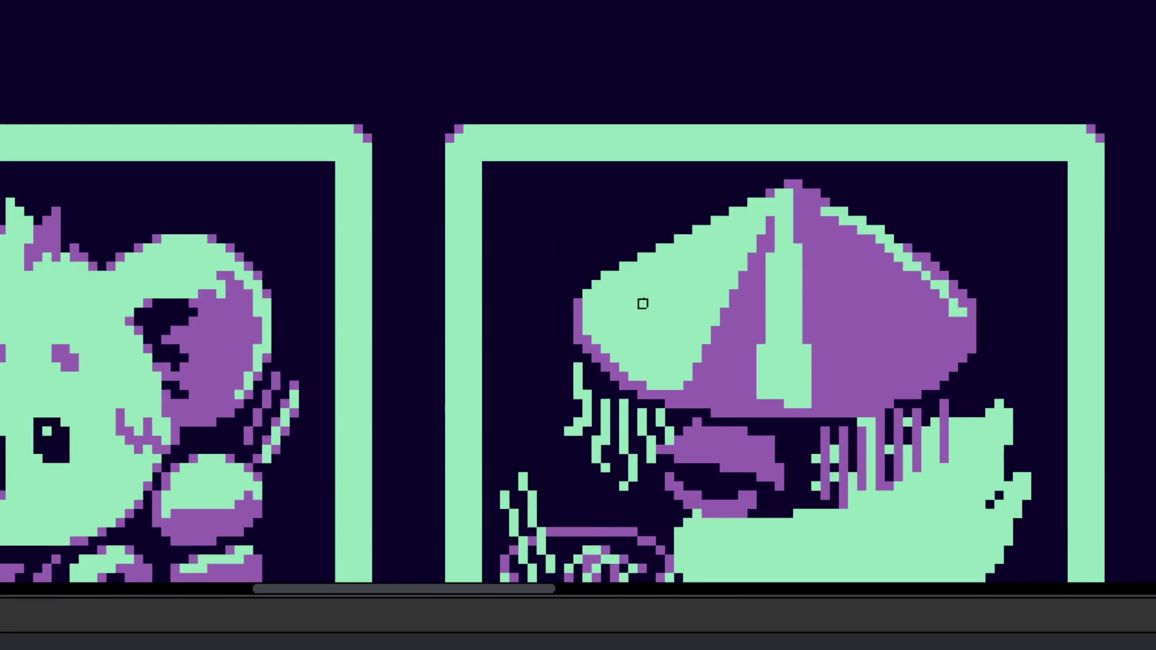
pyautogui.scroll(-1, 594, 322)
pyautogui.scroll(2, 542, 331)
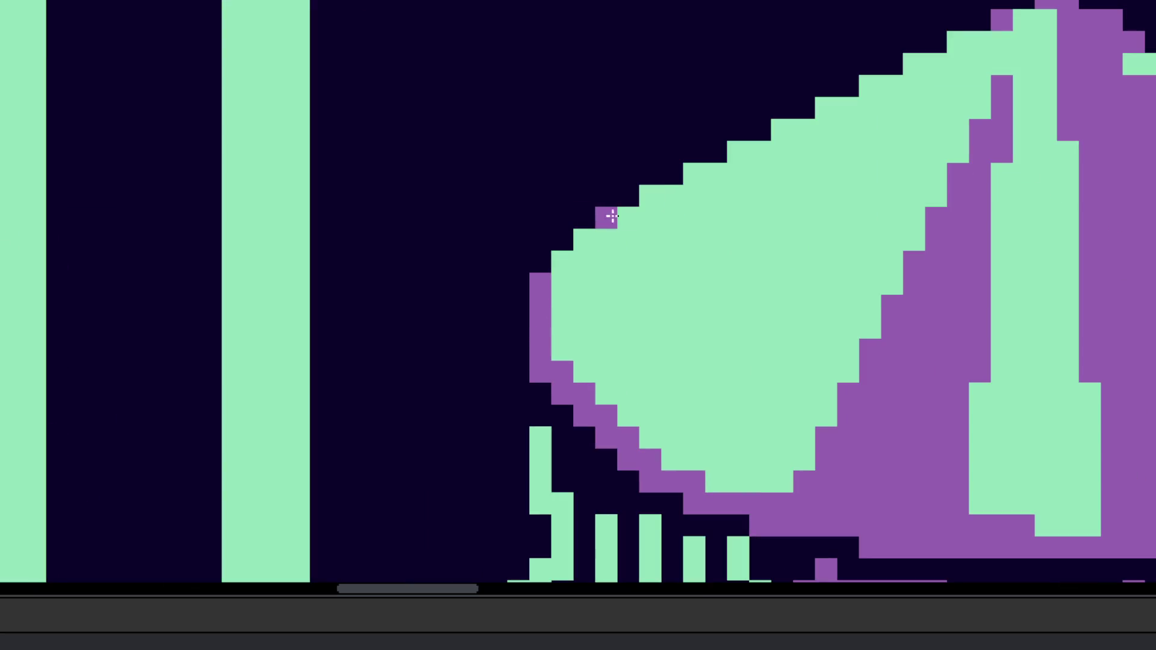
pyautogui.scroll(-5, 678, 279)
pyautogui.scroll(5, 677, 299)
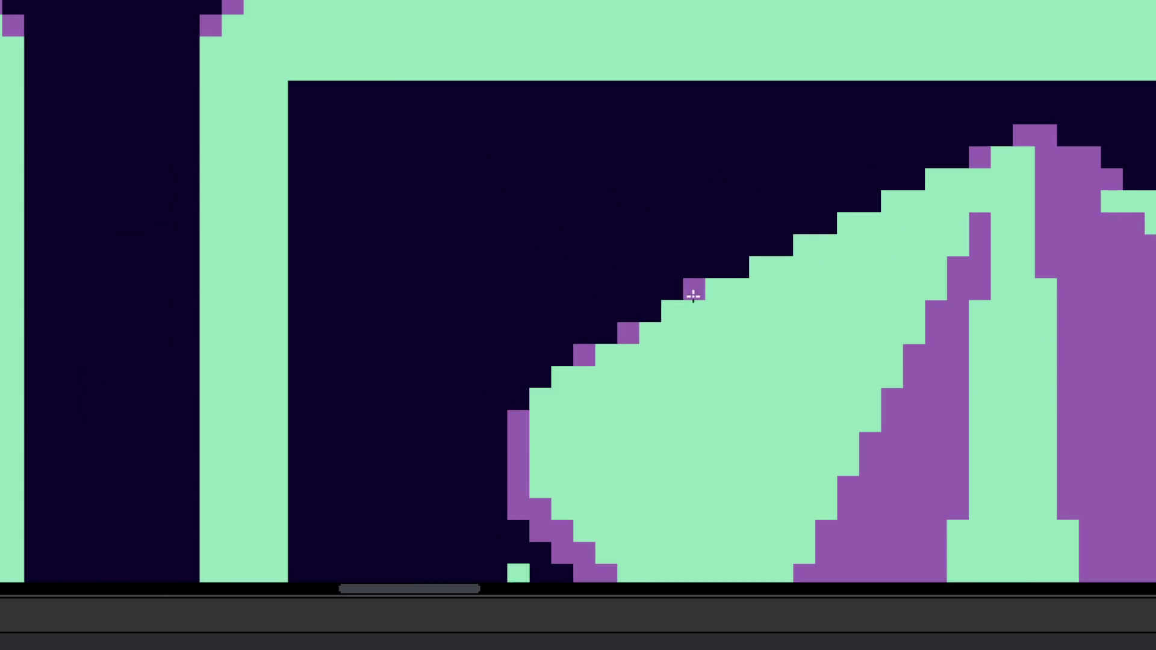
pyautogui.click(716, 289)
pyautogui.click(760, 267)
pyautogui.click(798, 252)
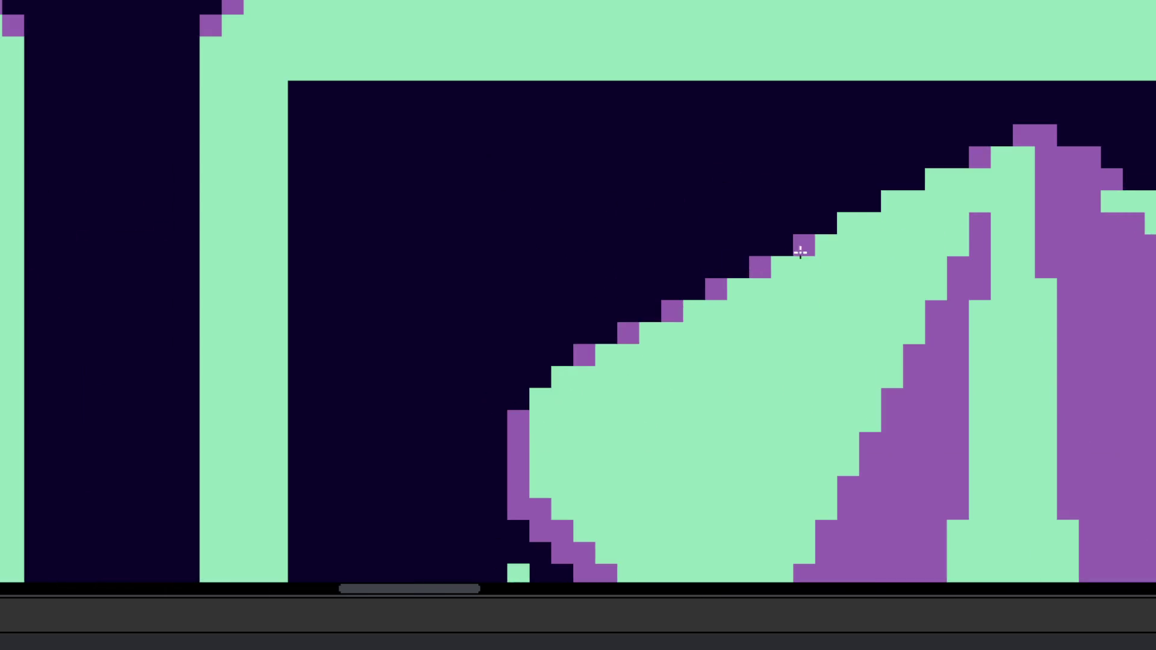
pyautogui.scroll(1, 870, 216)
pyautogui.click(888, 197)
pyautogui.click(954, 168)
# Step: Recolour three pixels at the top of the hat
pyautogui.scroll(-6, 960, 171)
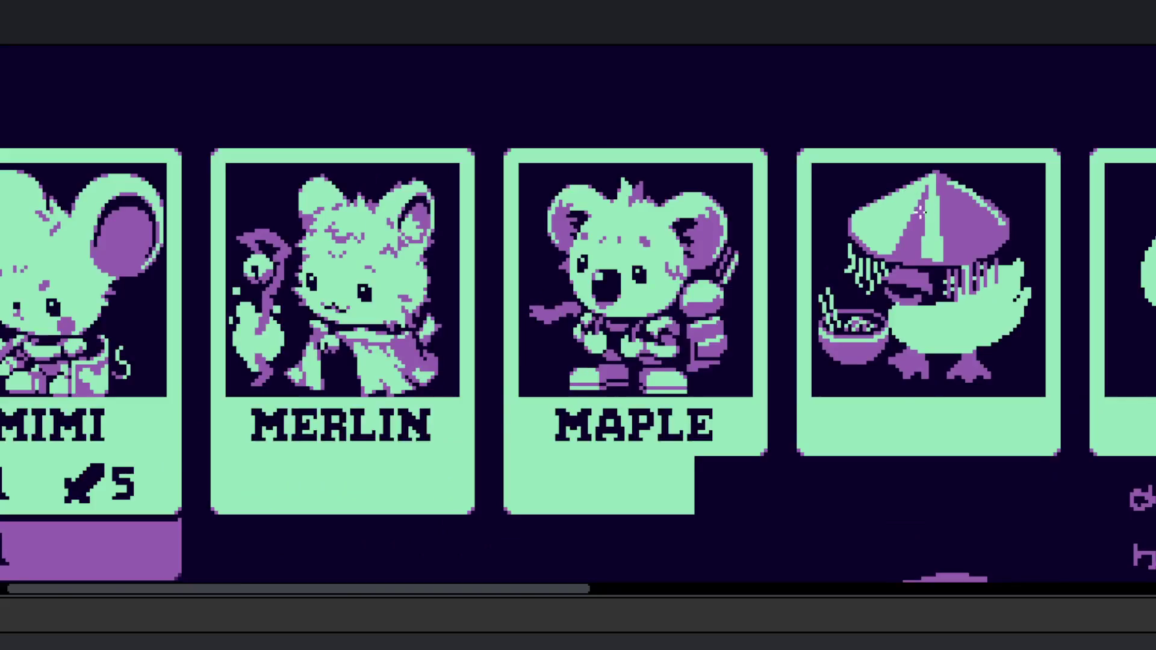
pyautogui.scroll(5, 909, 188)
pyautogui.click(877, 175)
pyautogui.click(879, 162)
pyautogui.click(880, 140)
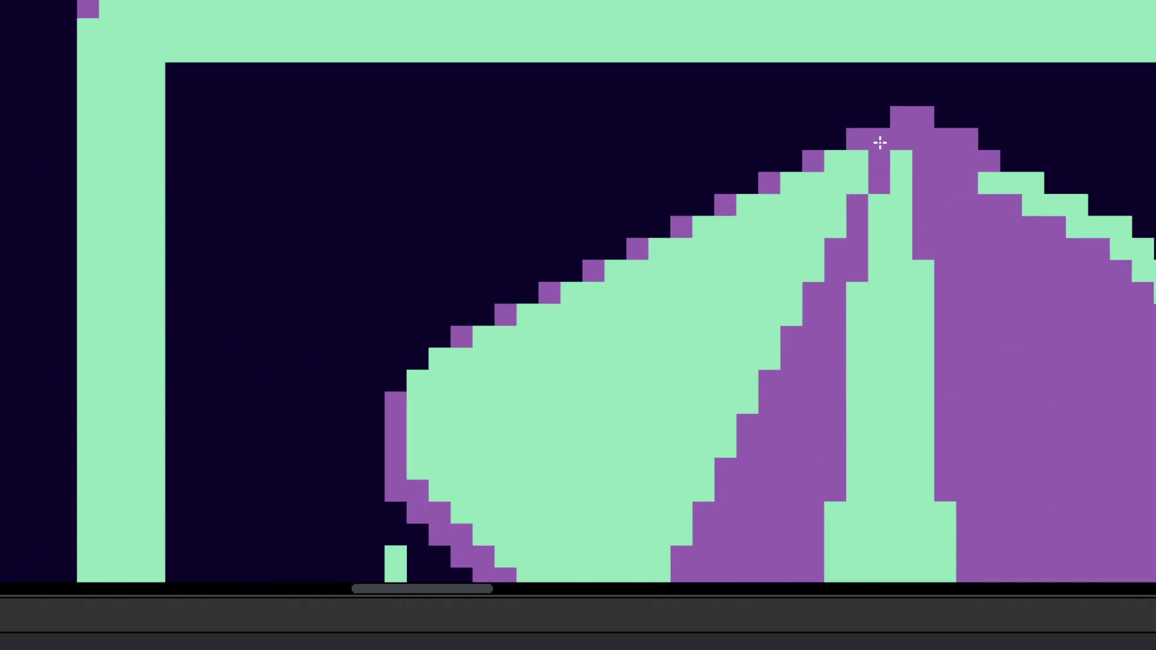
# Step: Lasso the purple shape and shift it into place
pyautogui.scroll(-5, 879, 142)
pyautogui.scroll(-2, 885, 207)
pyautogui.scroll(7, 879, 241)
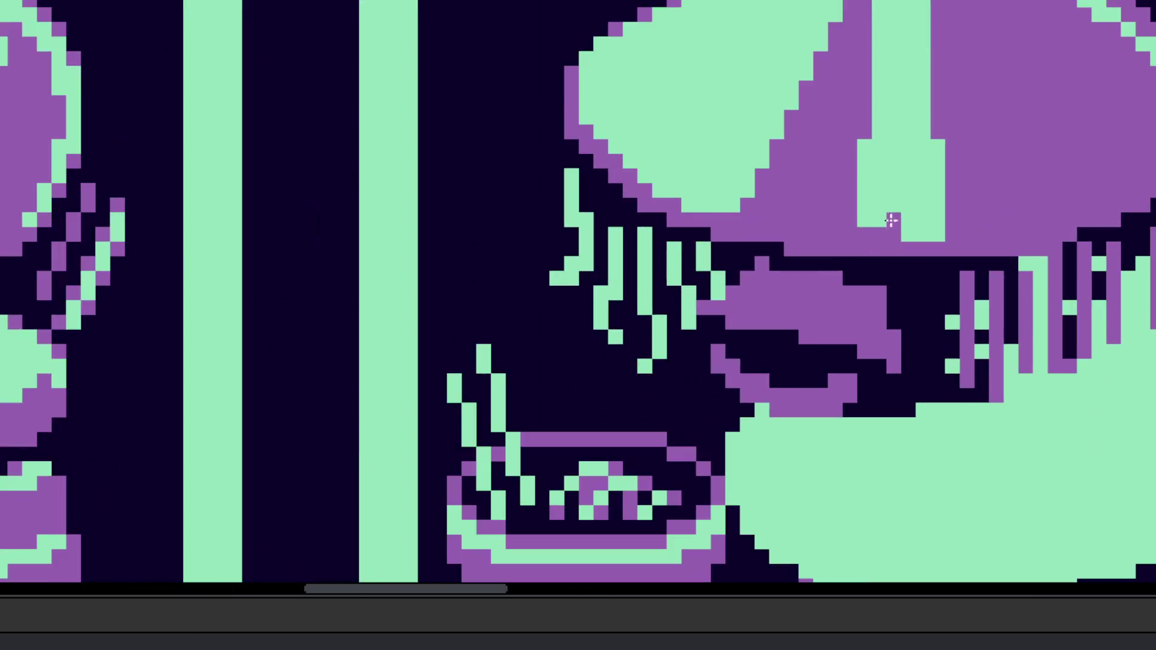
pyautogui.scroll(-5, 544, 482)
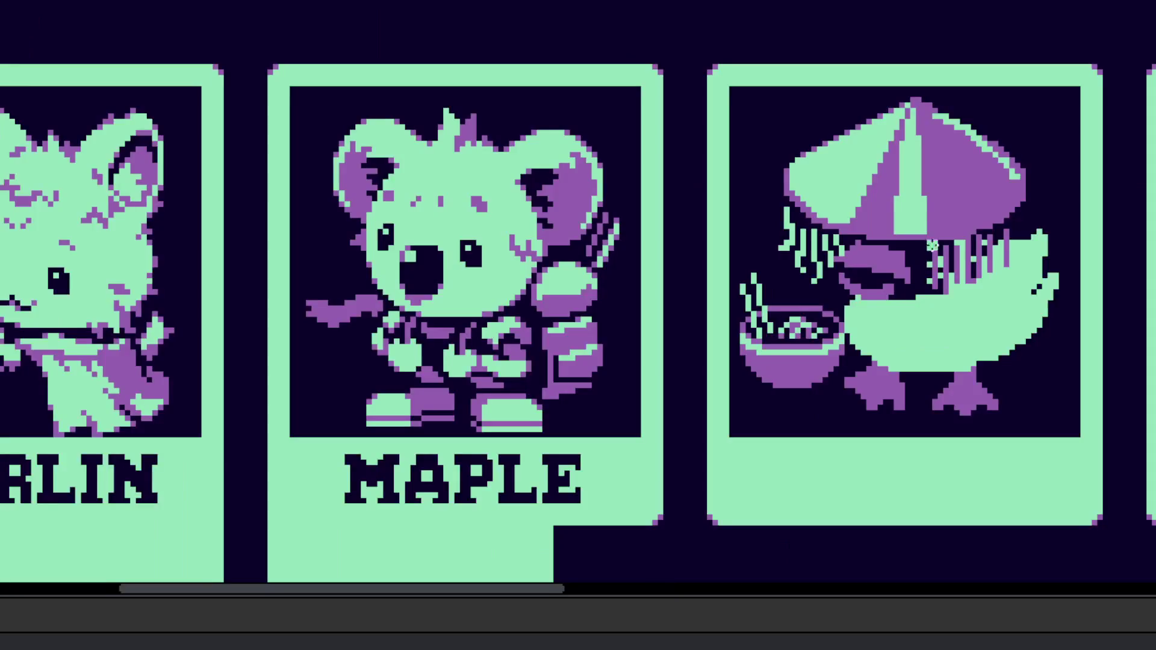
pyautogui.scroll(1, 959, 212)
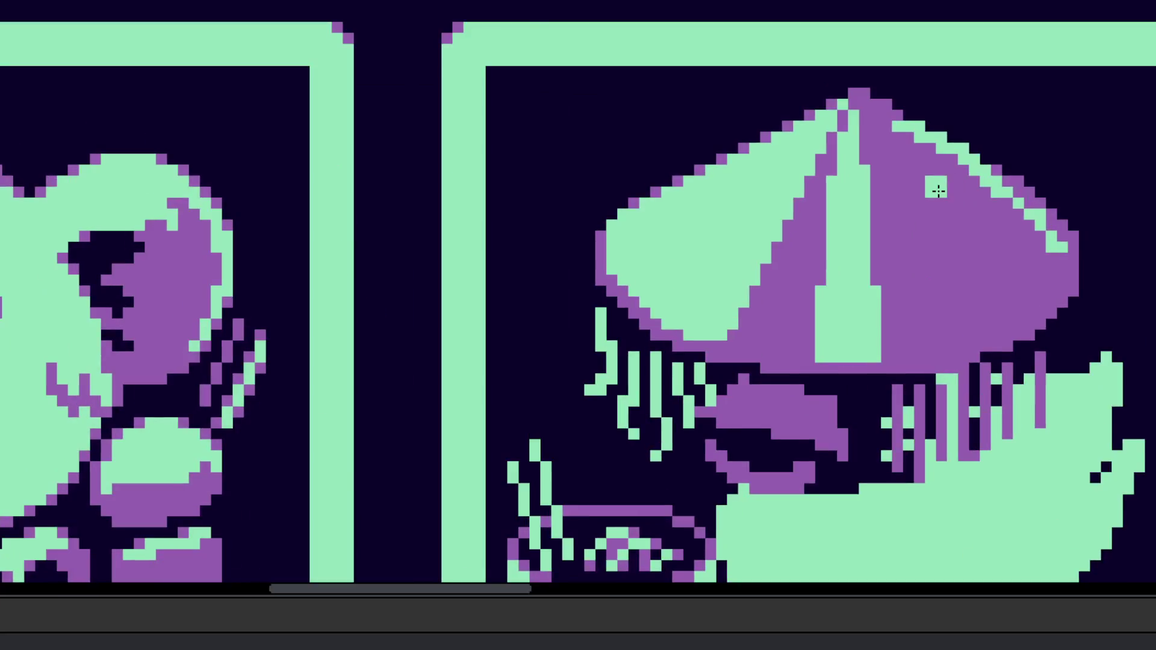
pyautogui.scroll(-4, 934, 186)
pyautogui.scroll(2, 903, 323)
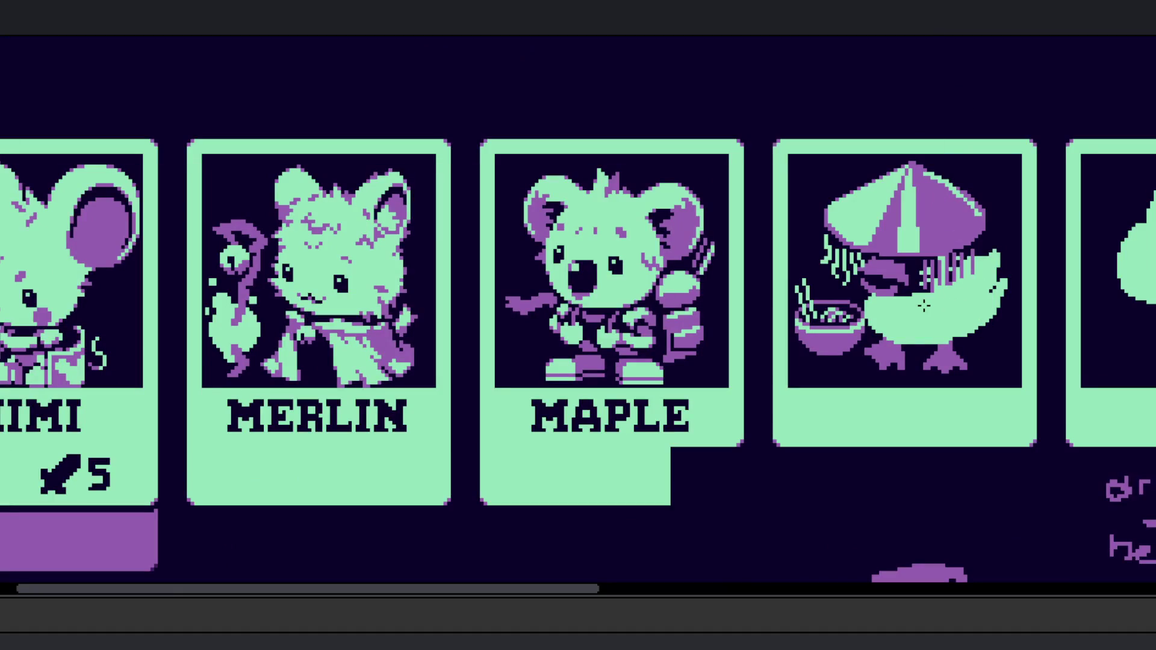
pyautogui.scroll(5, 924, 306)
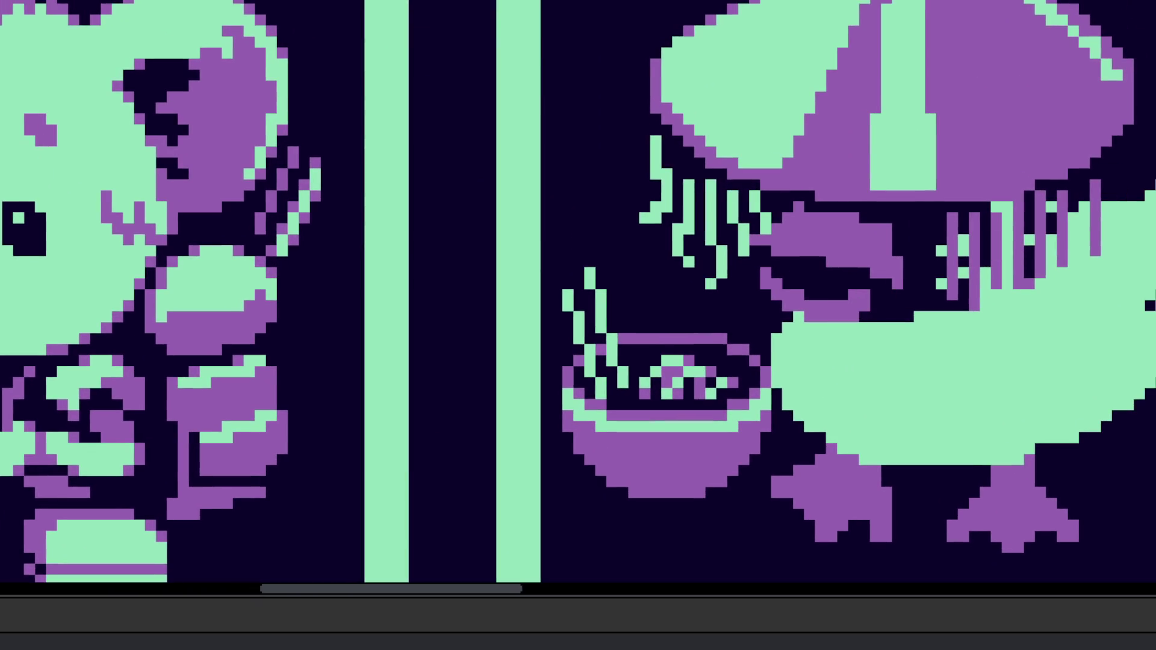
pyautogui.scroll(1, 774, 198)
pyautogui.moveTo(819, 205)
pyautogui.mouseDown()
pyautogui.moveTo(732, 332)
pyautogui.moveTo(837, 425)
pyautogui.moveTo(1012, 369)
pyautogui.moveTo(1047, 259)
pyautogui.mouseUp()
pyautogui.moveTo(962, 289)
pyautogui.mouseDown()
pyautogui.moveTo(1001, 298)
pyautogui.moveTo(996, 286)
pyautogui.mouseUp()
# Step: Paint part of the mint area dark and extend the duck's green body under the hat
pyautogui.scroll(-4, 959, 289)
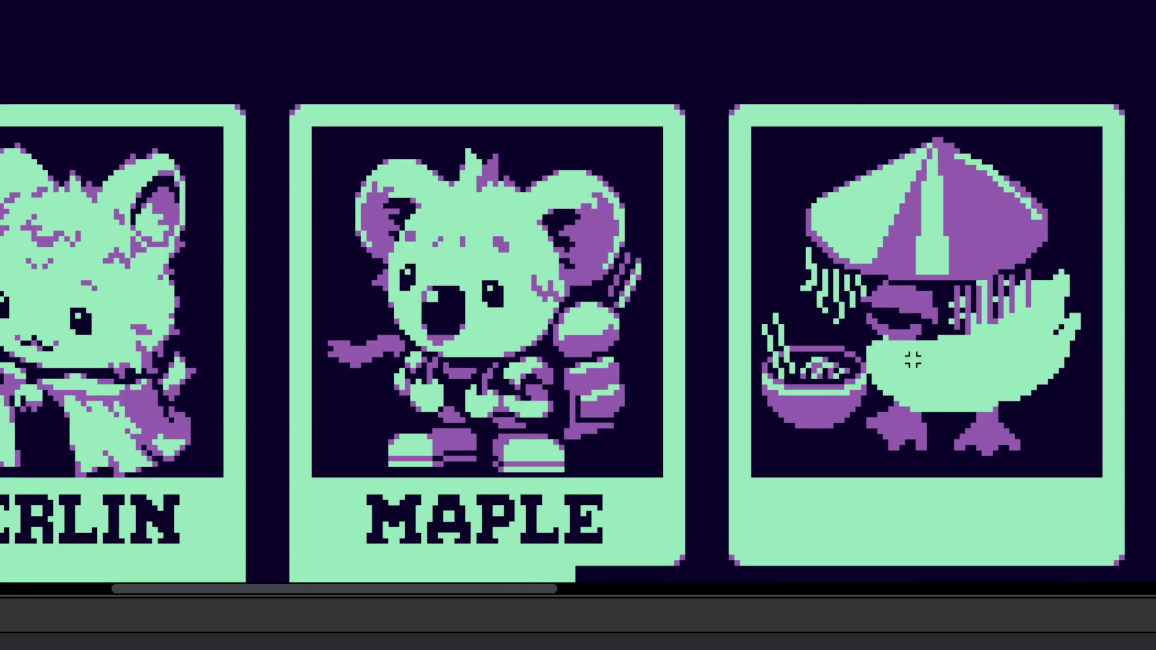
pyautogui.scroll(4, 912, 360)
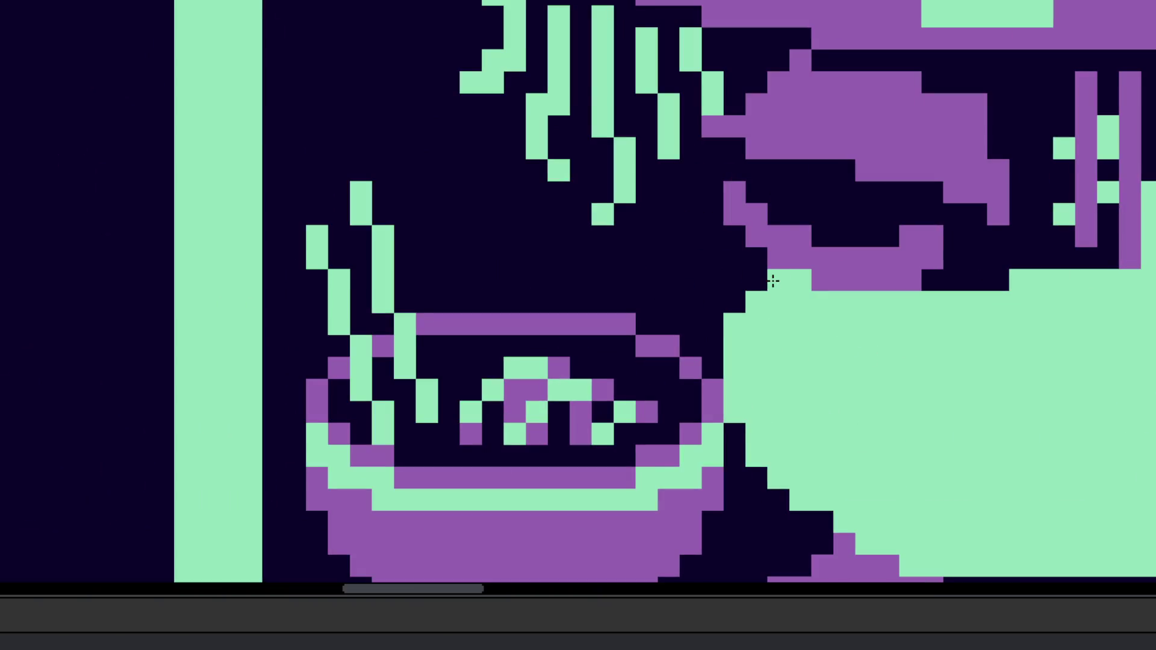
pyautogui.scroll(-4, 773, 360)
pyautogui.scroll(4, 800, 328)
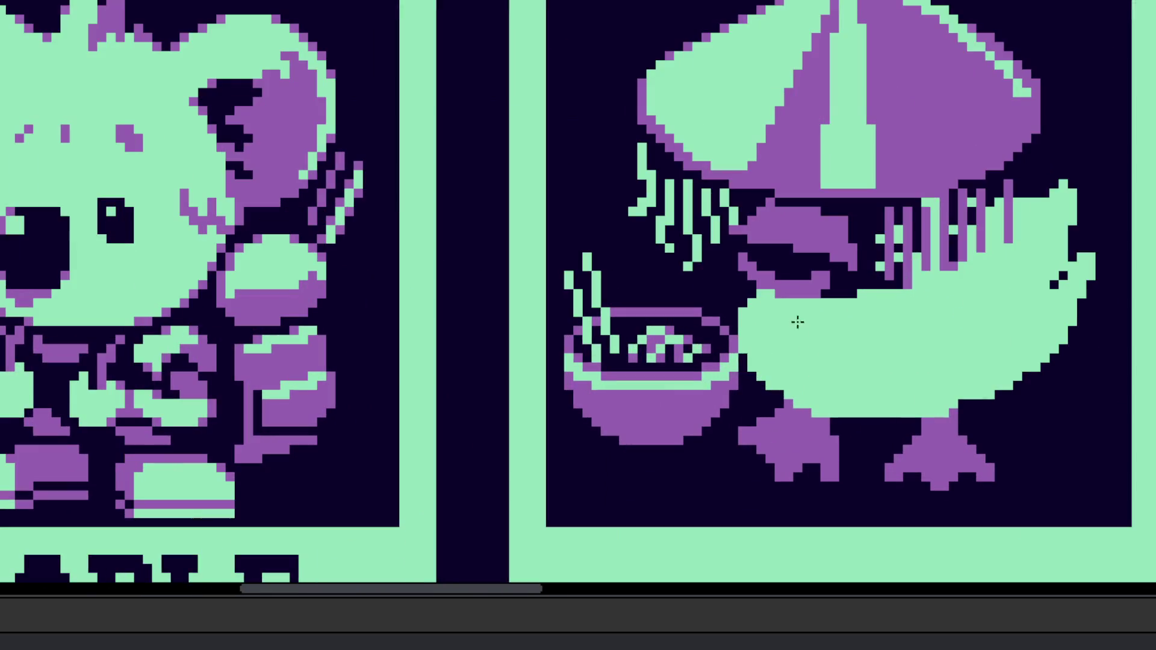
pyautogui.moveTo(788, 300)
pyautogui.mouseDown()
pyautogui.moveTo(810, 323)
pyautogui.moveTo(942, 324)
pyautogui.mouseUp()
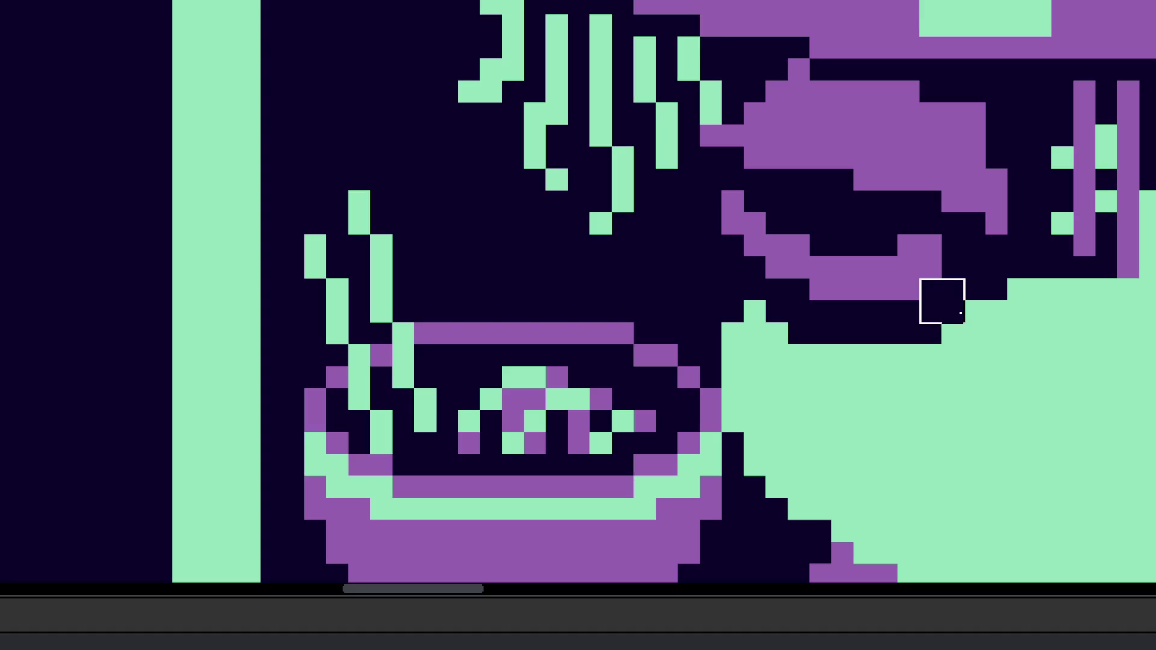
pyautogui.scroll(-3, 971, 316)
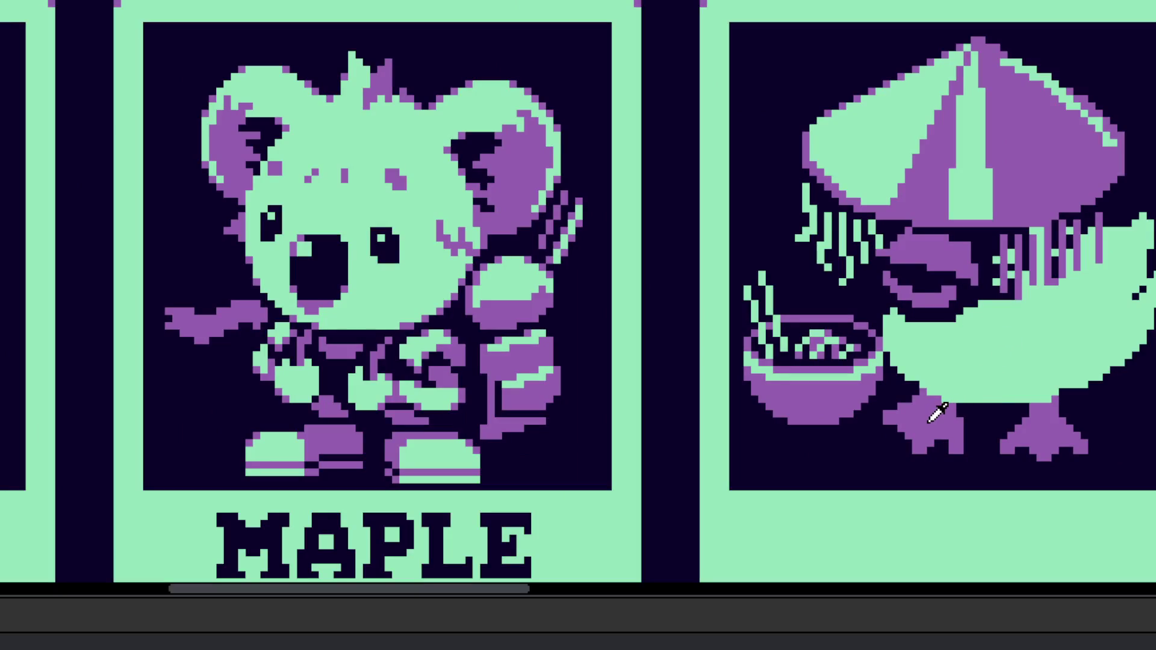
pyautogui.scroll(-1, 935, 406)
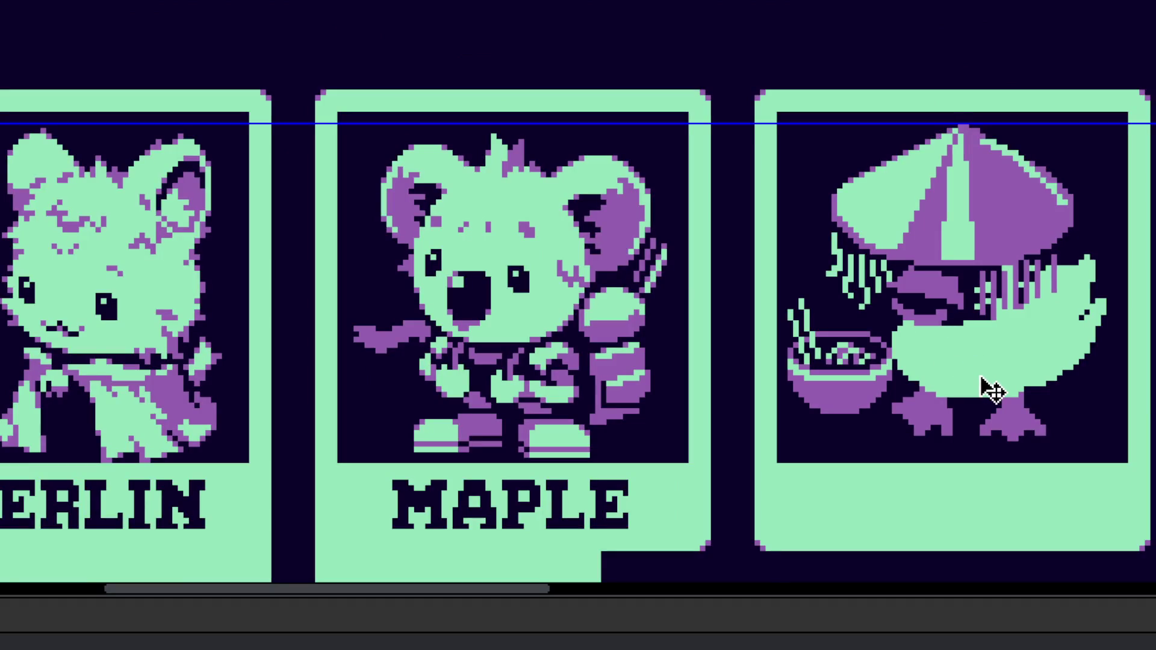
pyautogui.scroll(4, 1007, 330)
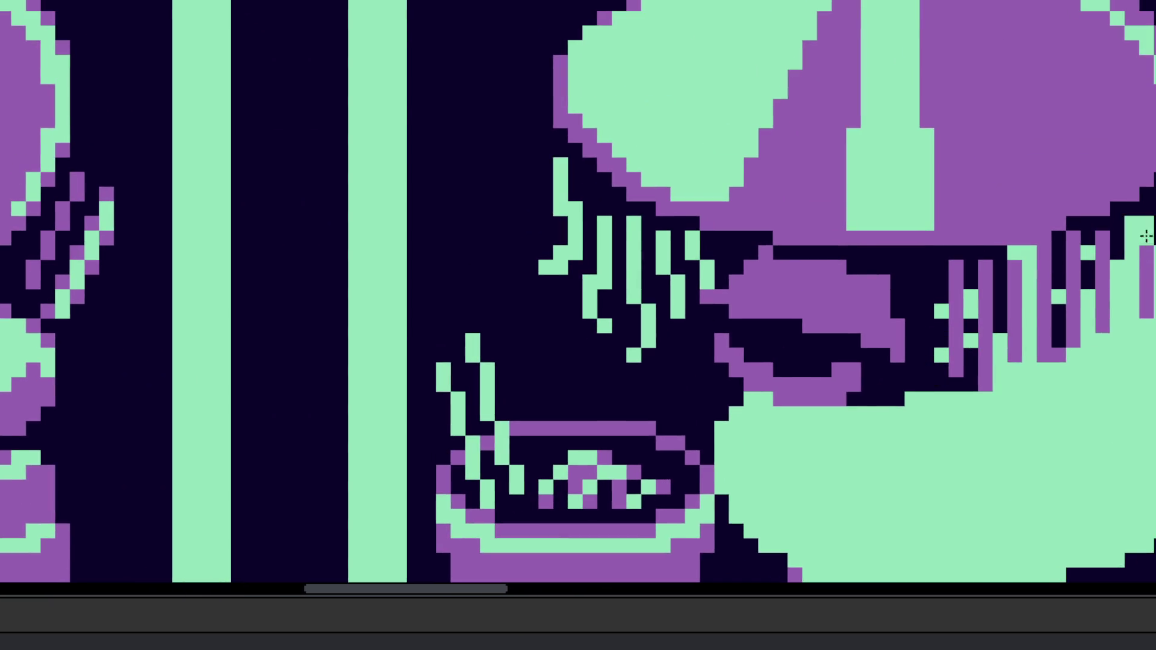
pyautogui.moveTo(1085, 242)
pyautogui.mouseDown()
pyautogui.moveTo(937, 298)
pyautogui.moveTo(923, 399)
pyautogui.moveTo(981, 366)
pyautogui.moveTo(1030, 379)
pyautogui.moveTo(1063, 340)
pyautogui.moveTo(1060, 299)
pyautogui.mouseUp()
pyautogui.hscroll(3, 1104, 283)
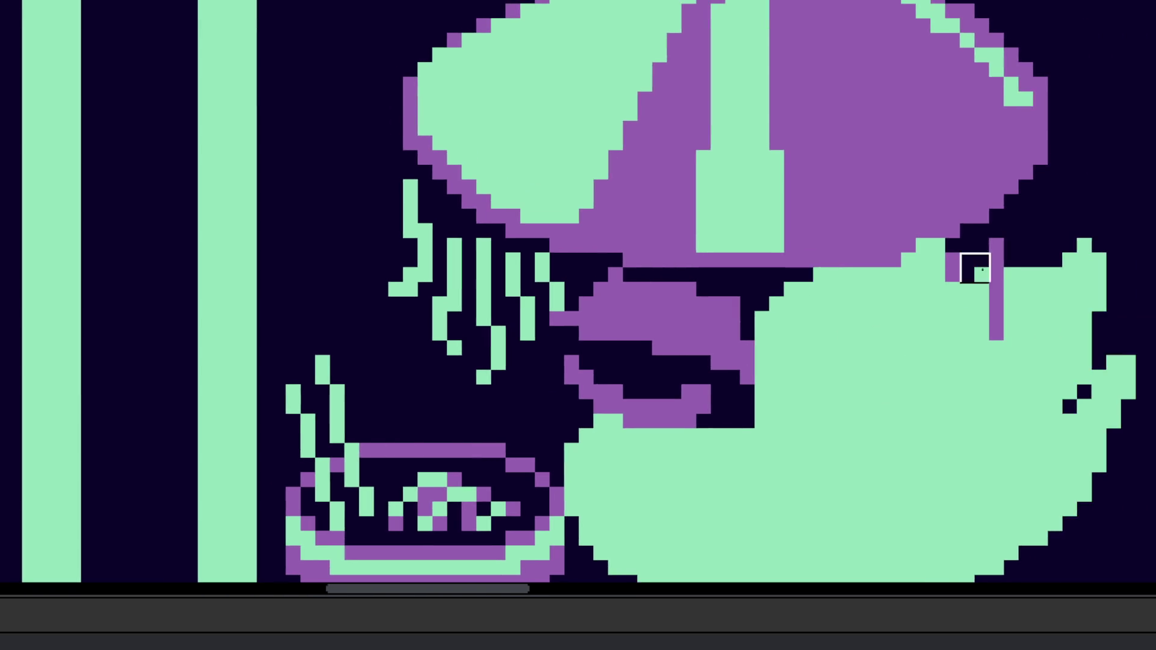
# Step: Clear the stray purple pixel and bar, then draw a purple wing outline on the duck's side
pyautogui.rightClick(961, 268)
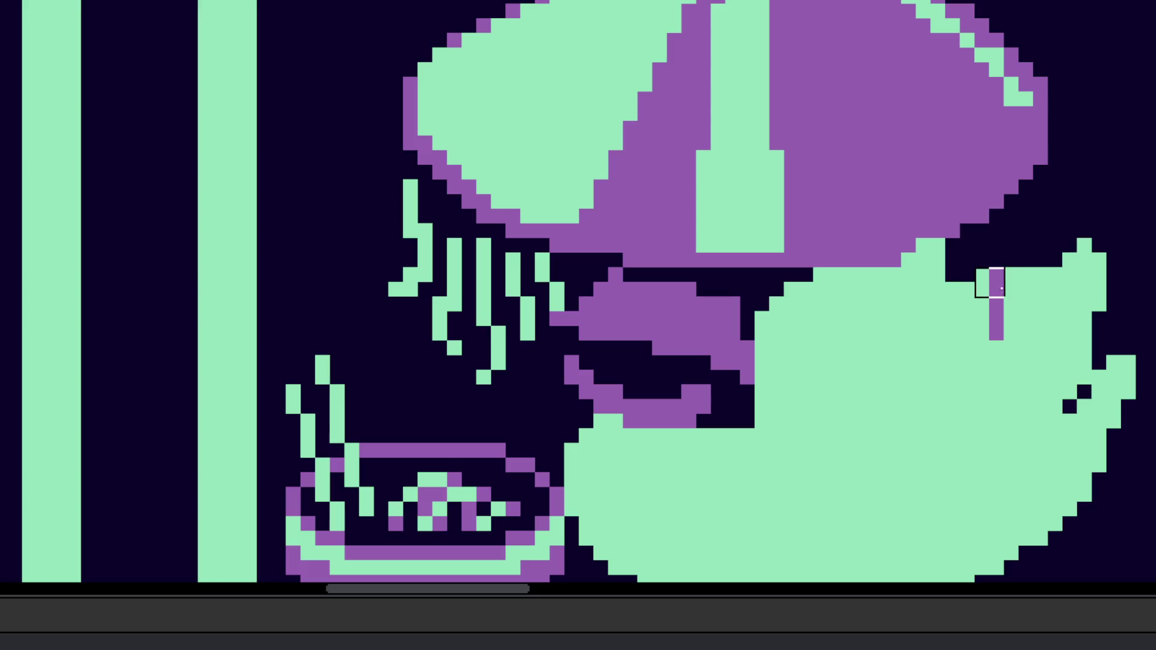
pyautogui.moveTo(996, 270); pyautogui.dragTo(996, 336)
pyautogui.moveTo(838, 387); pyautogui.dragTo(929, 335)
pyautogui.scroll(-2, 940, 328)
pyautogui.hotkey('ctrl', 'z')
pyautogui.moveTo(932, 173)
pyautogui.mouseDown()
pyautogui.moveTo(896, 312)
pyautogui.moveTo(912, 440)
pyautogui.moveTo(988, 451)
pyautogui.moveTo(999, 410)
pyautogui.mouseUp()
# Step: Flood-fill the enclosed wing shape with purple
pyautogui.press('g')
pyautogui.click(994, 343)
pyautogui.scroll(-3, 973, 352)
pyautogui.scroll(2, 975, 309)
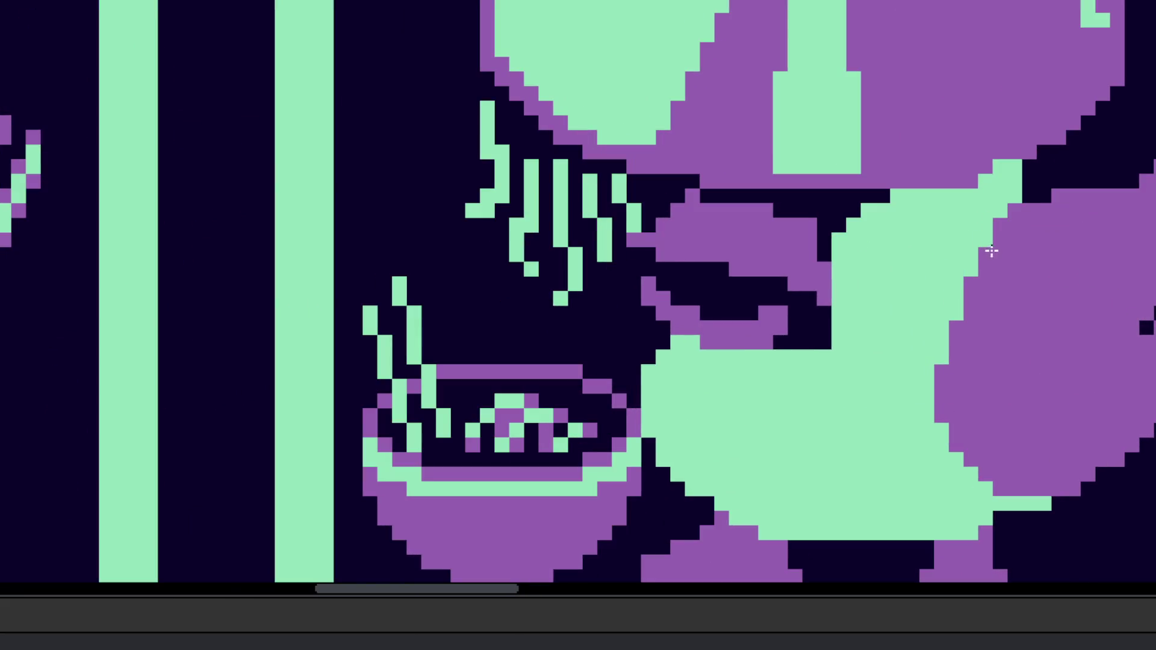
pyautogui.scroll(-2, 945, 356)
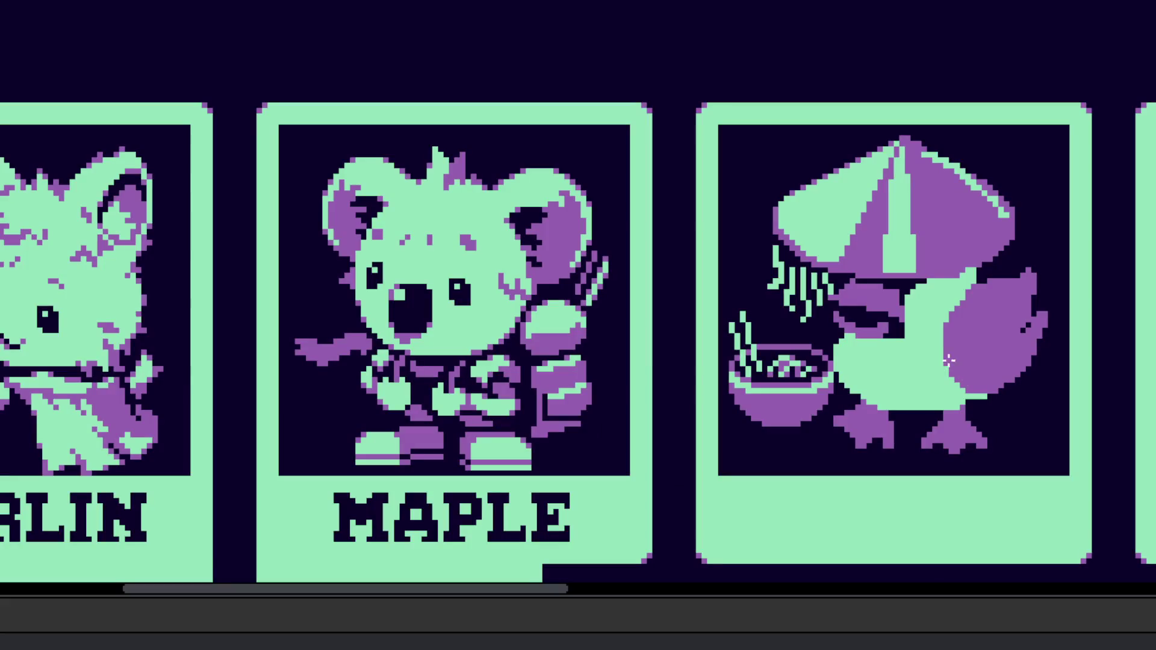
pyautogui.scroll(2, 975, 293)
pyautogui.scroll(1, 936, 271)
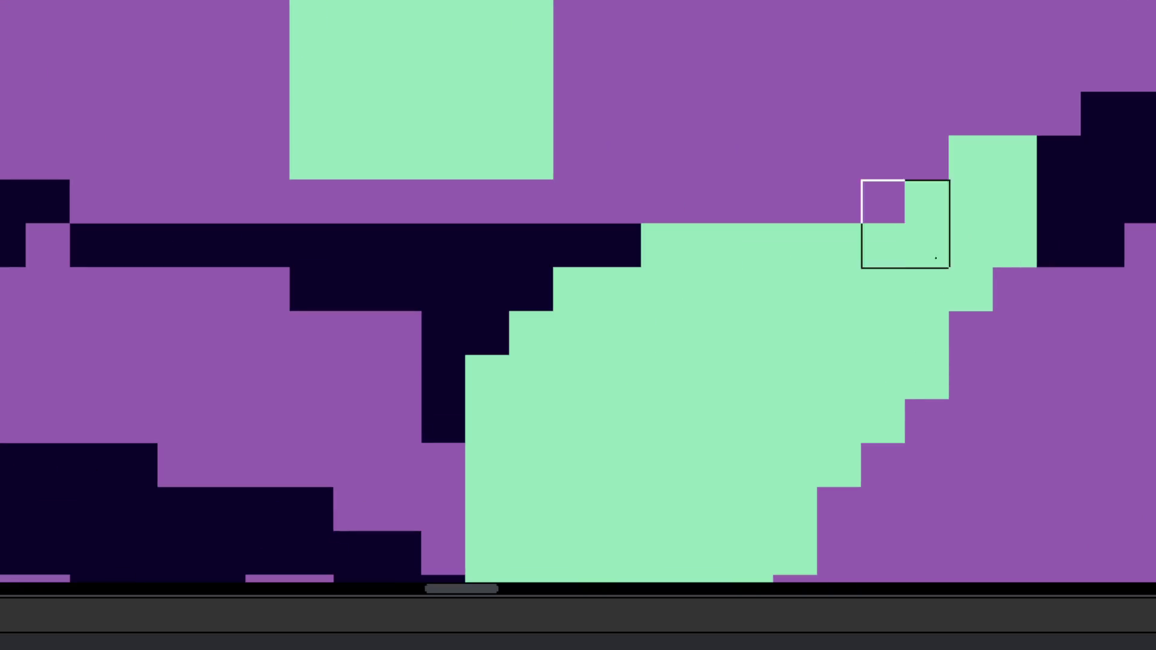
pyautogui.scroll(-3, 1014, 198)
pyautogui.scroll(-2, 949, 321)
pyautogui.scroll(2, 951, 331)
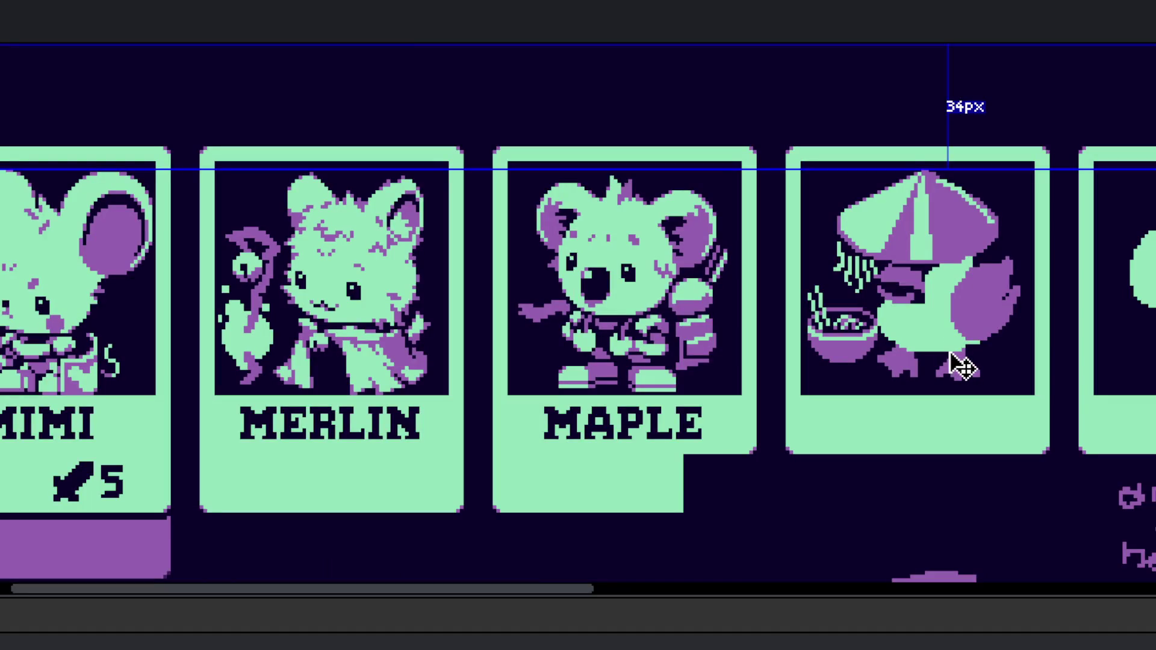
pyautogui.scroll(1, 947, 343)
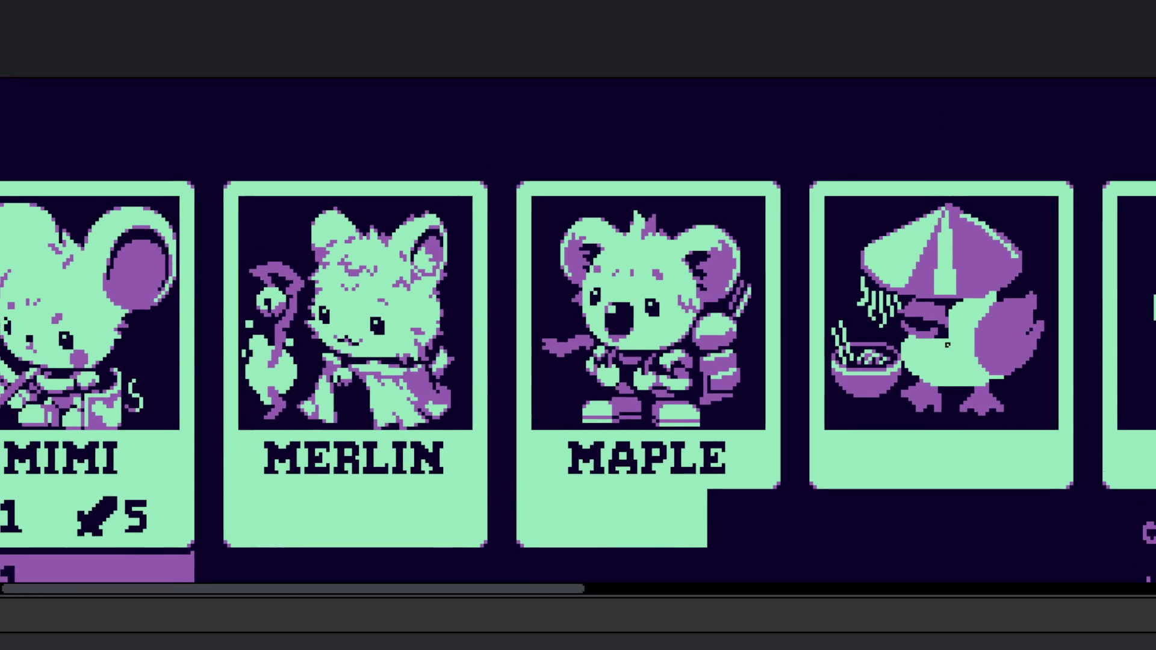
pyautogui.scroll(3, 947, 345)
pyautogui.scroll(1, 945, 323)
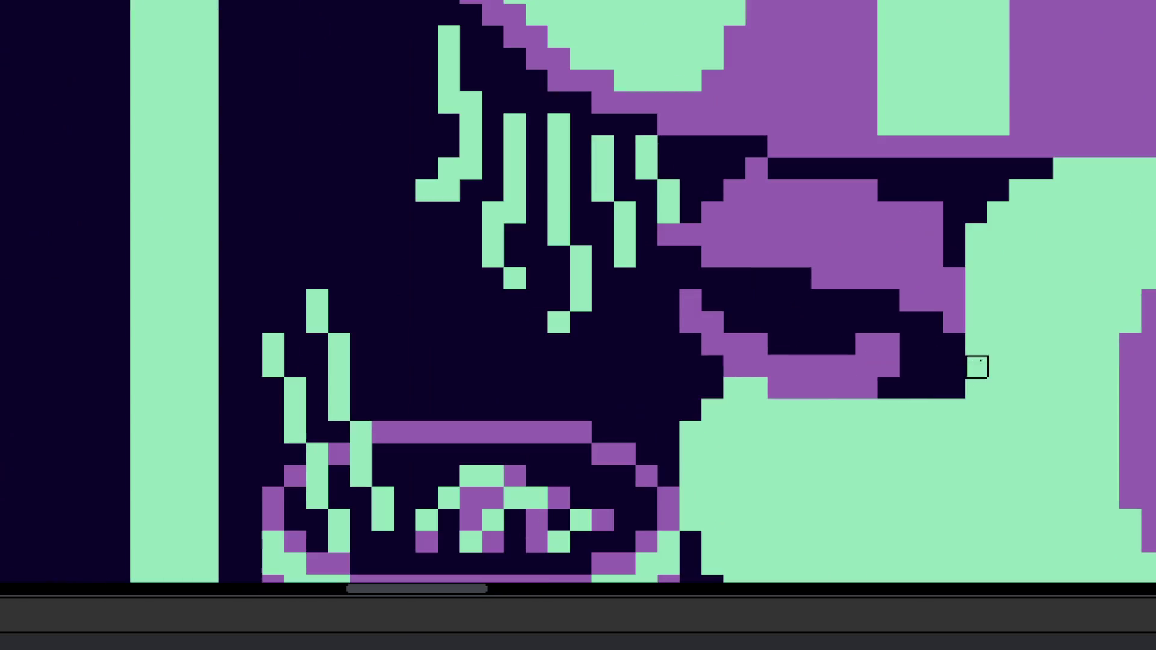
# Step: Paint green and then dark cells along the duck's beak bar
pyautogui.click(911, 366)
pyautogui.moveTo(948, 366)
pyautogui.mouseDown()
pyautogui.moveTo(930, 385)
pyautogui.moveTo(898, 379)
pyautogui.mouseUp()
pyautogui.scroll(-5, 898, 379)
pyautogui.scroll(3, 912, 364)
pyautogui.scroll(2, 915, 361)
pyautogui.hscroll(-3, 960, 310)
pyautogui.moveTo(963, 282)
pyautogui.mouseDown()
pyautogui.moveTo(723, 301)
pyautogui.moveTo(933, 304)
pyautogui.moveTo(956, 287)
pyautogui.moveTo(947, 273)
pyautogui.moveTo(1020, 251)
pyautogui.moveTo(988, 274)
pyautogui.mouseUp()
# Step: With a larger brush, paint out the green strands above the bowl and select the card artwork
pyautogui.scroll(-5, 973, 335)
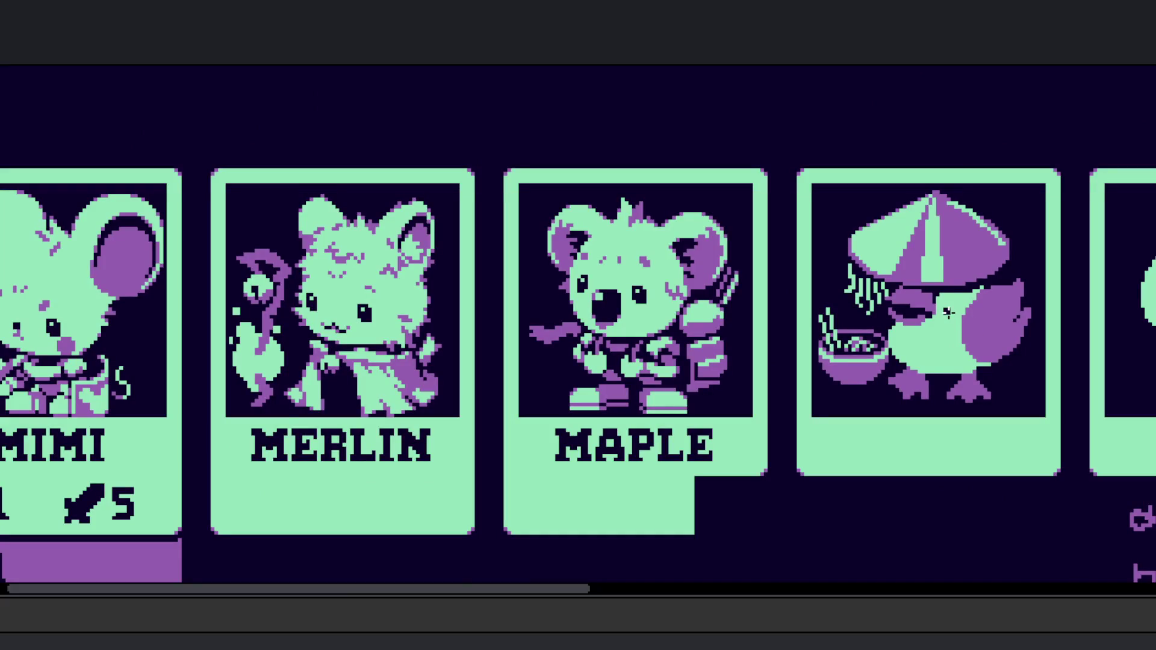
pyautogui.scroll(5, 949, 327)
pyautogui.press('+')
pyautogui.moveTo(781, 197)
pyautogui.mouseDown()
pyautogui.moveTo(843, 301)
pyautogui.moveTo(890, 348)
pyautogui.moveTo(978, 307)
pyautogui.moveTo(978, 349)
pyautogui.moveTo(913, 307)
pyautogui.mouseUp()
pyautogui.scroll(-5, 913, 307)
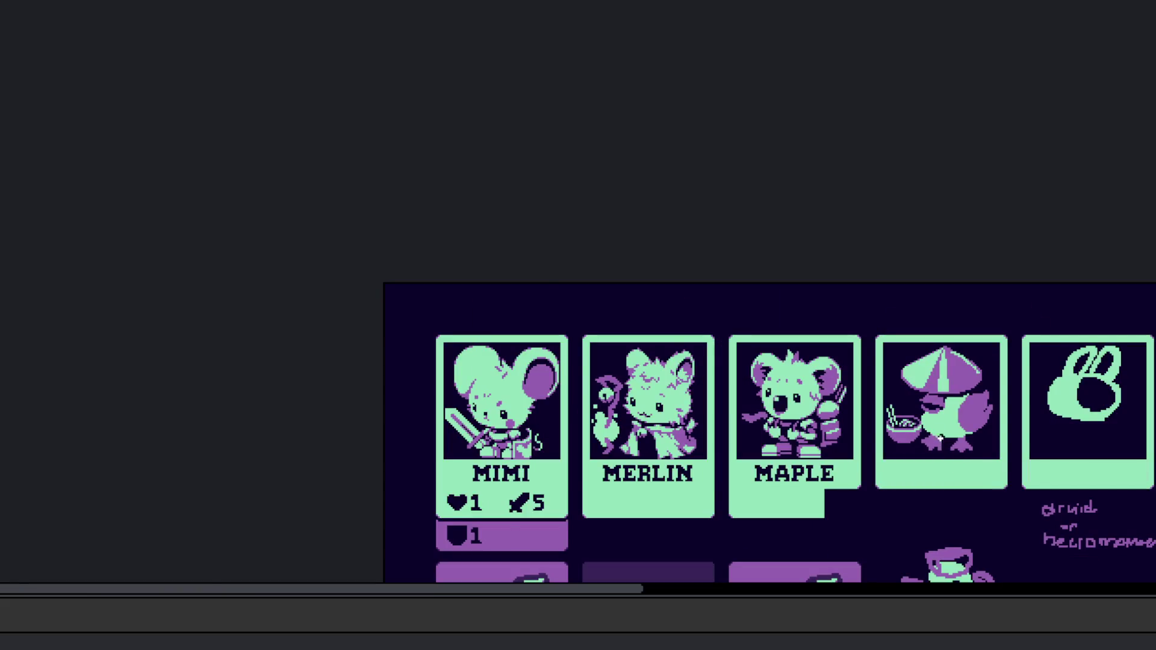
pyautogui.scroll(3, 924, 410)
pyautogui.scroll(3, 922, 416)
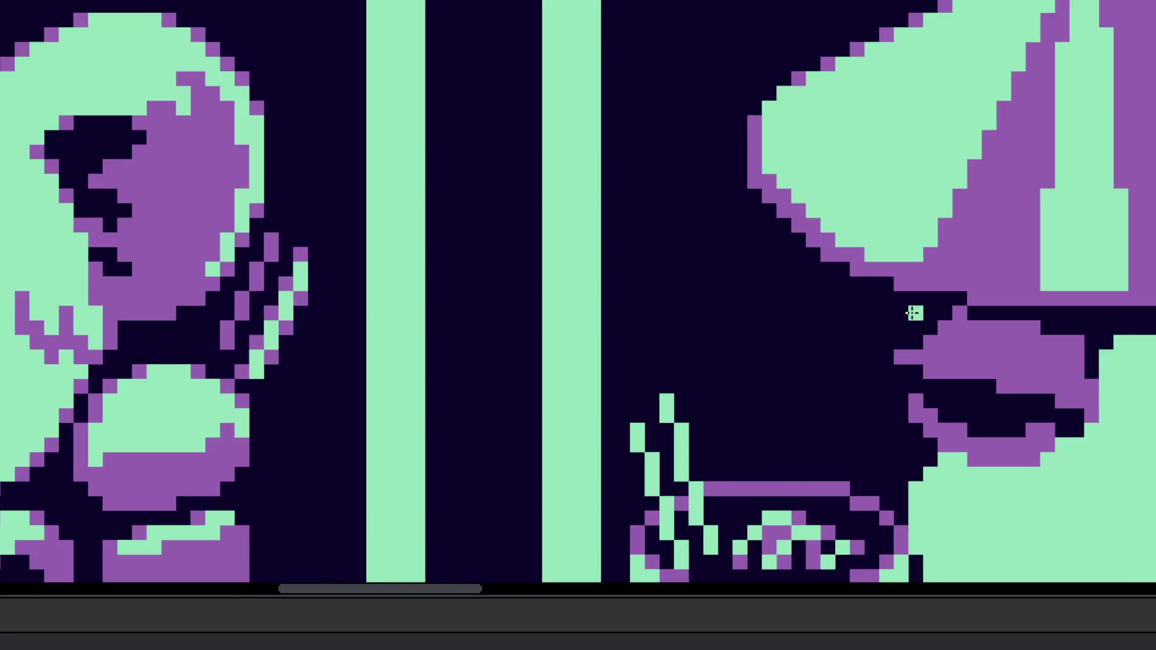
pyautogui.scroll(2, 913, 327)
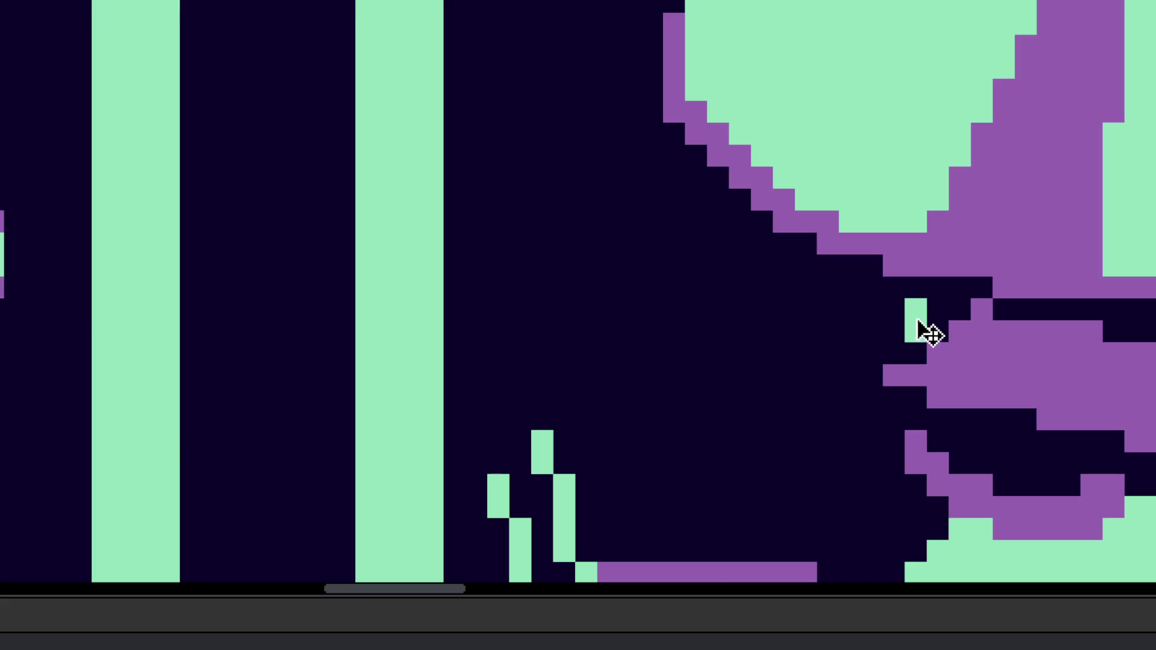
pyautogui.scroll(-3, 916, 317)
pyautogui.scroll(3, 908, 440)
pyautogui.scroll(-3, 909, 407)
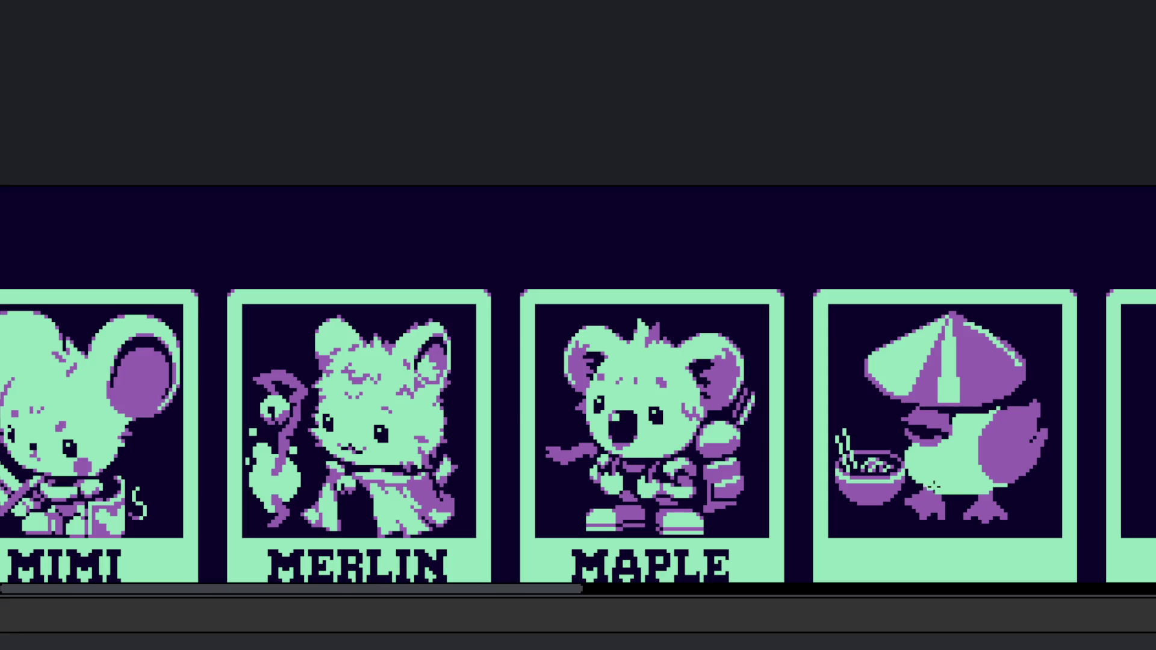
pyautogui.scroll(-5, 933, 487)
pyautogui.hscroll(4, 933, 488)
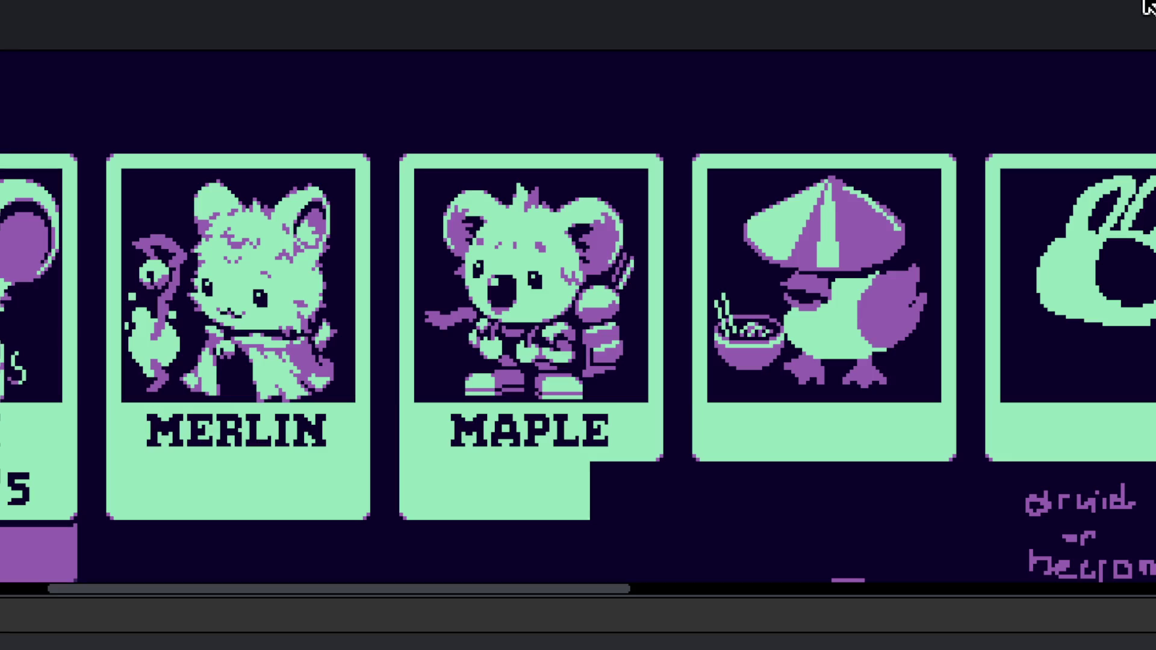
pyautogui.moveTo(906, 196)
pyautogui.mouseDown()
pyautogui.moveTo(842, 323)
pyautogui.moveTo(746, 371)
pyautogui.mouseUp()
# Step: Duplicate the heron, move the copy to the lower right, and erase its lamp hat
pyautogui.scroll(-5, 745, 372)
pyautogui.hscroll(2, 745, 372)
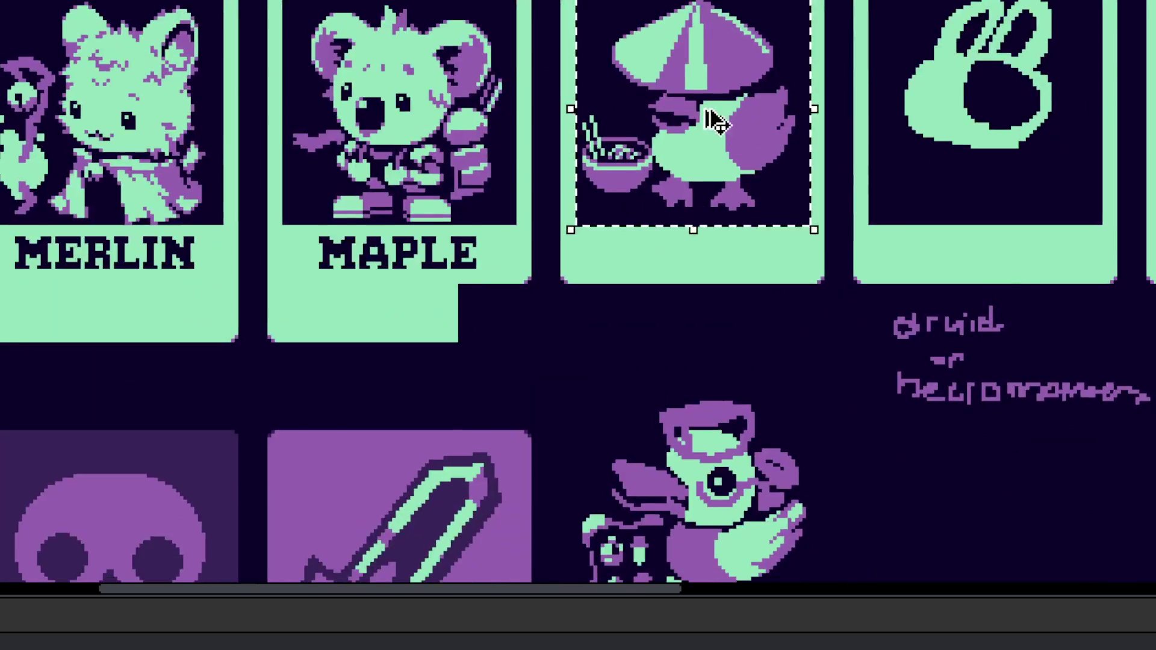
pyautogui.hotkey('ctrl', 'c')
pyautogui.hotkey('ctrl', 'v')
pyautogui.moveTo(953, 421); pyautogui.dragTo(993, 472)
pyautogui.scroll(6, 782, 360)
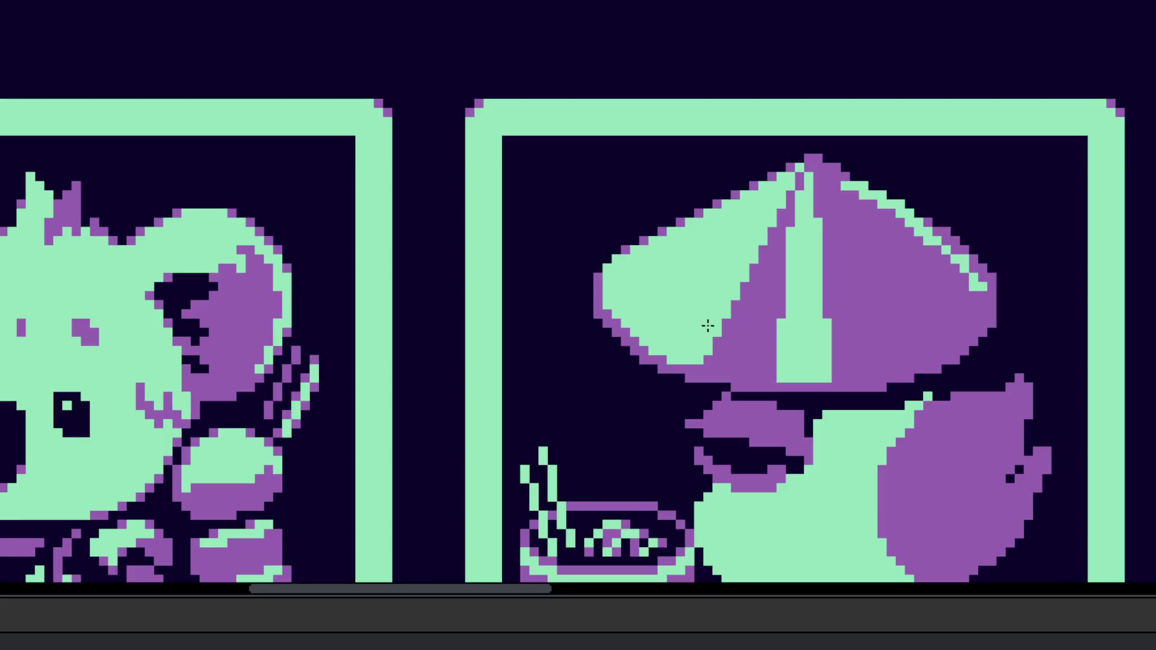
pyautogui.press('e')
pyautogui.moveTo(666, 304)
pyautogui.mouseDown()
pyautogui.moveTo(890, 328)
pyautogui.moveTo(863, 215)
pyautogui.moveTo(891, 277)
pyautogui.moveTo(723, 417)
pyautogui.moveTo(766, 405)
pyautogui.moveTo(837, 462)
pyautogui.mouseUp()
# Step: Draw a rounded green head outline in place of the heron's thin neck
pyautogui.moveTo(708, 476)
pyautogui.mouseDown()
pyautogui.moveTo(789, 322)
pyautogui.moveTo(806, 310)
pyautogui.moveTo(776, 414)
pyautogui.mouseUp()
pyautogui.hotkey('ctrl', 'z')
pyautogui.hotkey('ctrl', 'z')
pyautogui.moveTo(794, 245)
pyautogui.mouseDown()
pyautogui.moveTo(777, 475)
pyautogui.moveTo(777, 431)
pyautogui.mouseUp()
pyautogui.hotkey('ctrl', 'z')
pyautogui.moveTo(700, 414); pyautogui.dragTo(822, 469)
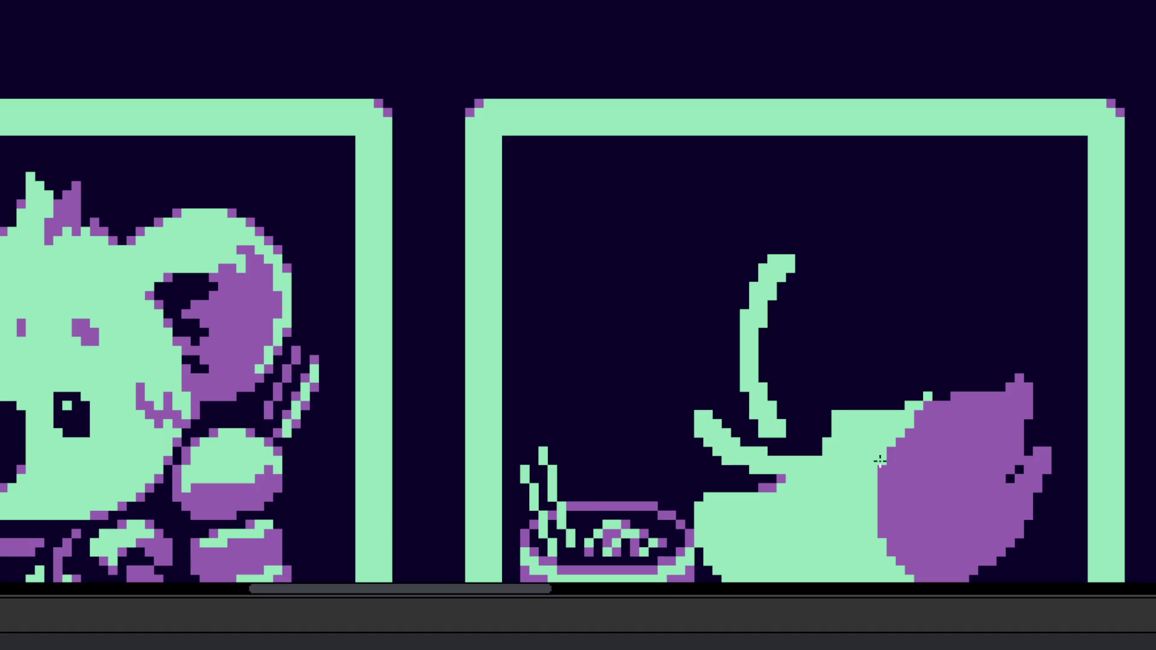
pyautogui.moveTo(711, 323)
pyautogui.mouseDown()
pyautogui.moveTo(718, 424)
pyautogui.moveTo(786, 310)
pyautogui.moveTo(840, 256)
pyautogui.moveTo(868, 318)
pyautogui.moveTo(879, 407)
pyautogui.mouseUp()
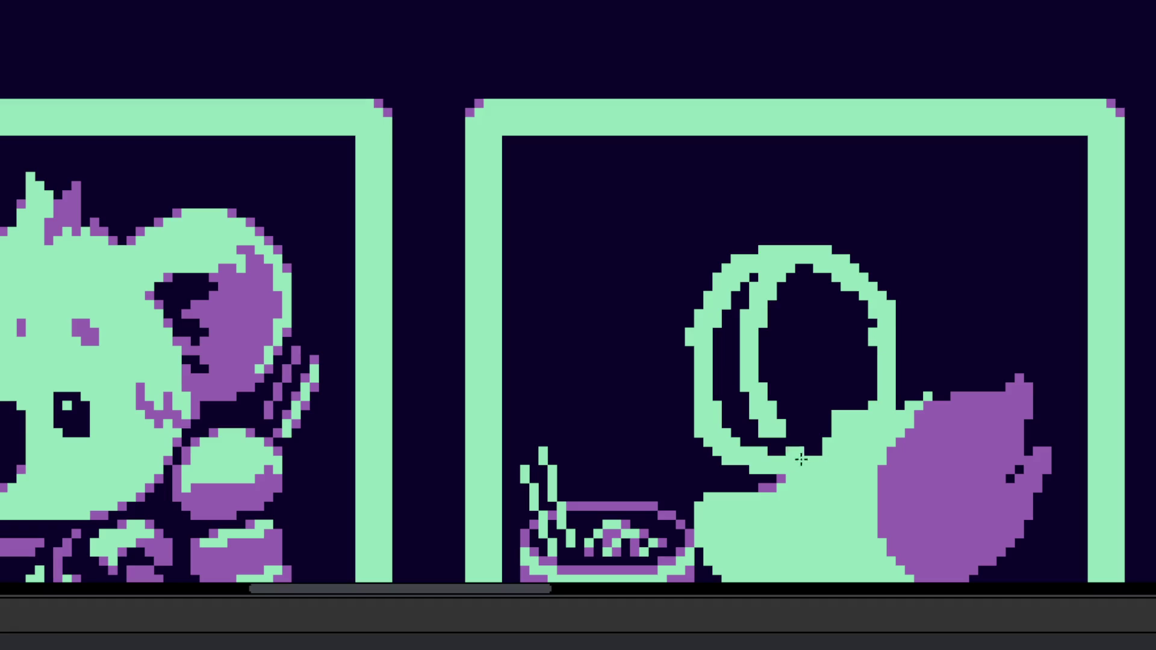
pyautogui.moveTo(713, 442)
pyautogui.mouseDown()
pyautogui.moveTo(701, 502)
pyautogui.moveTo(692, 466)
pyautogui.moveTo(703, 444)
pyautogui.mouseUp()
pyautogui.click(814, 373)
pyautogui.hotkey('ctrl', 'z')
# Step: Paint a thick, solid purple beak beside the new head
pyautogui.rightClick(727, 385)
pyautogui.moveTo(741, 370); pyautogui.dragTo(659, 391)
pyautogui.hotkey('ctrl', 'z')
pyautogui.moveTo(747, 370); pyautogui.dragTo(659, 392)
pyautogui.moveTo(780, 397); pyautogui.dragTo(681, 418)
pyautogui.hotkey('ctrl', 'z')
pyautogui.moveTo(788, 371)
pyautogui.mouseDown()
pyautogui.moveTo(743, 422)
pyautogui.moveTo(698, 416)
pyautogui.moveTo(735, 422)
pyautogui.moveTo(747, 385)
pyautogui.mouseUp()
pyautogui.moveTo(746, 385); pyautogui.dragTo(771, 381)
pyautogui.click(772, 381)
# Step: Paint a round green eye on the duck's head
pyautogui.scroll(2, 837, 366)
pyautogui.click(827, 307)
pyautogui.moveTo(842, 319); pyautogui.dragTo(849, 346)
pyautogui.click(858, 356)
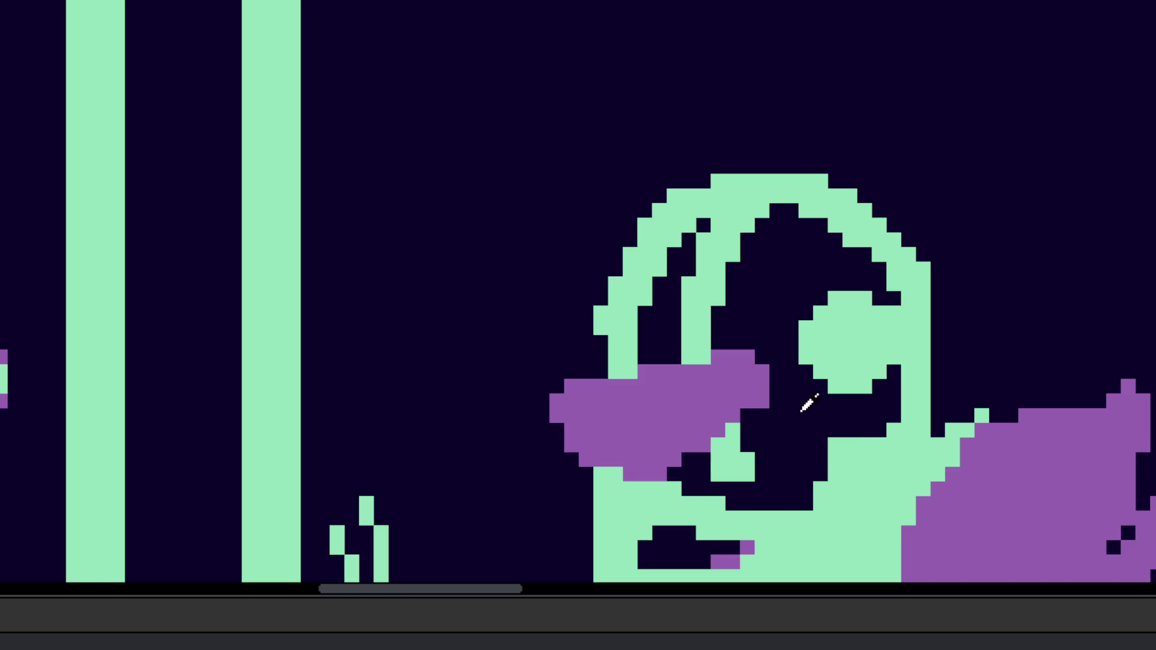
# Step: Flood-fill the duck's head interior and leftover dark patches solid green
pyautogui.click(867, 329)
pyautogui.click(858, 427)
pyautogui.click(665, 325)
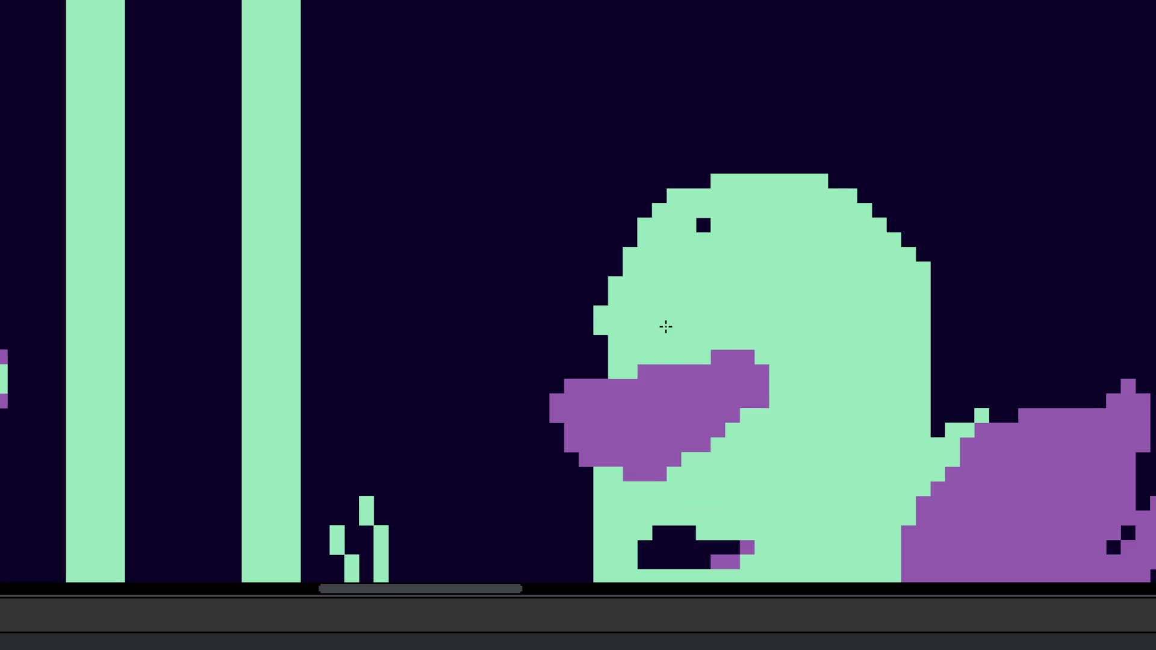
pyautogui.click(680, 545)
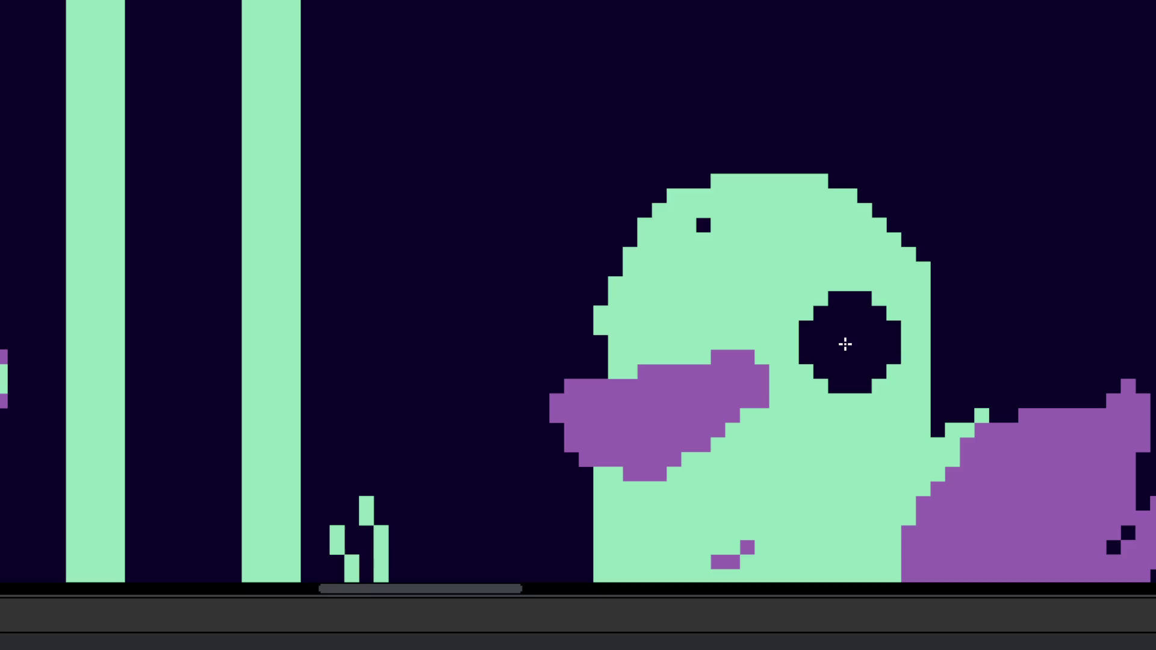
pyautogui.scroll(-4, 849, 351)
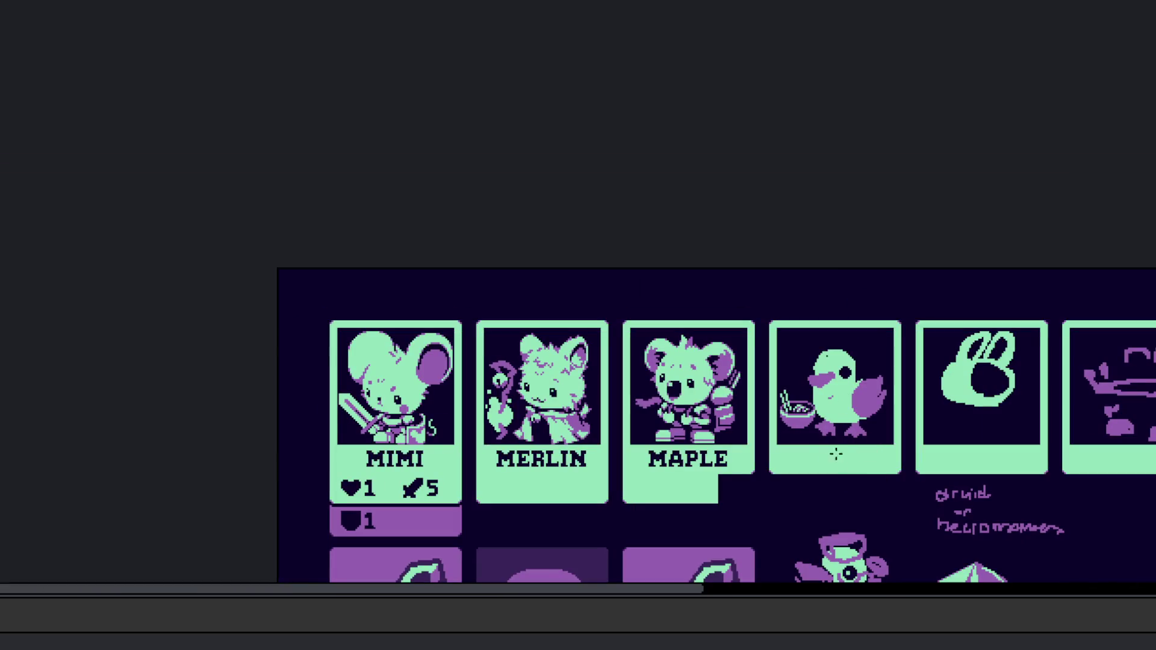
pyautogui.scroll(4, 831, 395)
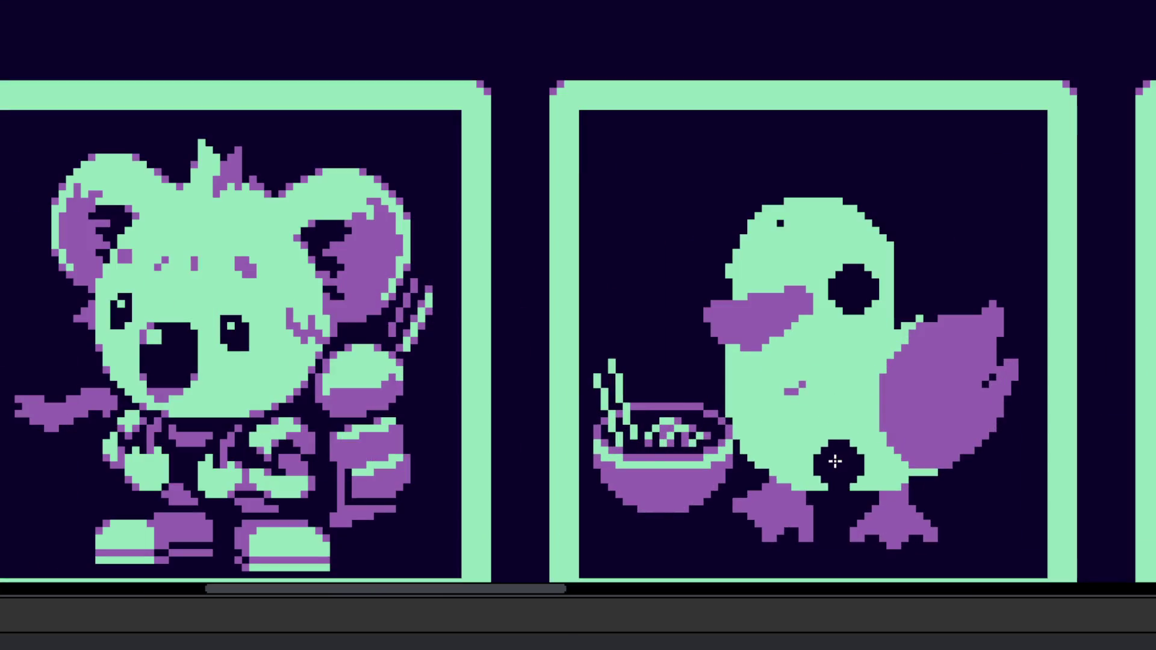
pyautogui.scroll(2, 794, 392)
# Step: Smooth the duck's left edge with green strokes
pyautogui.hotkey('ctrl', 'z')
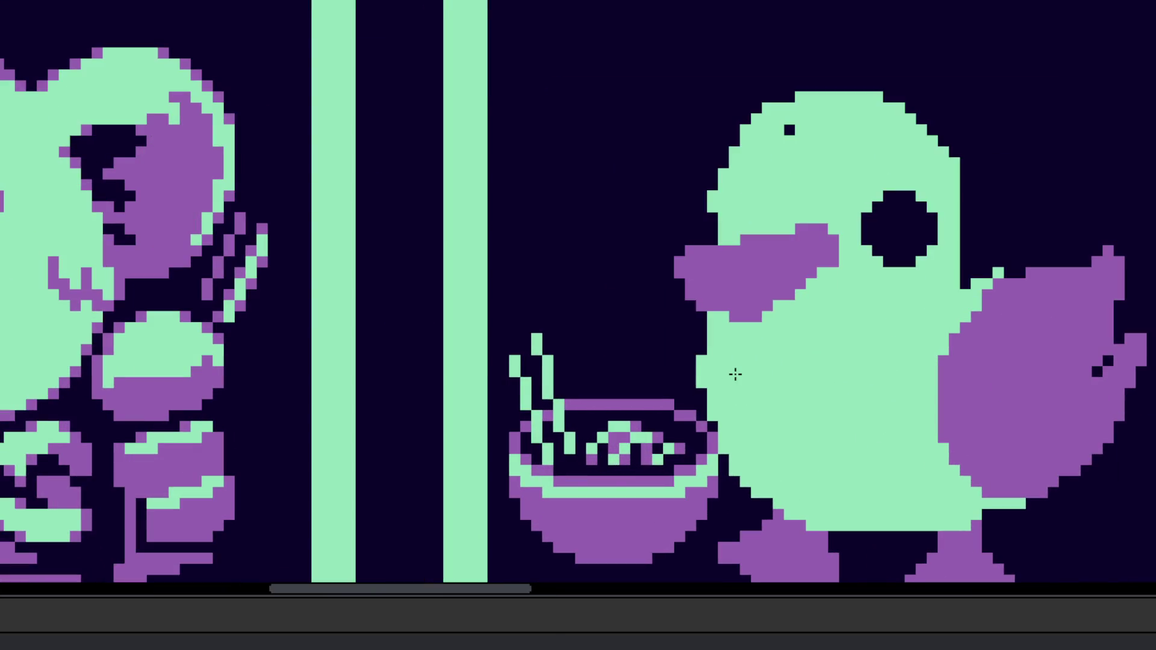
pyautogui.moveTo(735, 374); pyautogui.dragTo(740, 410)
pyautogui.moveTo(702, 351); pyautogui.dragTo(691, 393)
pyautogui.scroll(1, 691, 393)
pyautogui.moveTo(702, 315); pyautogui.dragTo(696, 371)
pyautogui.scroll(-6, 696, 371)
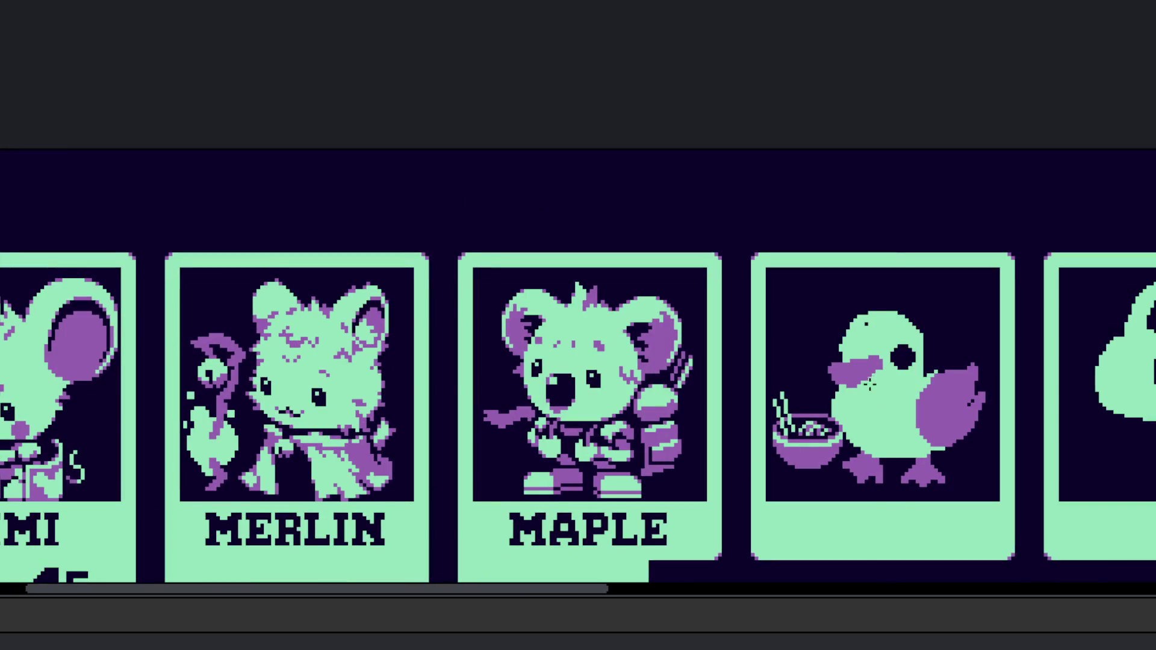
pyautogui.moveTo(869, 414); pyautogui.dragTo(870, 446)
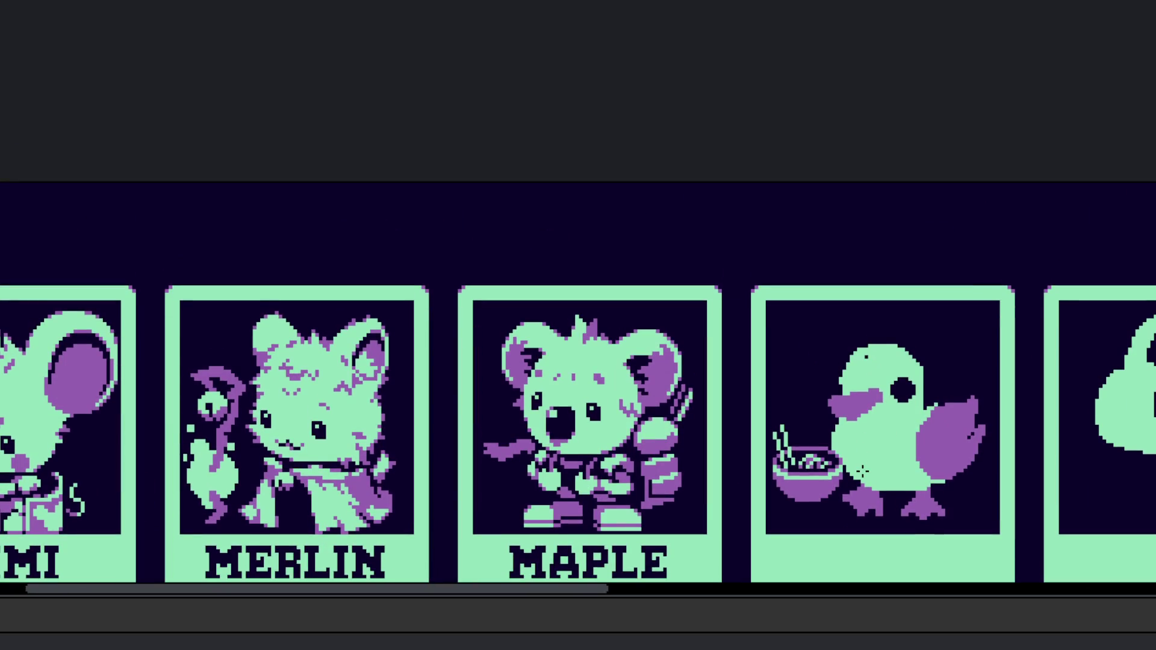
pyautogui.scroll(3, 865, 405)
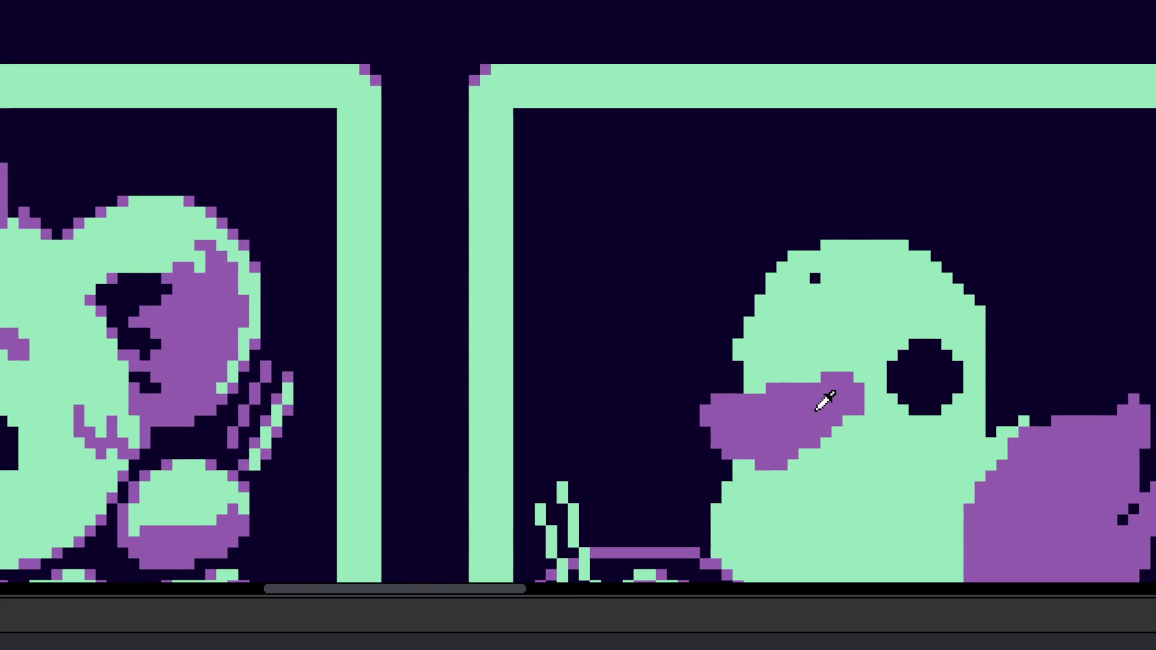
pyautogui.scroll(1, 783, 402)
# Step: Shape the purple beak into an open mouth with a dark gap inside
pyautogui.moveTo(754, 371); pyautogui.dragTo(828, 371)
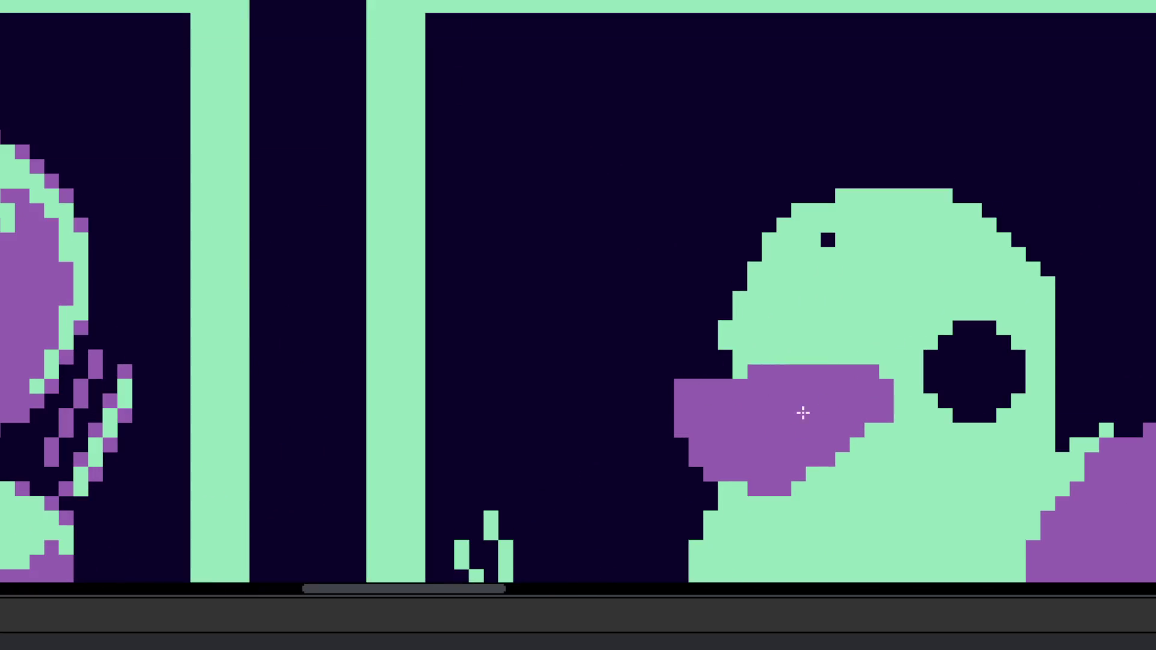
pyautogui.moveTo(720, 424); pyautogui.dragTo(792, 439)
pyautogui.hotkey('ctrl', 'z')
pyautogui.moveTo(725, 422)
pyautogui.mouseDown()
pyautogui.moveTo(761, 421)
pyautogui.moveTo(748, 443)
pyautogui.moveTo(699, 436)
pyautogui.moveTo(728, 421)
pyautogui.moveTo(751, 431)
pyautogui.moveTo(757, 417)
pyautogui.moveTo(772, 434)
pyautogui.moveTo(792, 428)
pyautogui.mouseUp()
pyautogui.hotkey('ctrl', 'z')
pyautogui.hotkey('ctrl', 'z')
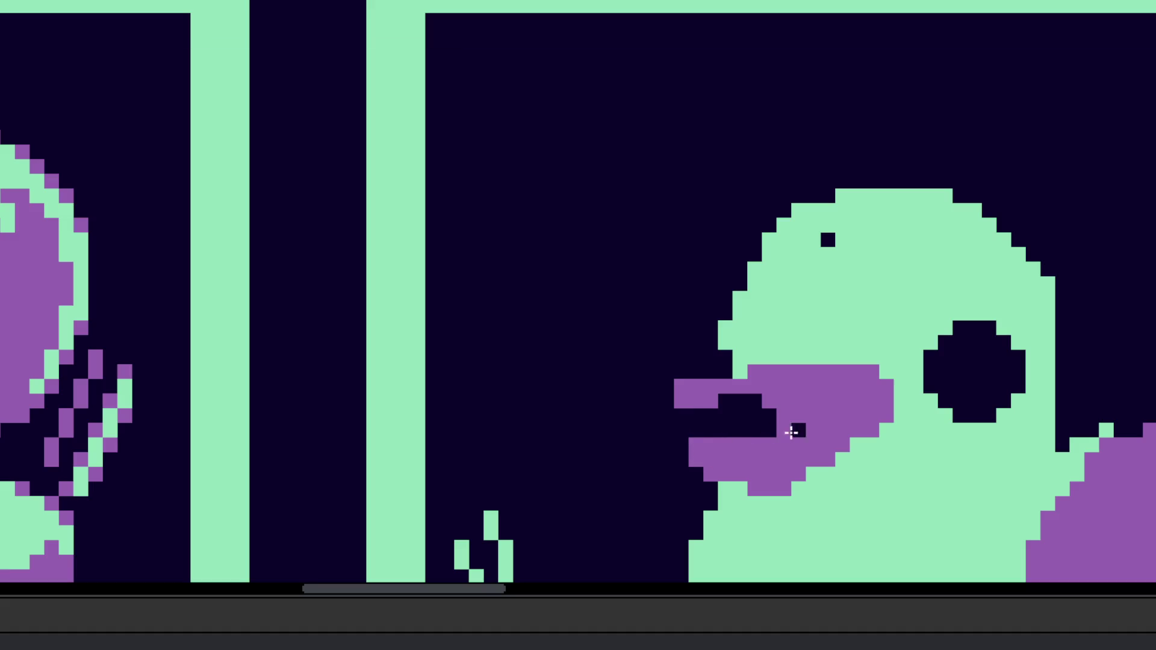
pyautogui.moveTo(760, 374); pyautogui.dragTo(723, 387)
pyautogui.moveTo(729, 429)
pyautogui.mouseDown()
pyautogui.moveTo(746, 449)
pyautogui.moveTo(712, 451)
pyautogui.mouseUp()
pyautogui.scroll(-3, 747, 451)
pyautogui.scroll(2, 788, 491)
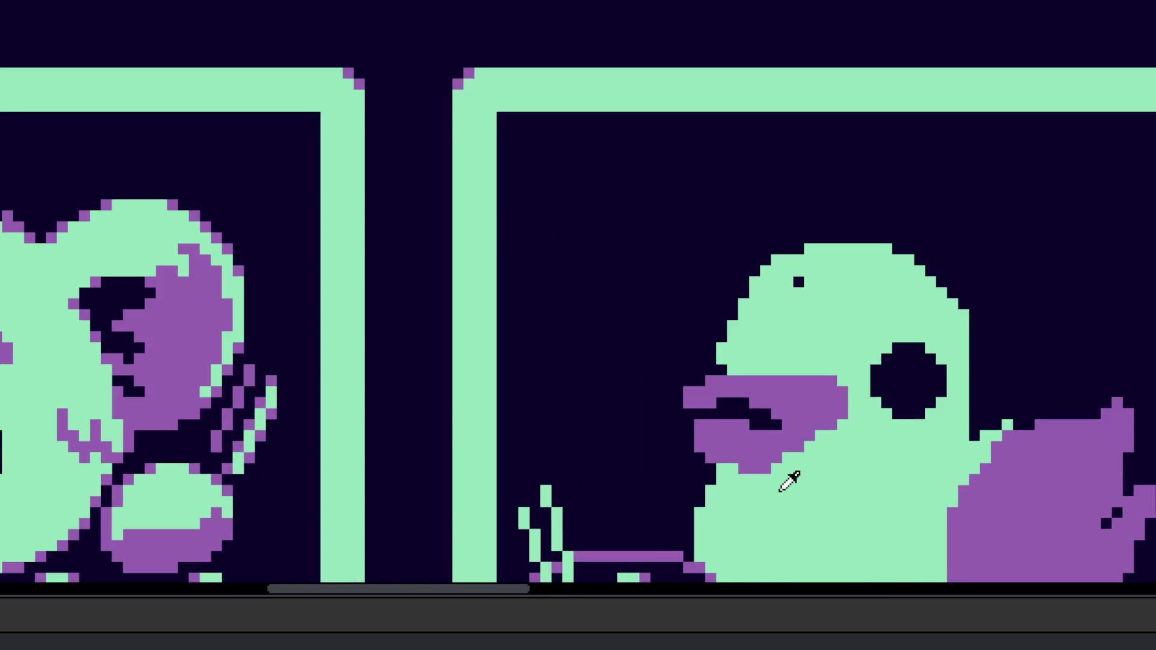
pyautogui.scroll(2, 735, 439)
pyautogui.moveTo(749, 395)
pyautogui.mouseDown()
pyautogui.moveTo(710, 431)
pyautogui.moveTo(652, 447)
pyautogui.moveTo(686, 475)
pyautogui.mouseUp()
# Step: Shrink the brush to a single pixel and touch up dark cells in the beak
pyautogui.press('+')
pyautogui.press('-')
pyautogui.press('-')
pyautogui.press('-')
pyautogui.click(784, 435)
pyautogui.hotkey('ctrl', 'z')
pyautogui.hotkey('ctrl', 'z')
pyautogui.hotkey('ctrl', 'y')
pyautogui.scroll(-4, 805, 446)
pyautogui.scroll(4, 825, 373)
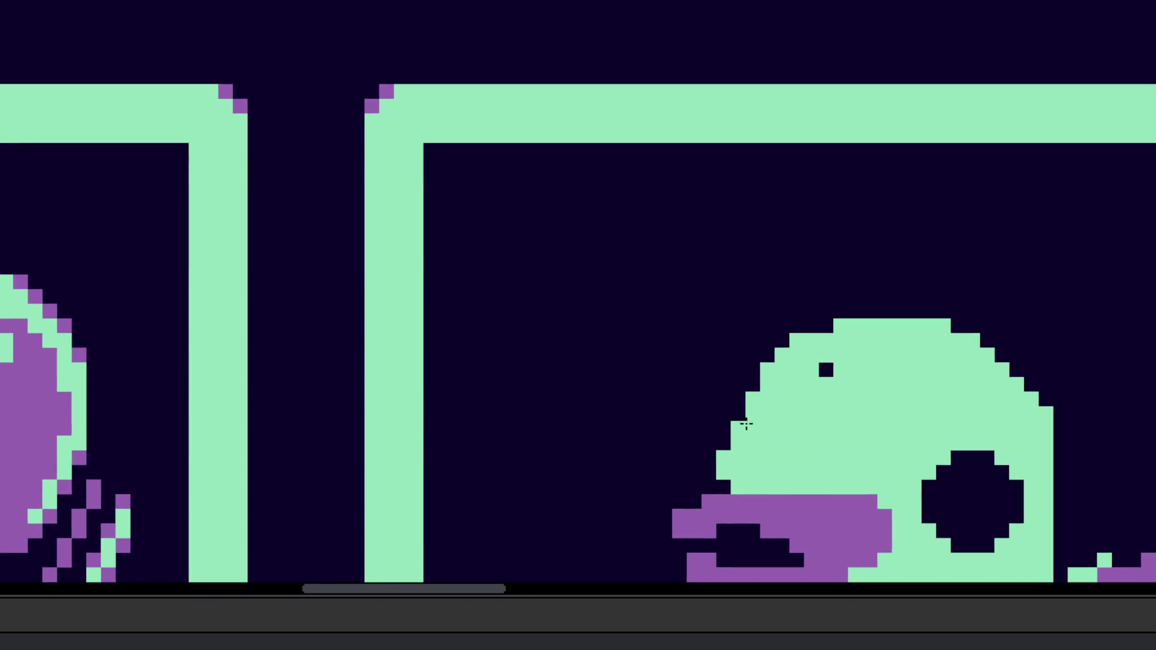
# Step: Fill gaps along the head's left edge and round its upper-right edge in green
pyautogui.moveTo(735, 443)
pyautogui.mouseDown()
pyautogui.moveTo(770, 379)
pyautogui.moveTo(826, 343)
pyautogui.mouseUp()
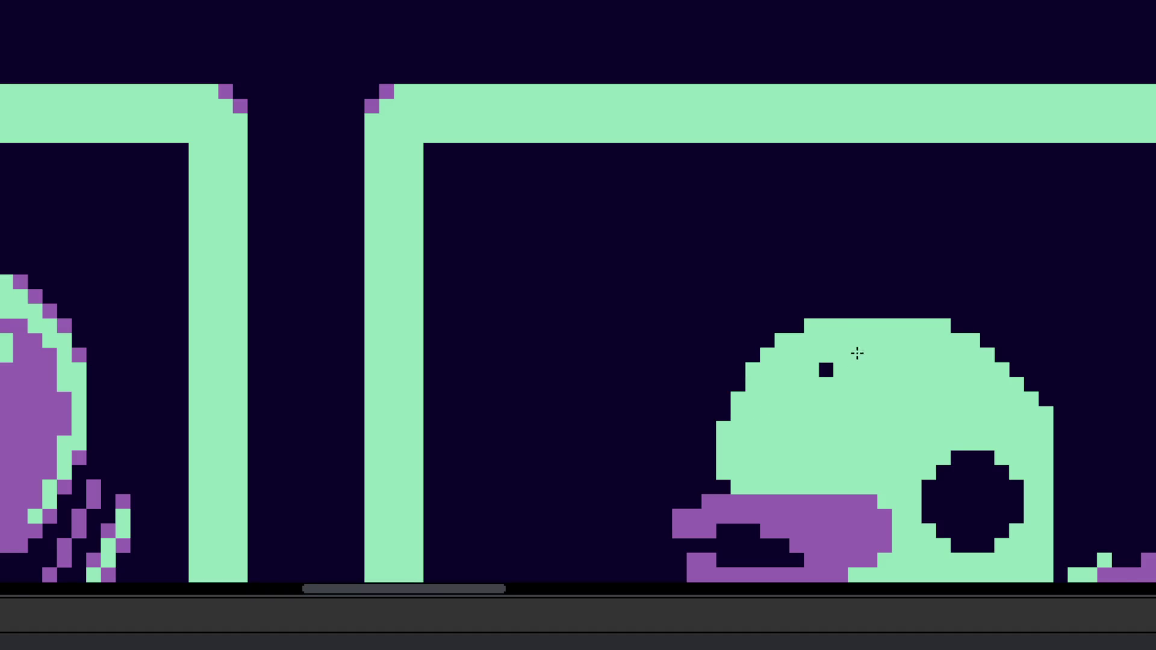
pyautogui.scroll(-1, 855, 353)
pyautogui.scroll(1, 916, 335)
pyautogui.moveTo(913, 348); pyautogui.dragTo(956, 361)
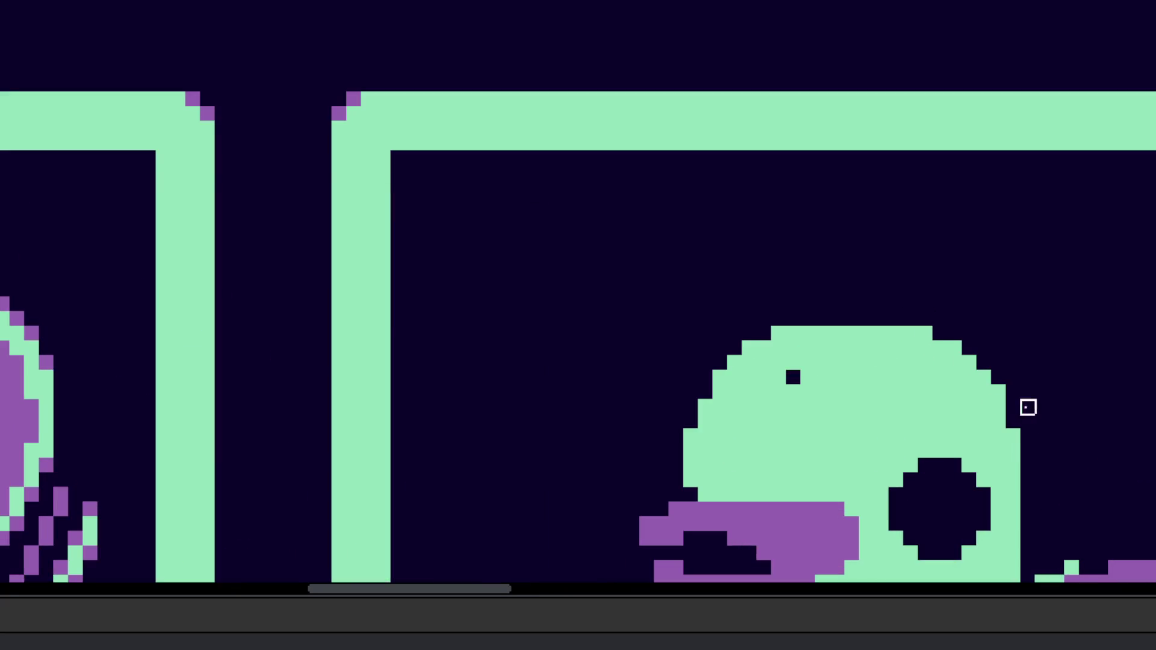
pyautogui.scroll(-3, 995, 392)
pyautogui.scroll(3, 919, 335)
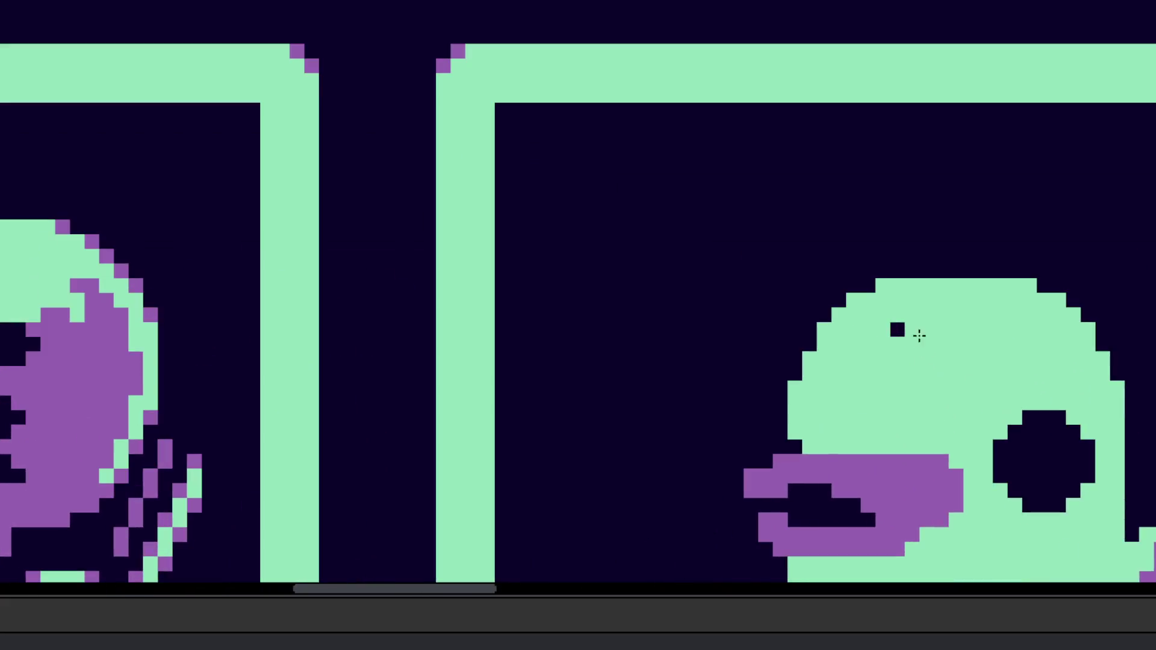
# Step: Add a small highlight pixel to the duck's eye and zoom out to review the card row
pyautogui.scroll(-3, 843, 433)
pyautogui.scroll(3, 985, 386)
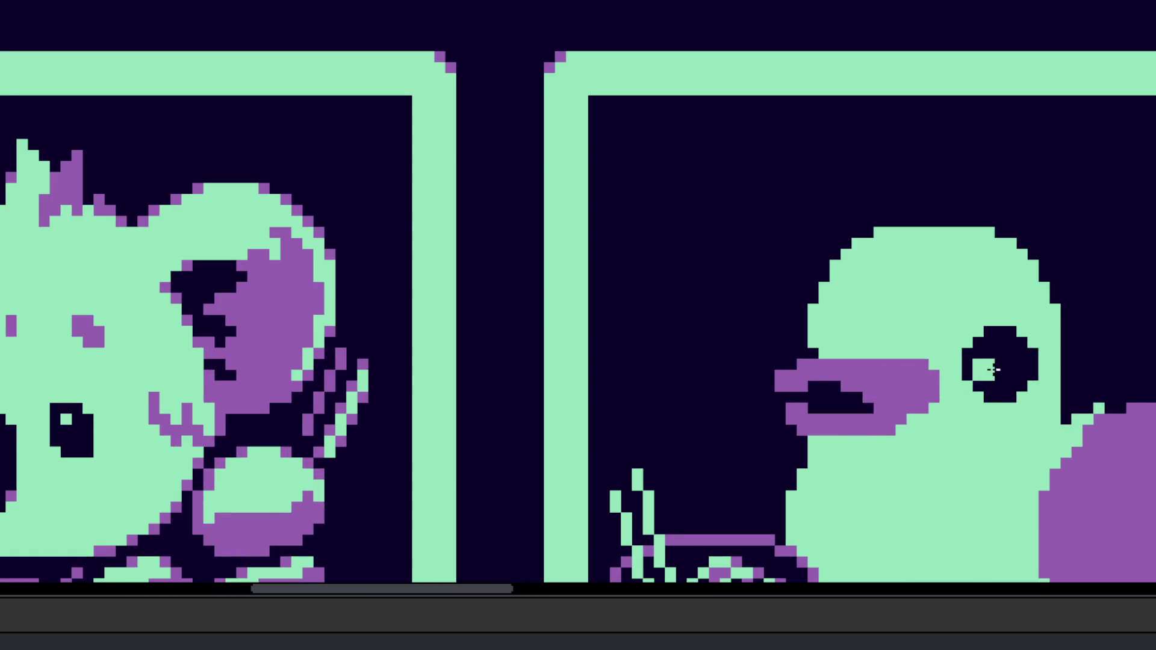
pyautogui.scroll(-3, 991, 373)
pyautogui.scroll(3, 968, 421)
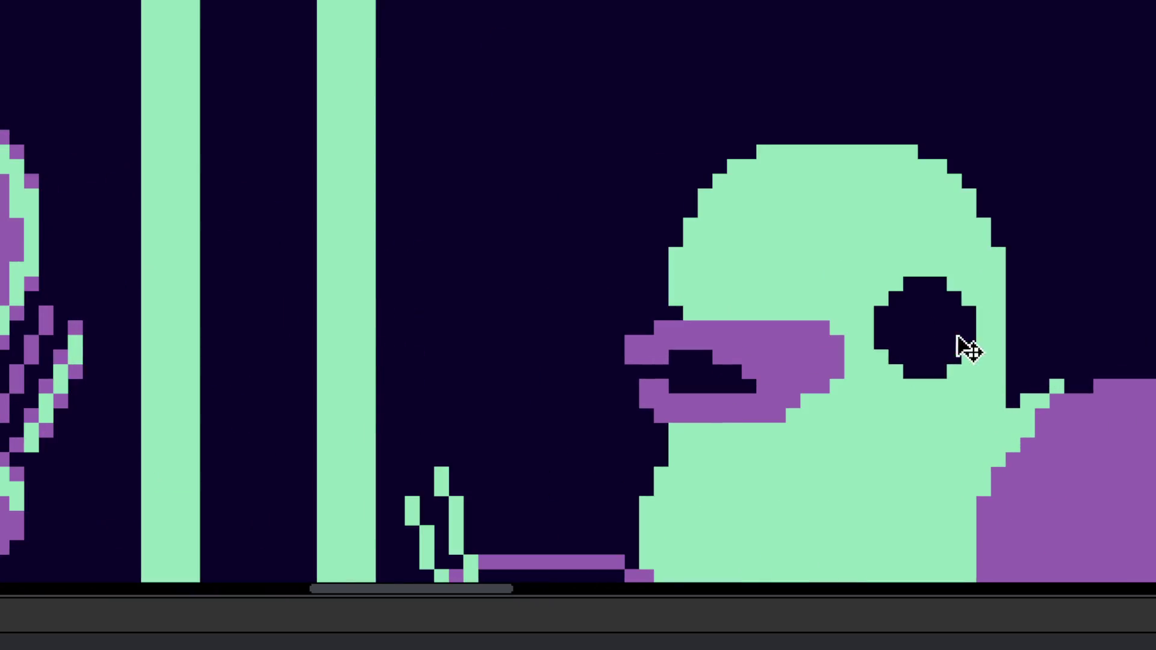
pyautogui.scroll(-2, 962, 397)
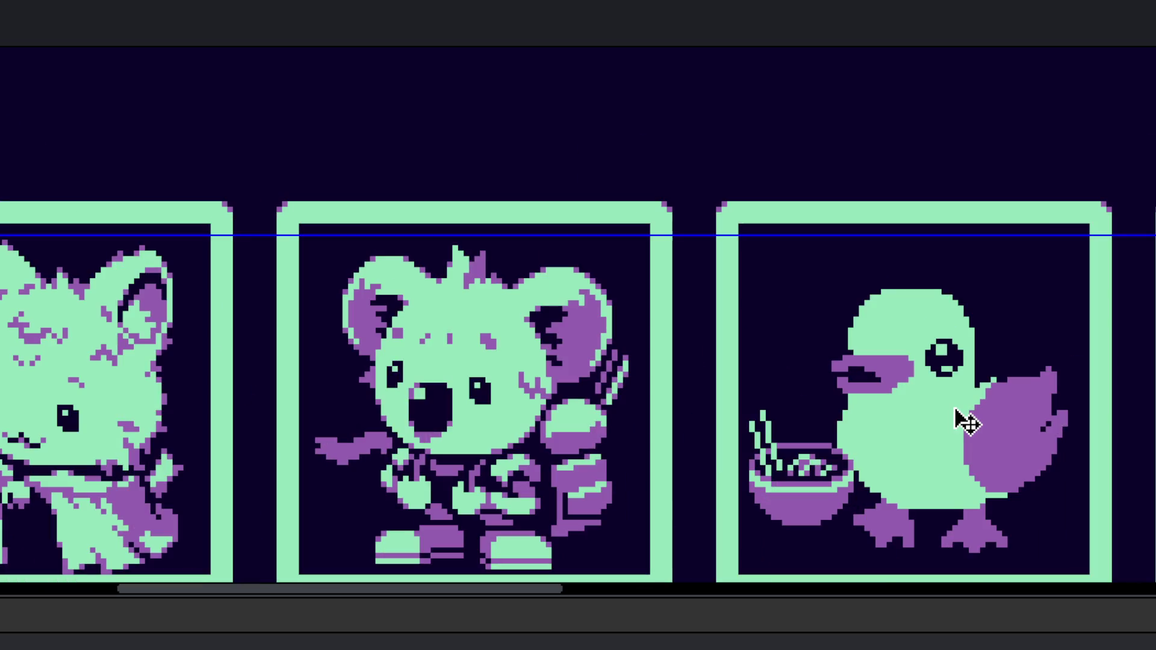
pyautogui.moveTo(913, 468); pyautogui.dragTo(965, 450)
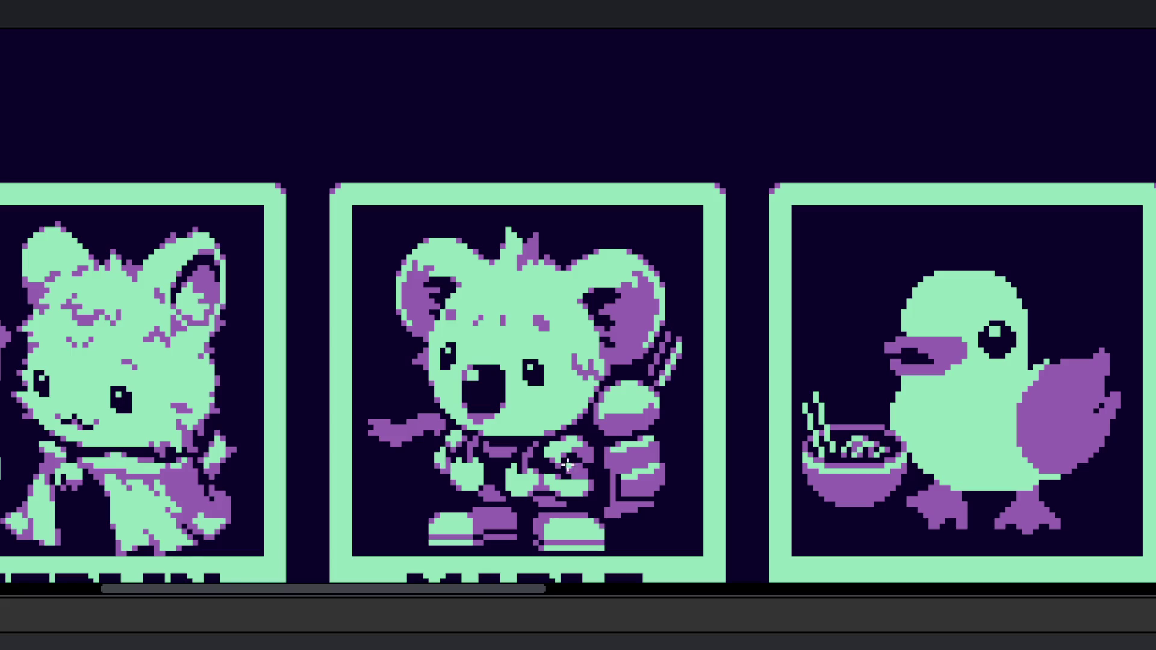
# Step: Try purple strokes along the duck's head and undo them
pyautogui.hscroll(5, 707, 447)
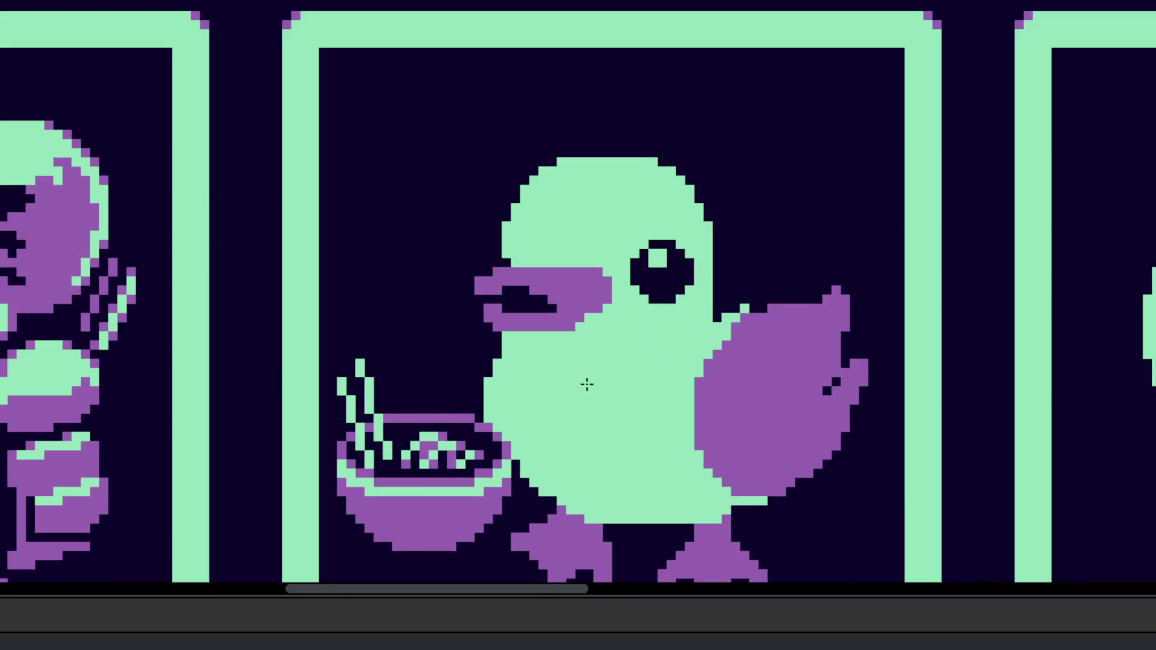
pyautogui.scroll(5, 601, 382)
pyautogui.hscroll(3, 604, 281)
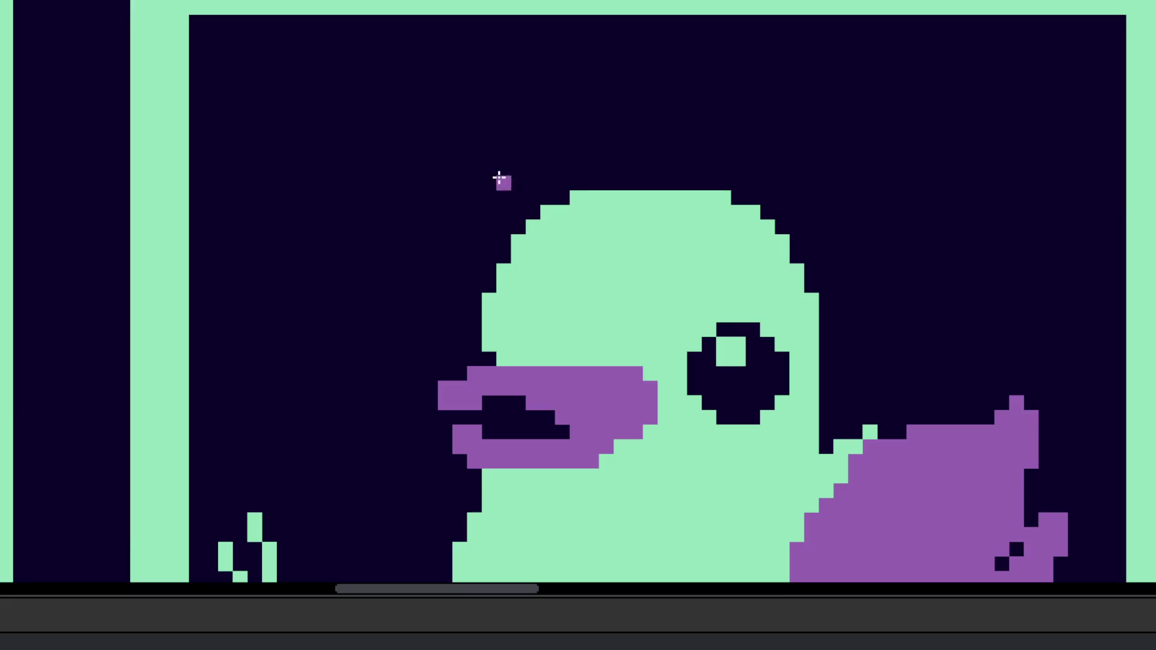
pyautogui.moveTo(503, 227)
pyautogui.mouseDown()
pyautogui.moveTo(488, 199)
pyautogui.moveTo(513, 227)
pyautogui.moveTo(493, 191)
pyautogui.moveTo(903, 33)
pyautogui.mouseUp()
pyautogui.hotkey('ctrl', 'z')
pyautogui.hotkey('ctrl', 'z')
pyautogui.hotkey('ctrl', 'z')
pyautogui.hotkey('ctrl', 'z')
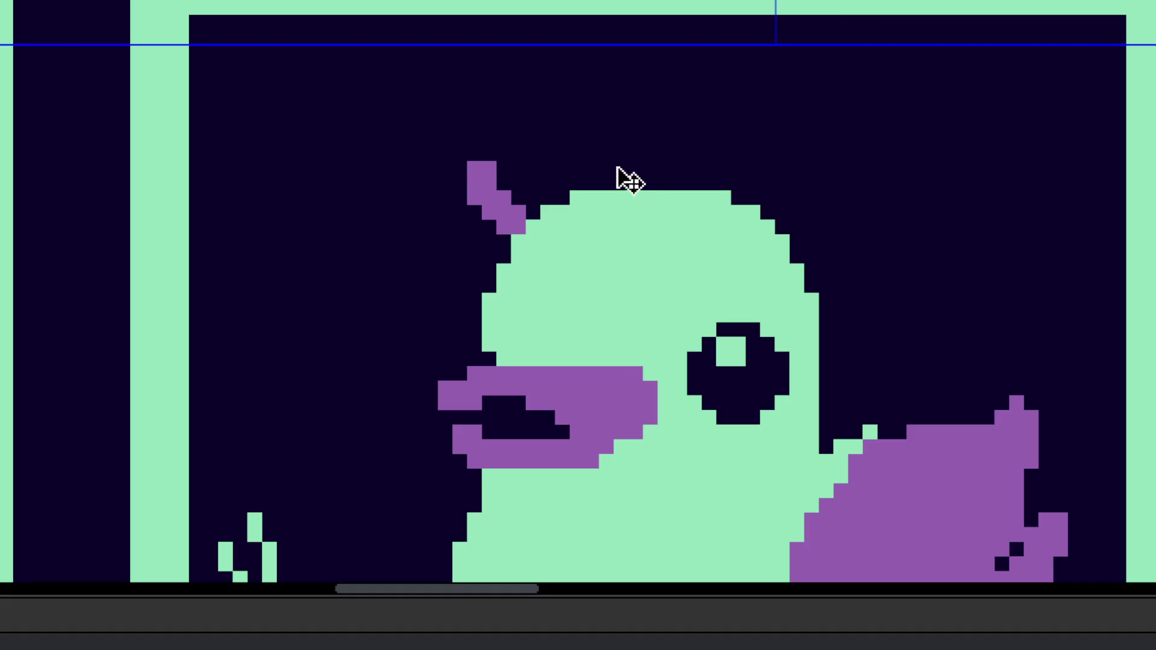
pyautogui.moveTo(509, 256); pyautogui.dragTo(692, 180)
pyautogui.moveTo(517, 260); pyautogui.dragTo(614, 313)
pyautogui.hotkey('ctrl', 'z')
# Step: Erase the rough green bunny sketch from the card after the duck
pyautogui.scroll(-5, 640, 315)
pyautogui.scroll(3, 687, 328)
pyautogui.hscroll(2, 755, 324)
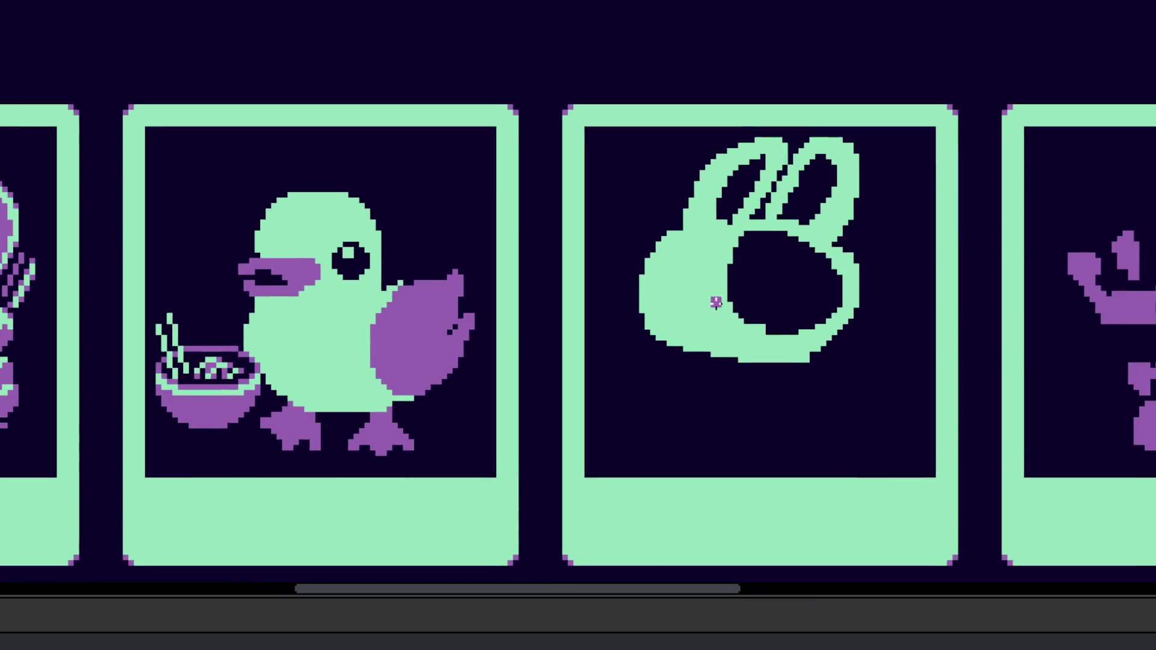
pyautogui.moveTo(774, 245)
pyautogui.mouseDown()
pyautogui.moveTo(676, 251)
pyautogui.moveTo(766, 237)
pyautogui.moveTo(862, 274)
pyautogui.mouseUp()
pyautogui.scroll(2, 767, 238)
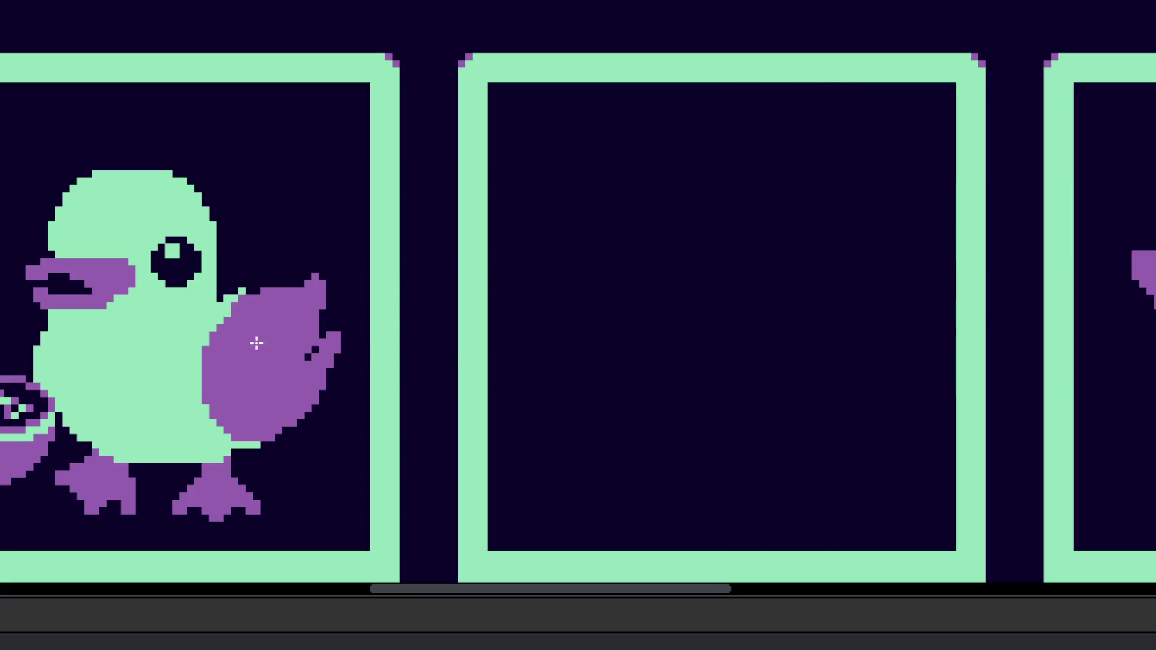
# Step: Sketch a vertical line and a diagonal bottom stroke on the empty card, redrawing the diagonal several times
pyautogui.moveTo(692, 208)
pyautogui.mouseDown()
pyautogui.moveTo(665, 330)
pyautogui.moveTo(684, 368)
pyautogui.mouseUp()
pyautogui.hotkey('ctrl', 'z')
pyautogui.moveTo(695, 224); pyautogui.dragTo(693, 348)
pyautogui.moveTo(638, 290); pyautogui.dragTo(774, 347)
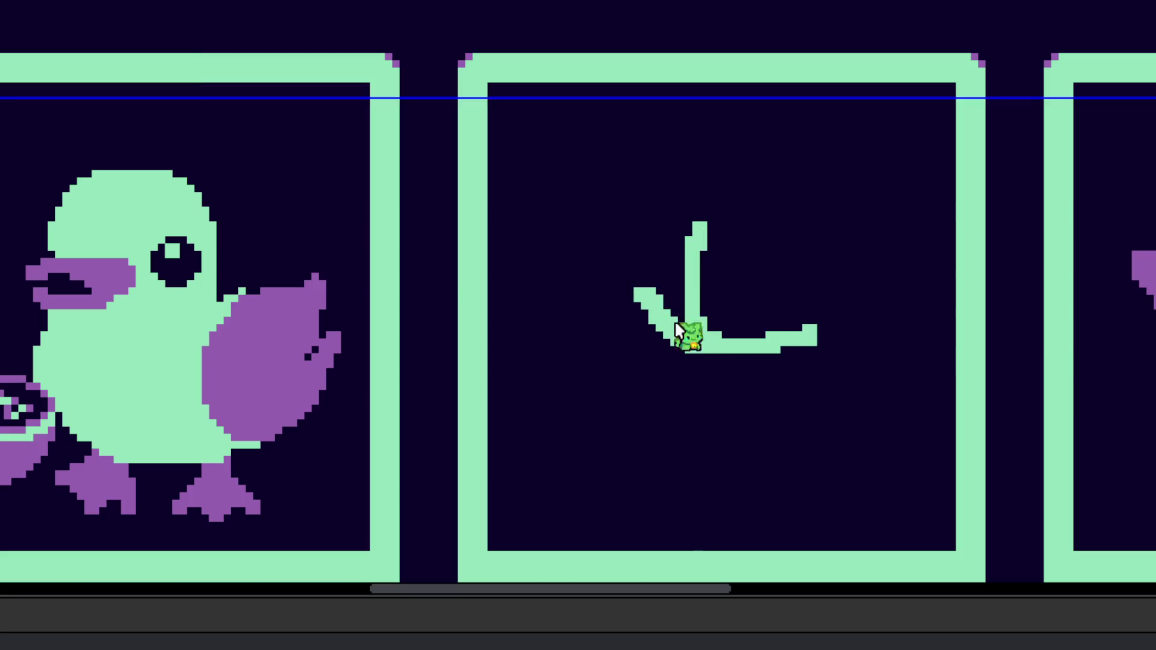
pyautogui.hotkey('ctrl', 'z')
pyautogui.moveTo(639, 307); pyautogui.dragTo(776, 328)
pyautogui.hotkey('ctrl', 'z')
pyautogui.moveTo(638, 304); pyautogui.dragTo(772, 361)
pyautogui.scroll(-5, 676, 361)
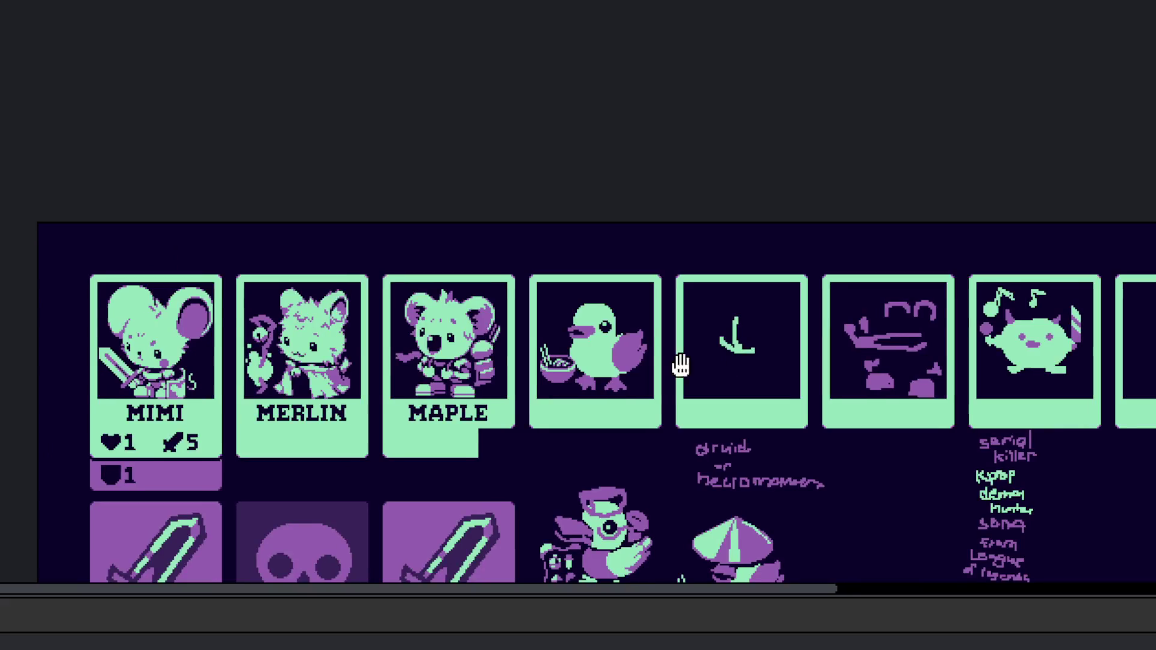
pyautogui.scroll(3, 644, 388)
# Step: Redraw the figure's bottom stroke and give it a smoother curved left side
pyautogui.moveTo(644, 388); pyautogui.dragTo(843, 369)
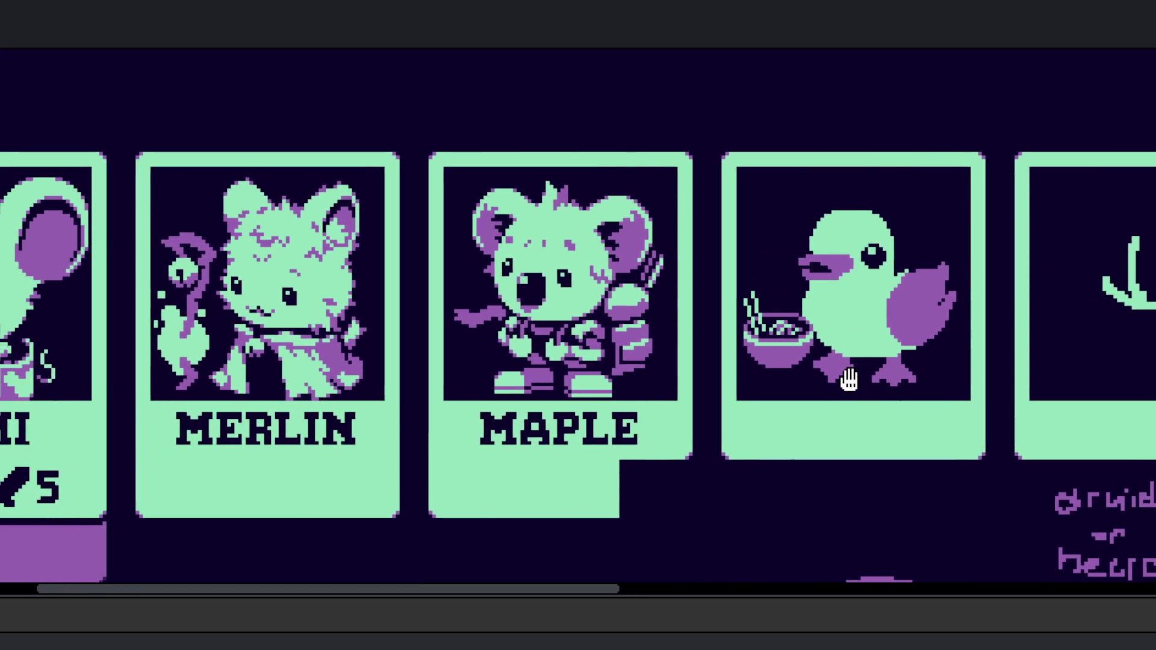
pyautogui.moveTo(934, 369); pyautogui.dragTo(626, 369)
pyautogui.moveTo(1064, 364); pyautogui.dragTo(727, 359)
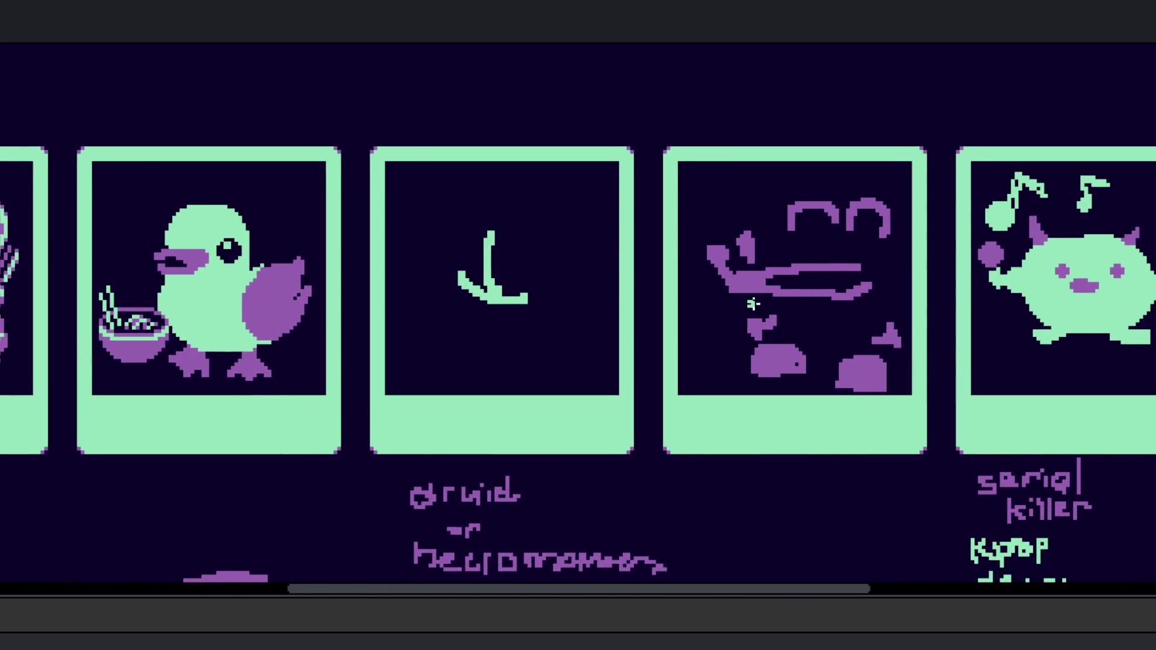
pyautogui.scroll(3, 513, 309)
pyautogui.hotkey('ctrl', 'z')
pyautogui.moveTo(382, 276)
pyautogui.mouseDown()
pyautogui.moveTo(516, 330)
pyautogui.moveTo(607, 310)
pyautogui.mouseUp()
pyautogui.scroll(2, 524, 343)
pyautogui.moveTo(489, 398); pyautogui.dragTo(503, 441)
pyautogui.moveTo(391, 335); pyautogui.dragTo(401, 392)
pyautogui.hotkey('ctrl', 'z')
pyautogui.moveTo(392, 280); pyautogui.dragTo(385, 400)
pyautogui.hotkey('ctrl', 'z')
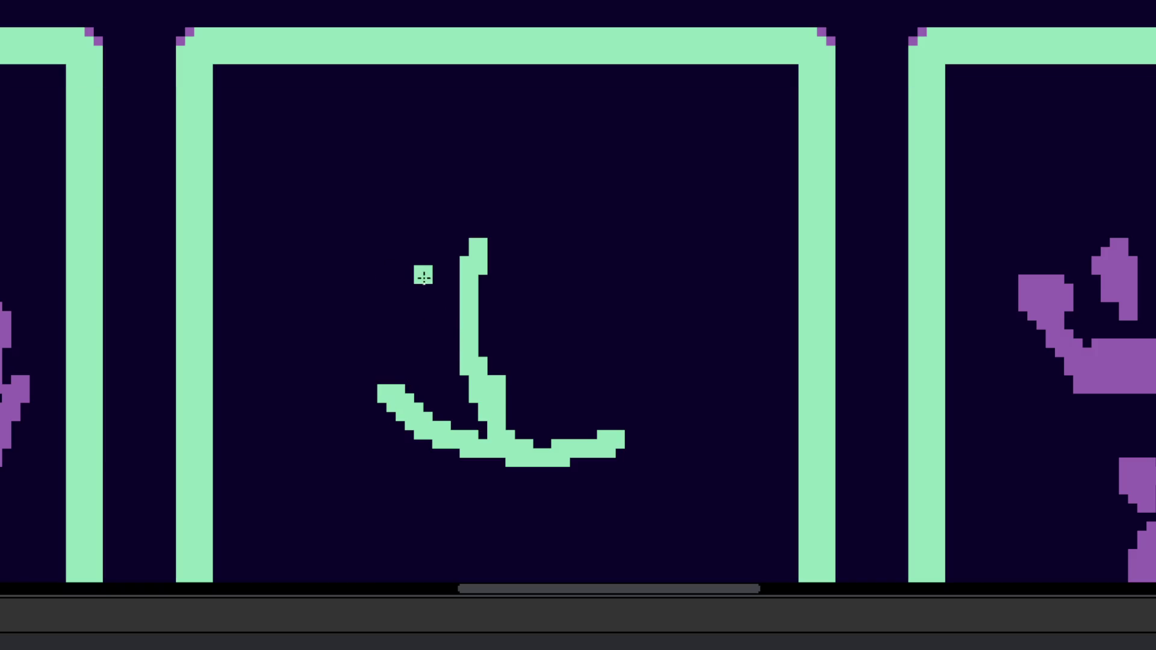
pyautogui.moveTo(416, 271); pyautogui.dragTo(440, 410)
# Step: Draw the tall looped ear and wrap an outer curve around the bottom and left
pyautogui.moveTo(423, 293); pyautogui.dragTo(468, 199)
pyautogui.hotkey('ctrl', 'z')
pyautogui.moveTo(422, 271)
pyautogui.mouseDown()
pyautogui.moveTo(434, 220)
pyautogui.moveTo(518, 134)
pyautogui.moveTo(507, 293)
pyautogui.mouseUp()
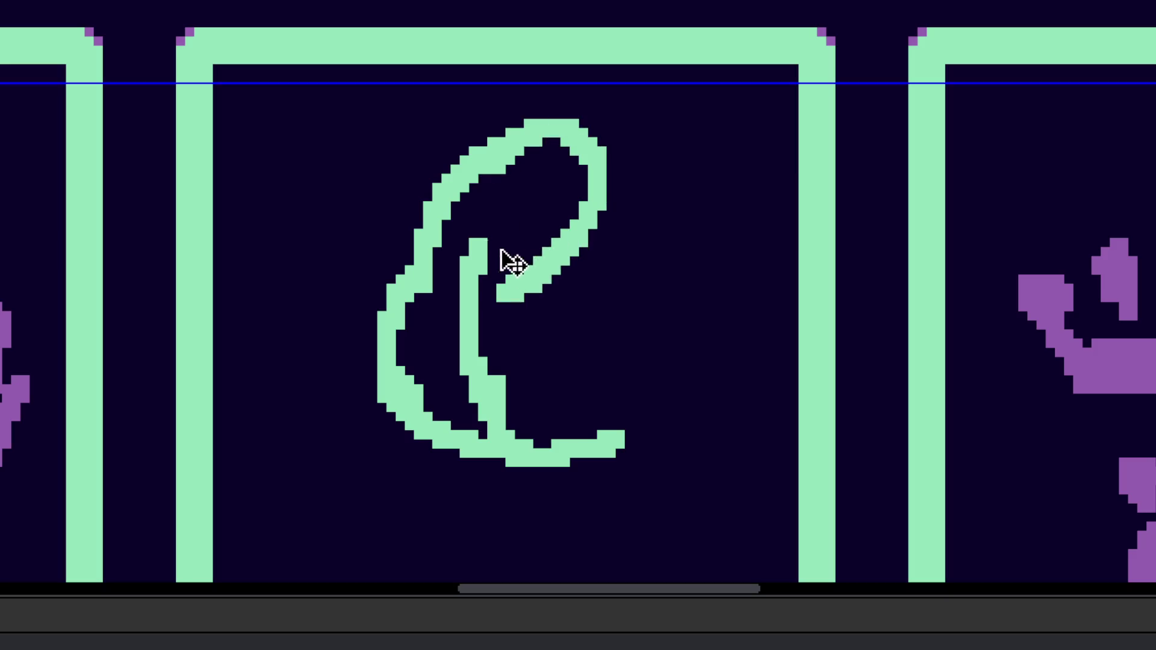
pyautogui.hotkey('ctrl', 'z')
pyautogui.hotkey('ctrl', 'z')
pyautogui.moveTo(477, 257)
pyautogui.mouseDown()
pyautogui.moveTo(461, 400)
pyautogui.moveTo(489, 442)
pyautogui.mouseUp()
pyautogui.moveTo(415, 286)
pyautogui.mouseDown()
pyautogui.moveTo(451, 260)
pyautogui.moveTo(433, 260)
pyautogui.moveTo(596, 175)
pyautogui.moveTo(506, 265)
pyautogui.moveTo(677, 153)
pyautogui.moveTo(545, 295)
pyautogui.mouseUp()
pyautogui.hotkey('ctrl', 'z')
pyautogui.moveTo(623, 158)
pyautogui.mouseDown()
pyautogui.moveTo(696, 193)
pyautogui.moveTo(599, 337)
pyautogui.mouseUp()
pyautogui.moveTo(638, 304); pyautogui.dragTo(613, 478)
pyautogui.hotkey('ctrl', 'z')
pyautogui.moveTo(688, 430)
pyautogui.mouseDown()
pyautogui.moveTo(518, 218)
pyautogui.moveTo(541, 179)
pyautogui.mouseUp()
# Step: Smooth the lower-left outline, erasing stray pixels and adding green ones along the edge
pyautogui.scroll(2, 505, 232)
pyautogui.hotkey('ctrl', 'z')
pyautogui.click(487, 338)
pyautogui.hotkey('ctrl', 'z')
pyautogui.moveTo(489, 344)
pyautogui.mouseDown()
pyautogui.moveTo(506, 394)
pyautogui.moveTo(542, 429)
pyautogui.mouseUp()
pyautogui.scroll(2, 505, 390)
pyautogui.click(584, 485)
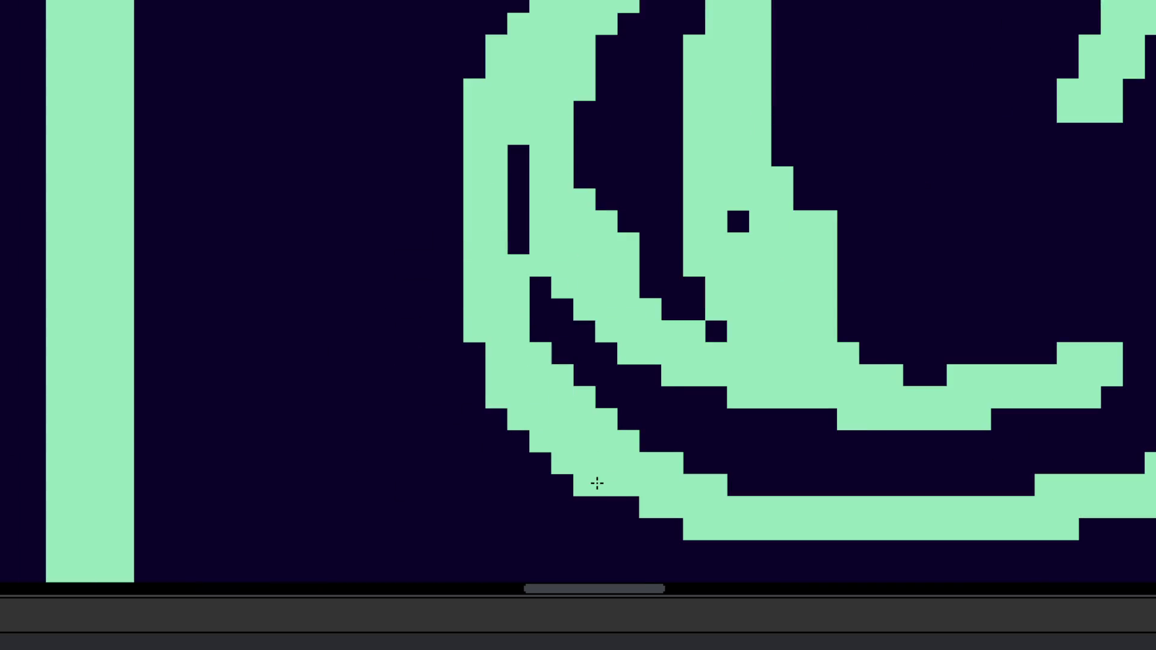
pyautogui.rightClick(496, 398)
pyautogui.rightClick(475, 332)
pyautogui.scroll(-2, 475, 332)
pyautogui.hscroll(1, 475, 332)
pyautogui.click(560, 391)
pyautogui.moveTo(626, 434); pyautogui.dragTo(646, 425)
# Step: Draw a middle stroke and the right side, and thicken the ear's right edge
pyautogui.scroll(-3, 645, 425)
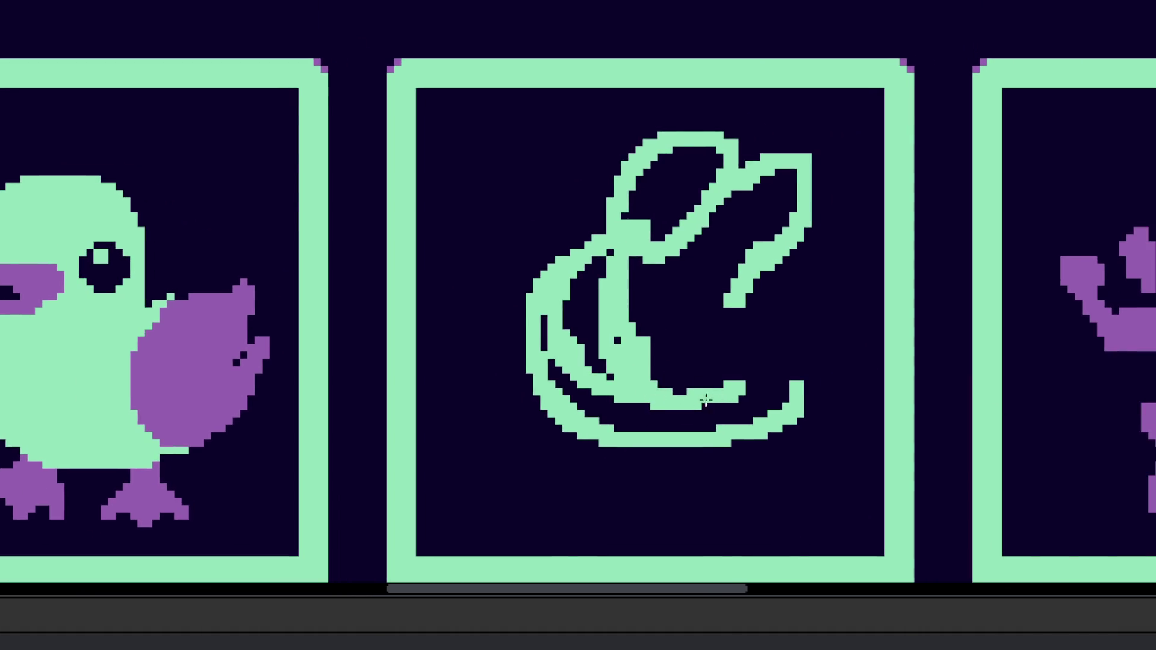
pyautogui.scroll(1, 656, 304)
pyautogui.moveTo(629, 244); pyautogui.dragTo(637, 473)
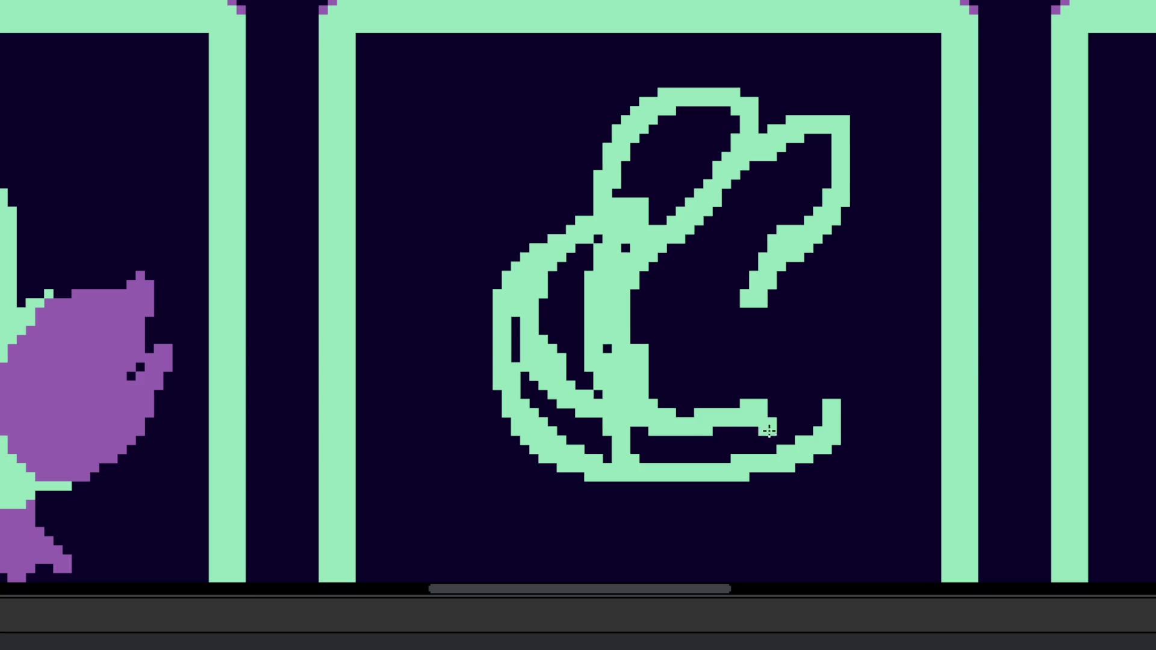
pyautogui.moveTo(806, 276); pyautogui.dragTo(830, 398)
pyautogui.moveTo(814, 288)
pyautogui.mouseDown()
pyautogui.moveTo(820, 428)
pyautogui.moveTo(851, 328)
pyautogui.mouseUp()
pyautogui.scroll(1, 858, 407)
pyautogui.scroll(3, 843, 446)
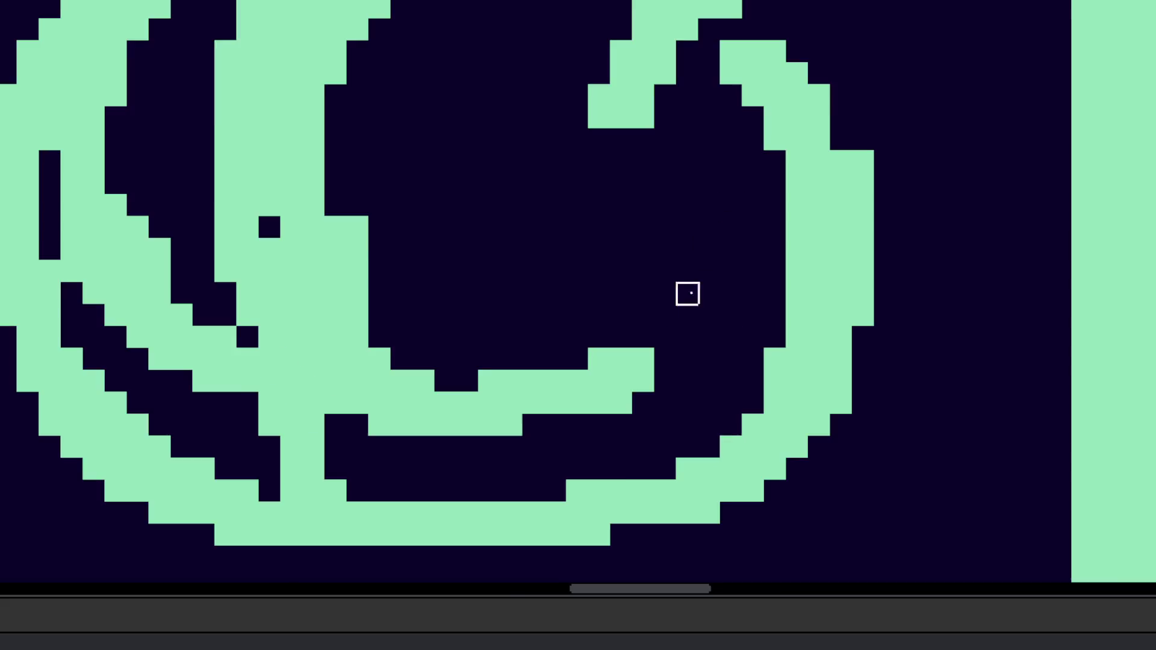
pyautogui.scroll(-4, 687, 291)
pyautogui.scroll(3, 717, 287)
pyautogui.moveTo(718, 287)
pyautogui.mouseDown()
pyautogui.moveTo(741, 301)
pyautogui.moveTo(779, 369)
pyautogui.moveTo(768, 524)
pyautogui.mouseUp()
pyautogui.scroll(2, 775, 472)
# Step: Flood-fill the bunny's body, gaps and ear hole solid green using the G fill tool
pyautogui.press('g')
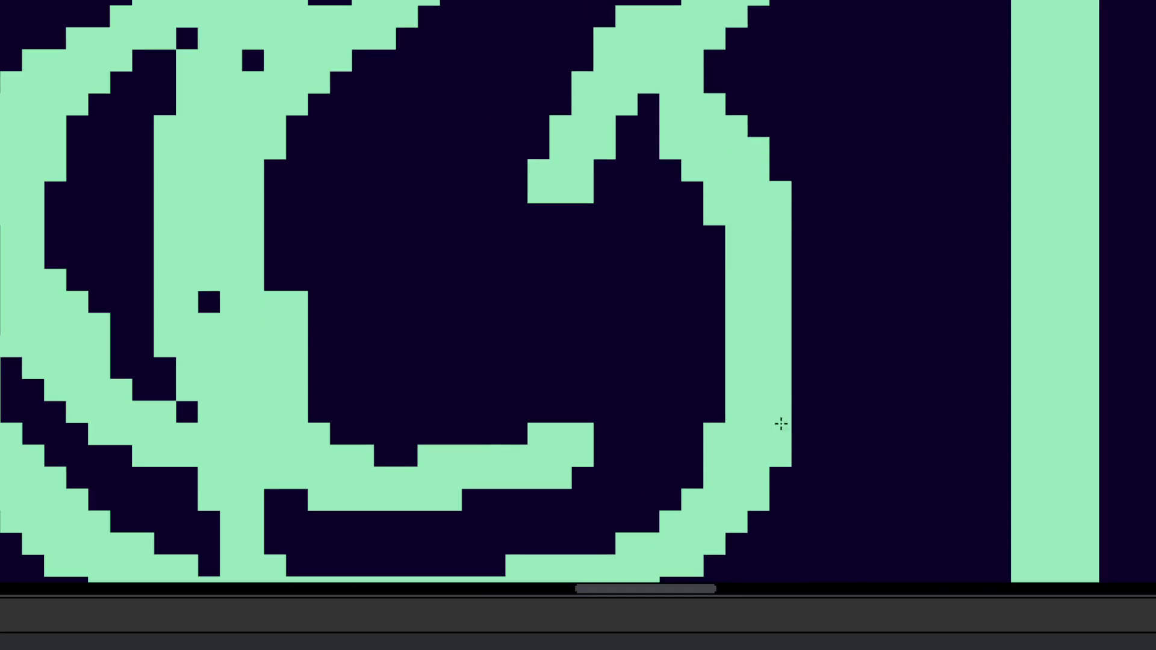
pyautogui.scroll(-3, 781, 433)
pyautogui.scroll(3, 606, 351)
pyautogui.click(606, 351)
pyautogui.click(518, 372)
pyautogui.click(514, 424)
pyautogui.click(468, 358)
pyautogui.click(559, 361)
pyautogui.click(549, 408)
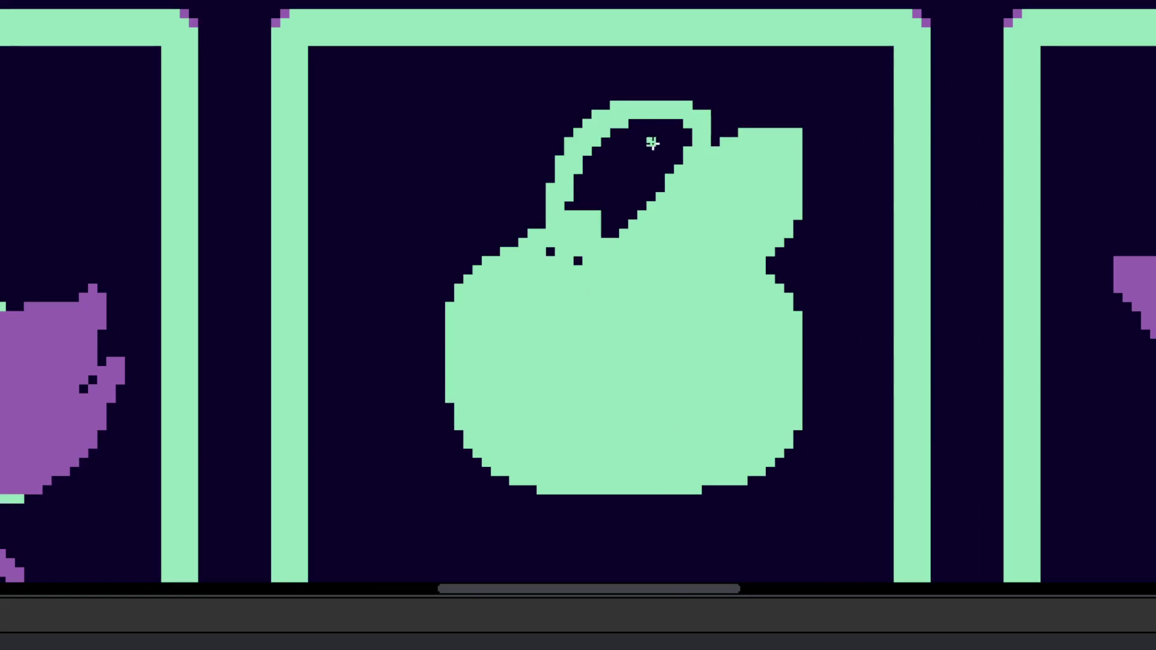
pyautogui.click(638, 157)
pyautogui.click(577, 260)
pyautogui.click(550, 251)
pyautogui.scroll(-5, 588, 271)
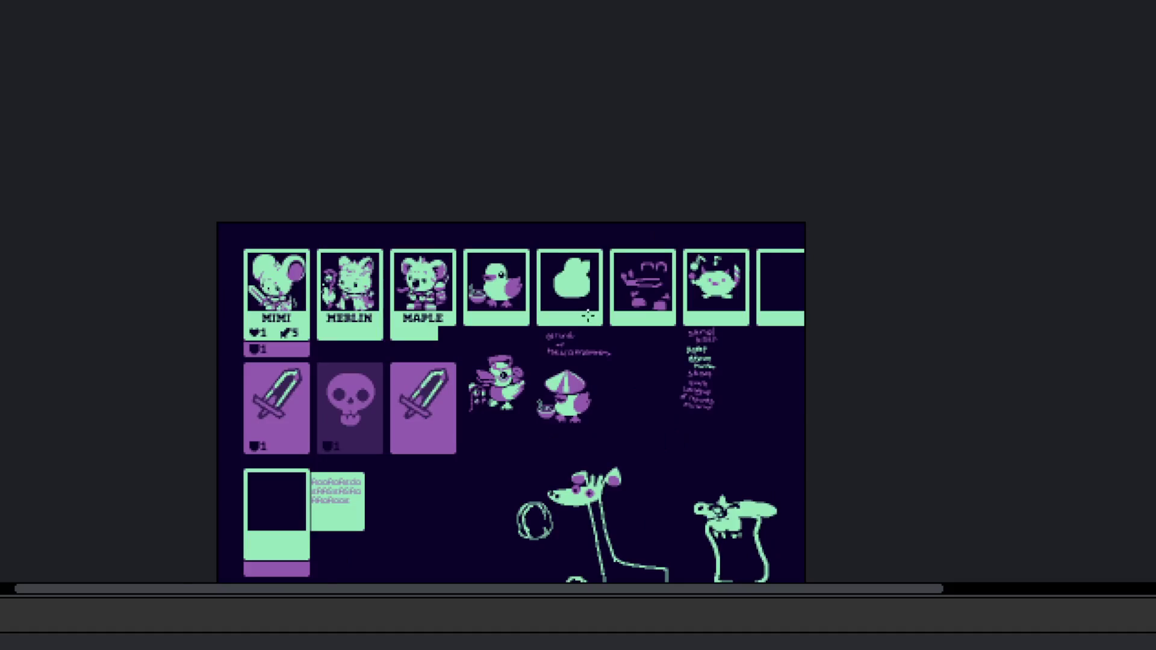
# Step: Select the blob's lower half and nudge it up and to the right
pyautogui.scroll(2, 578, 301)
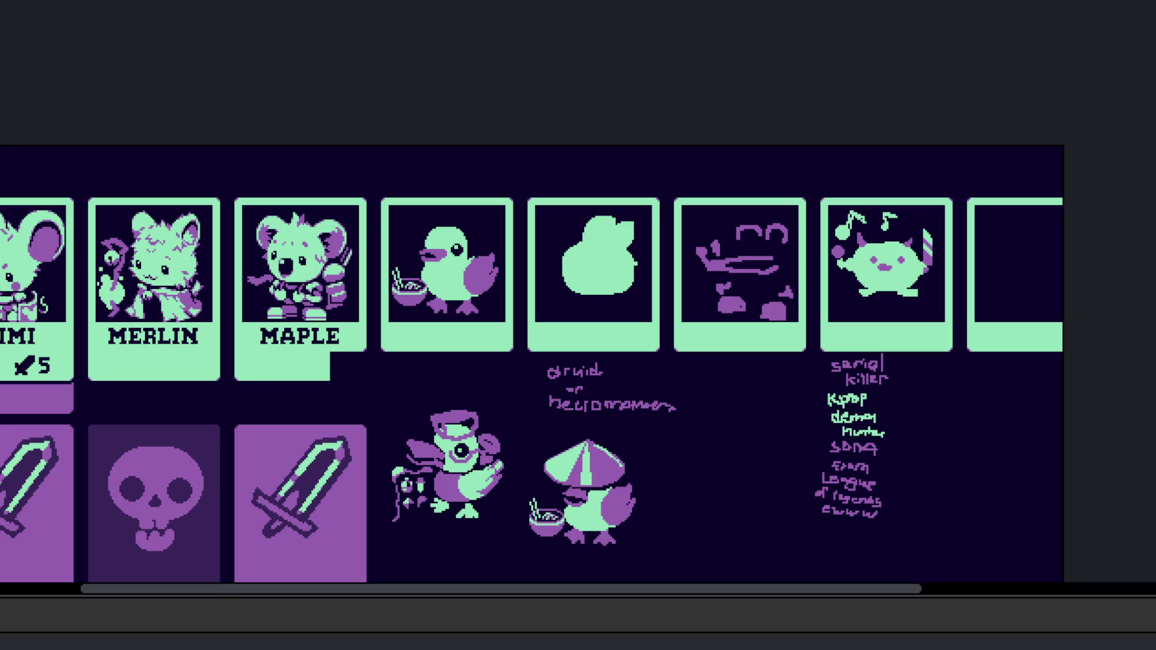
pyautogui.scroll(4, 588, 283)
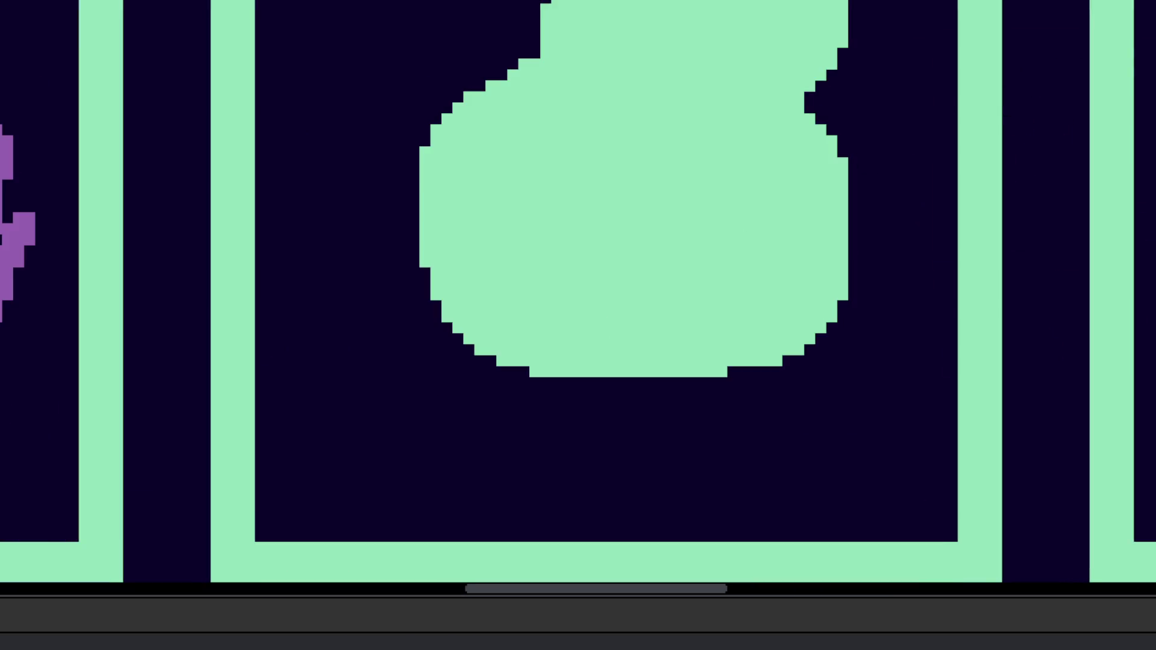
pyautogui.scroll(-1, 601, 346)
pyautogui.scroll(1, 839, 255)
pyautogui.moveTo(839, 256)
pyautogui.mouseDown()
pyautogui.moveTo(800, 508)
pyautogui.moveTo(855, 259)
pyautogui.mouseUp()
pyautogui.moveTo(799, 375); pyautogui.dragTo(810, 364)
pyautogui.click(619, 181)
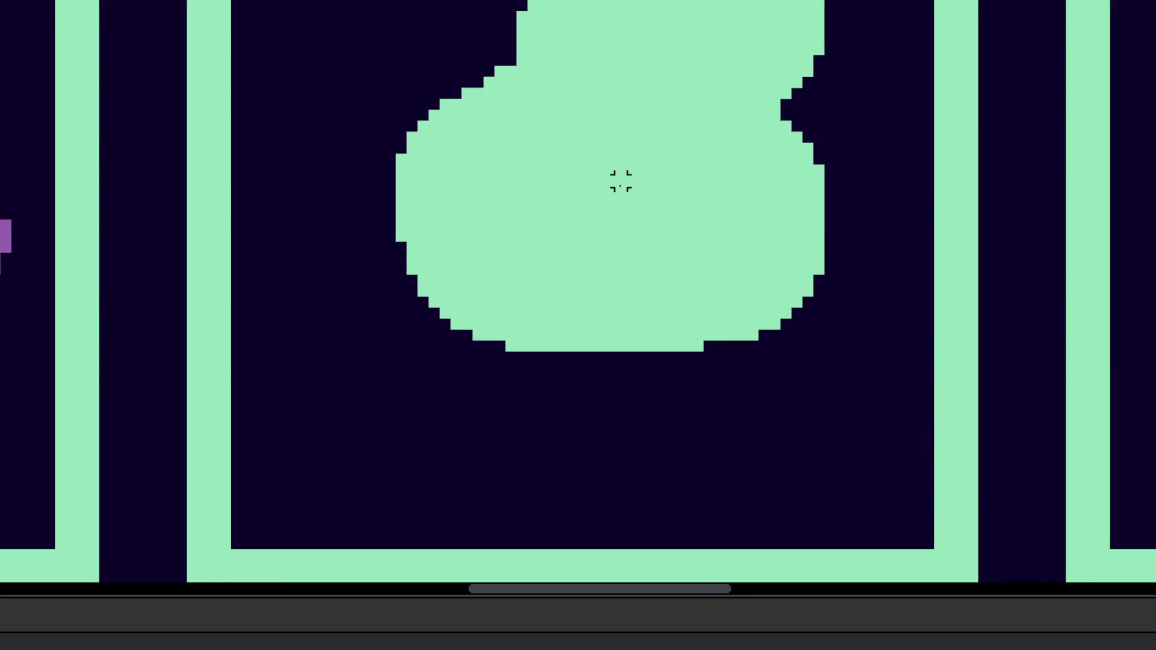
# Step: Paint two dark eyes and a curved smiling mouth on the bunny
pyautogui.scroll(2, 620, 181)
pyautogui.scroll(-2, 411, 279)
pyautogui.scroll(1, 411, 279)
pyautogui.scroll(2, 665, 335)
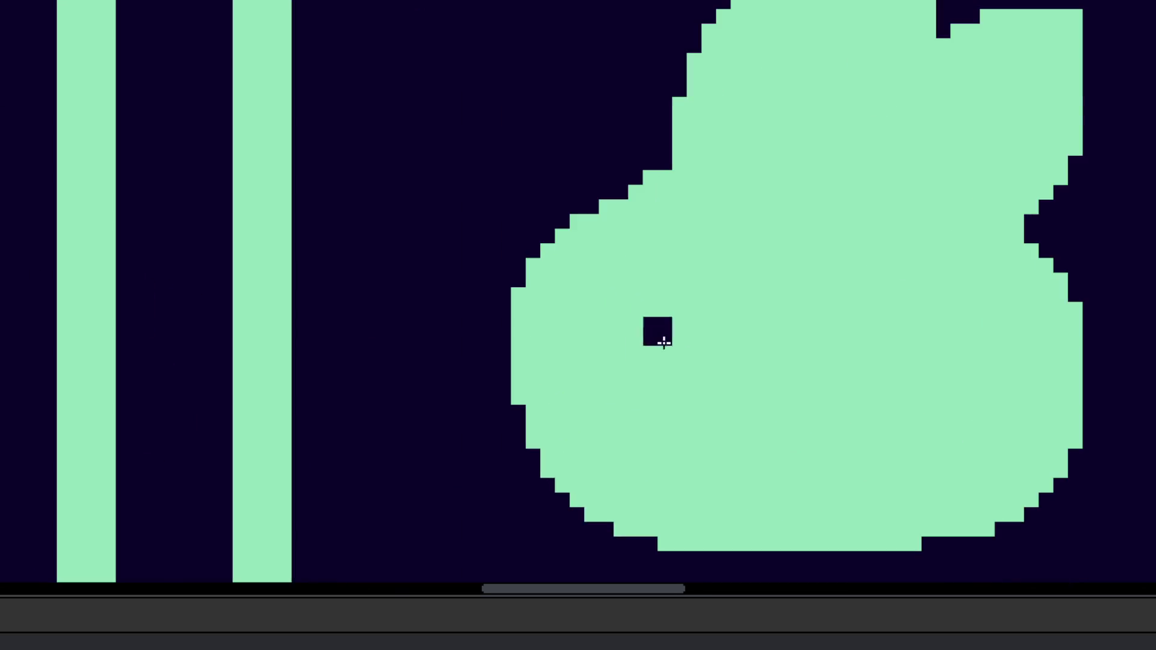
pyautogui.moveTo(625, 338)
pyautogui.mouseDown()
pyautogui.moveTo(643, 319)
pyautogui.moveTo(636, 354)
pyautogui.mouseUp()
pyautogui.hotkey('ctrl', 'z')
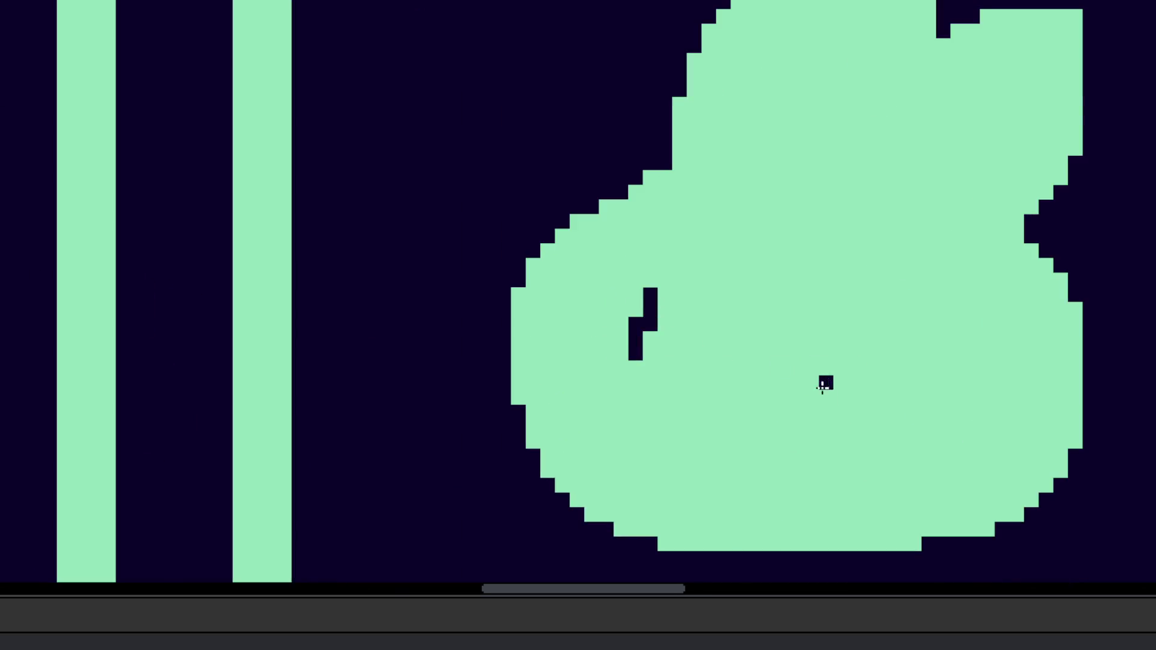
pyautogui.moveTo(869, 338); pyautogui.dragTo(840, 398)
pyautogui.moveTo(636, 427); pyautogui.dragTo(766, 426)
pyautogui.scroll(-3, 766, 426)
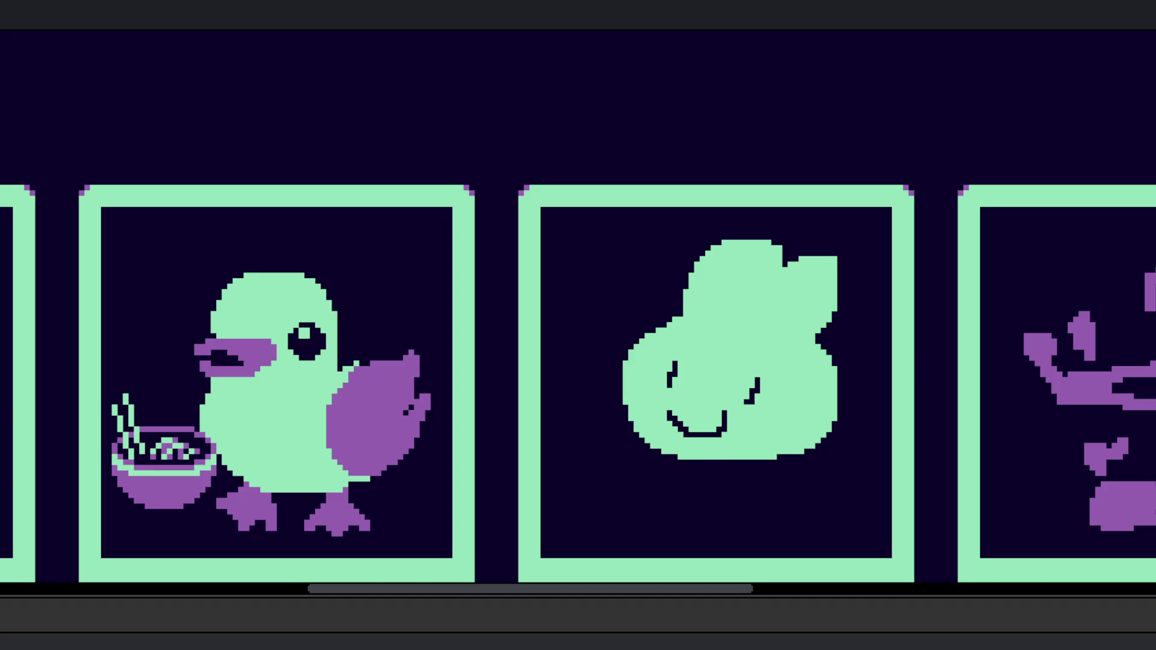
# Step: Widen the bunny's left eye by adding dark pixels around it
pyautogui.scroll(4, 667, 369)
pyautogui.click(667, 356)
pyautogui.click(636, 366)
pyautogui.moveTo(636, 366); pyautogui.dragTo(656, 395)
pyautogui.click(659, 402)
pyautogui.click(660, 332)
pyautogui.click(682, 331)
pyautogui.scroll(-5, 665, 349)
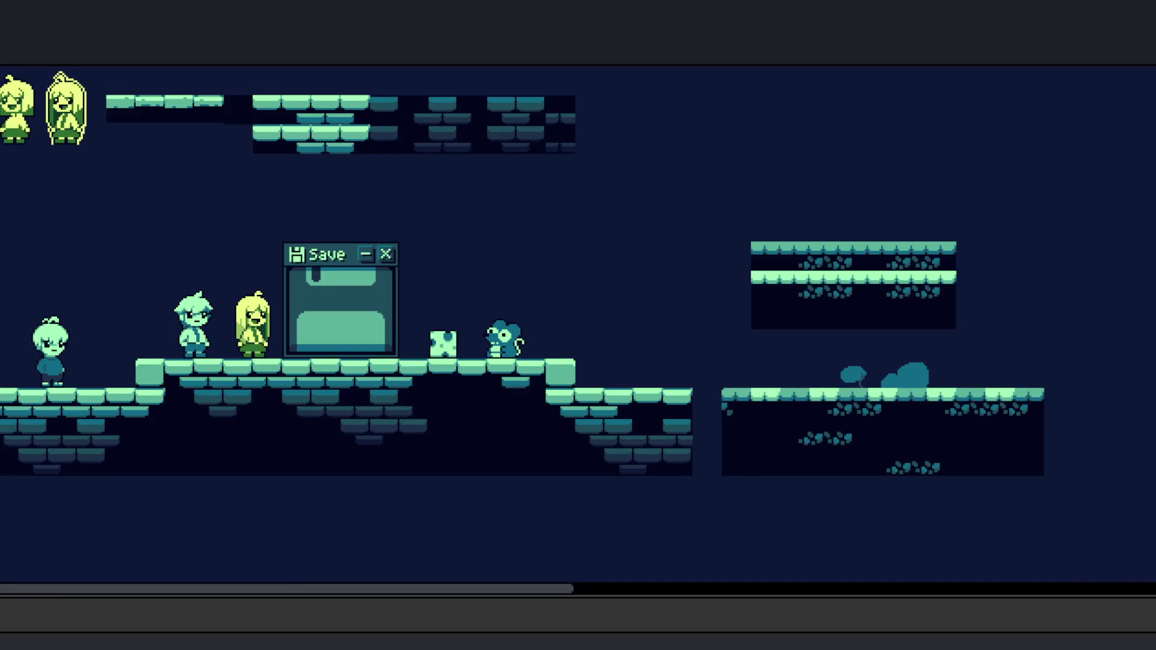
pyautogui.scroll(2, 64, 237)
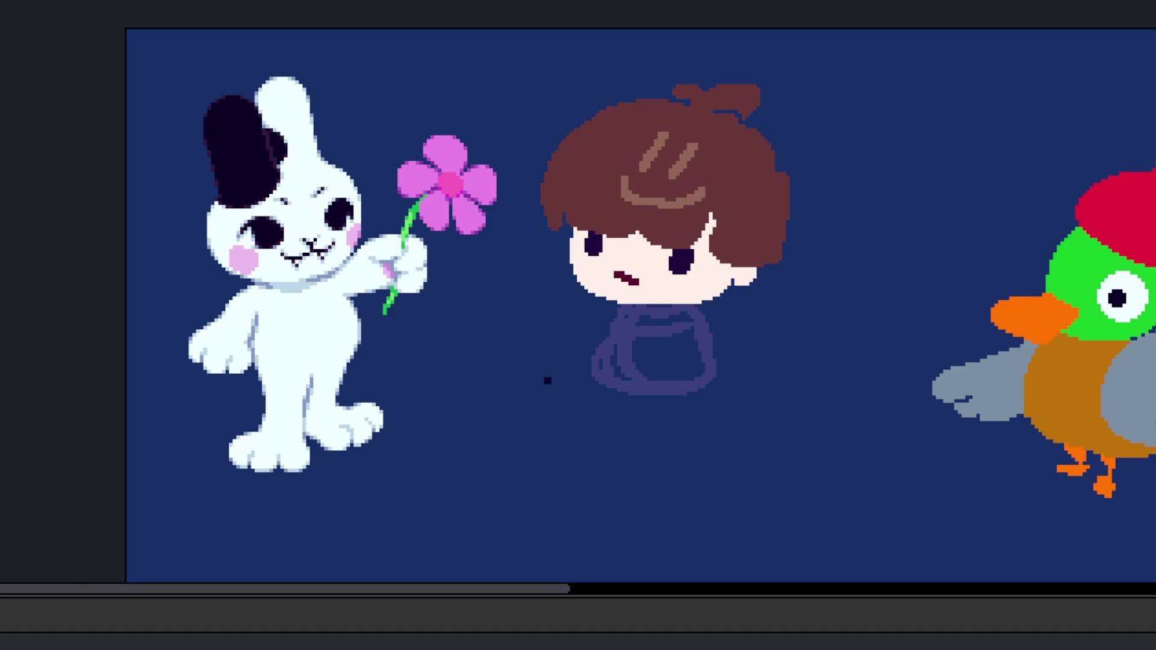
pyautogui.scroll(-2, 547, 380)
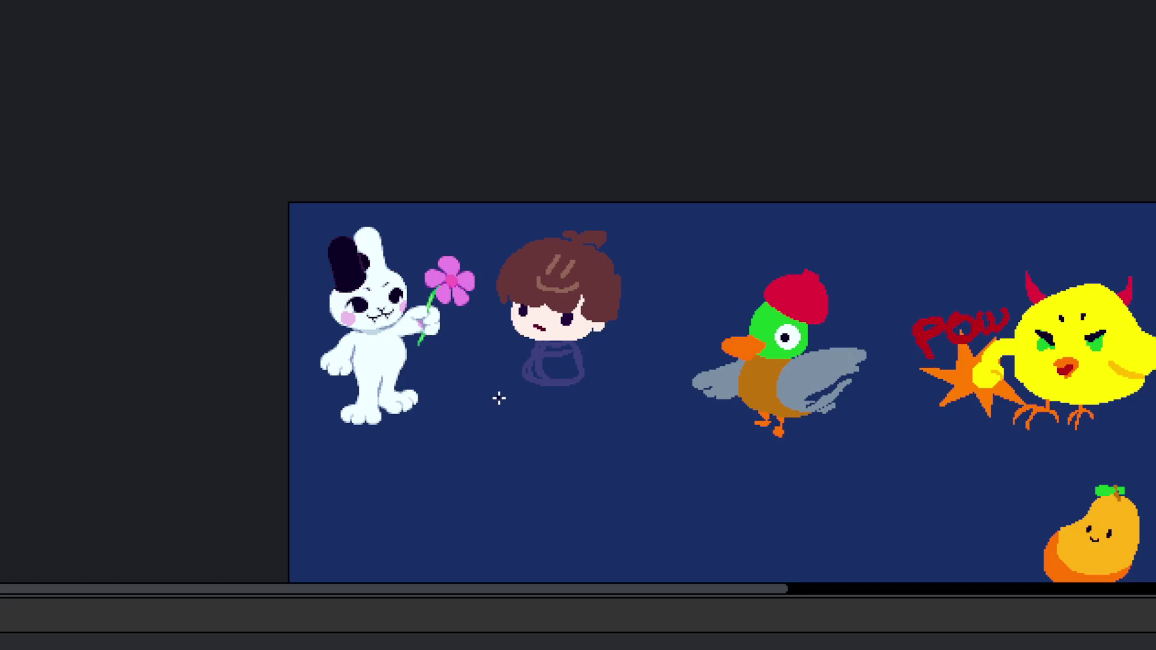
pyautogui.scroll(2, 499, 398)
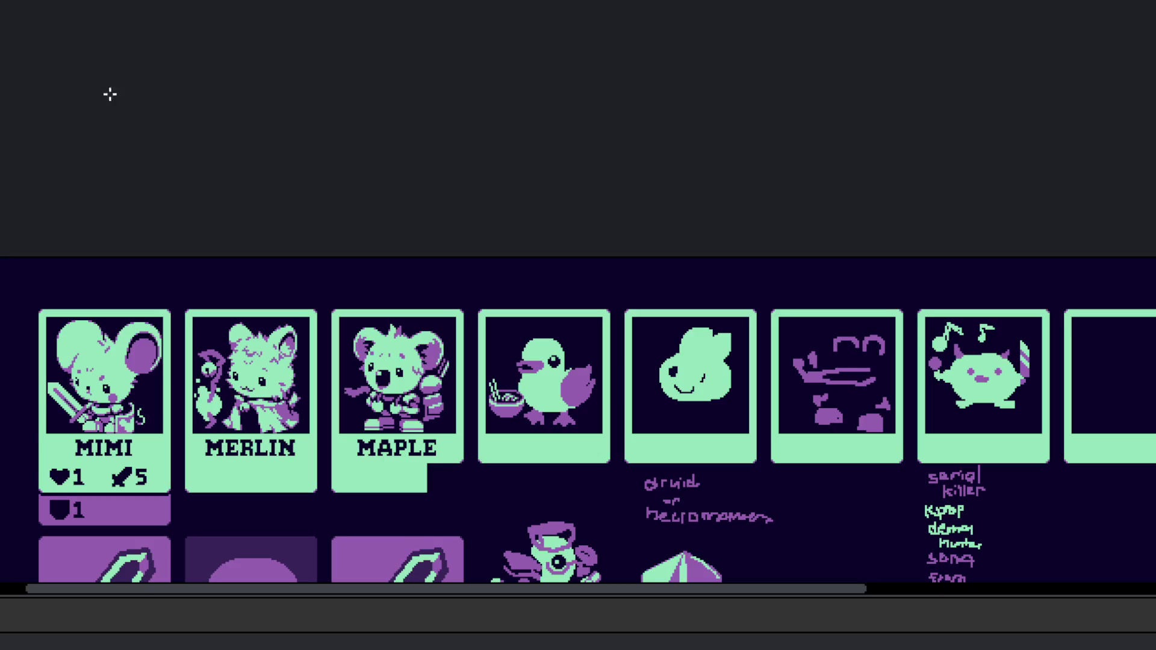
# Step: Reshape the left eye into a taller oval, undoing extra dark pixels and repainting its left edge green
pyautogui.scroll(5, 623, 367)
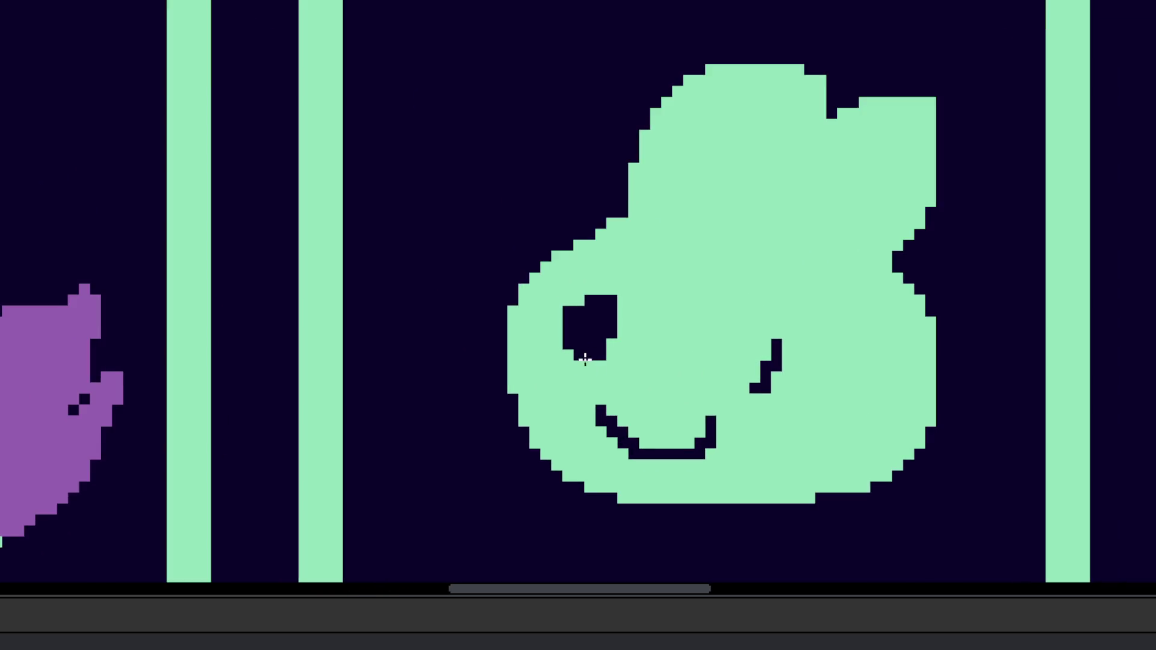
pyautogui.scroll(4, 532, 345)
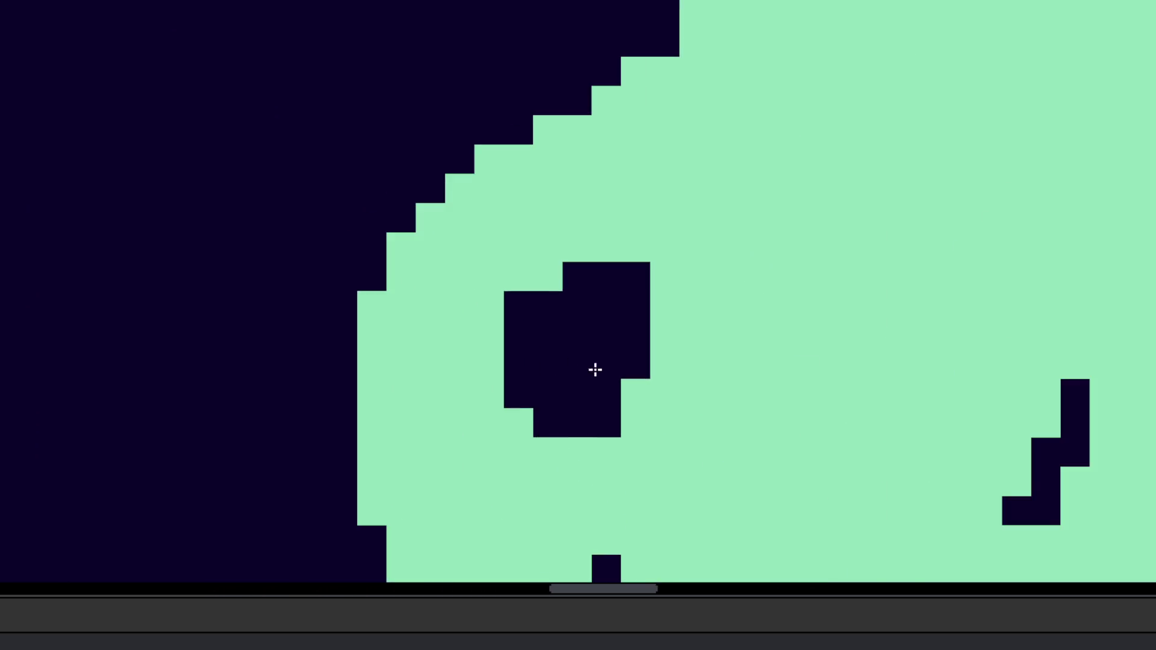
pyautogui.moveTo(586, 325)
pyautogui.mouseDown()
pyautogui.moveTo(568, 372)
pyautogui.moveTo(500, 390)
pyautogui.moveTo(534, 324)
pyautogui.moveTo(557, 364)
pyautogui.moveTo(565, 346)
pyautogui.moveTo(523, 372)
pyautogui.moveTo(464, 352)
pyautogui.mouseUp()
pyautogui.hotkey('ctrl', 'z')
pyautogui.scroll(-1, 499, 239)
pyautogui.scroll(-1, 499, 238)
pyautogui.scroll(1, 459, 242)
pyautogui.moveTo(459, 243)
pyautogui.mouseDown()
pyautogui.moveTo(480, 219)
pyautogui.moveTo(503, 227)
pyautogui.mouseUp()
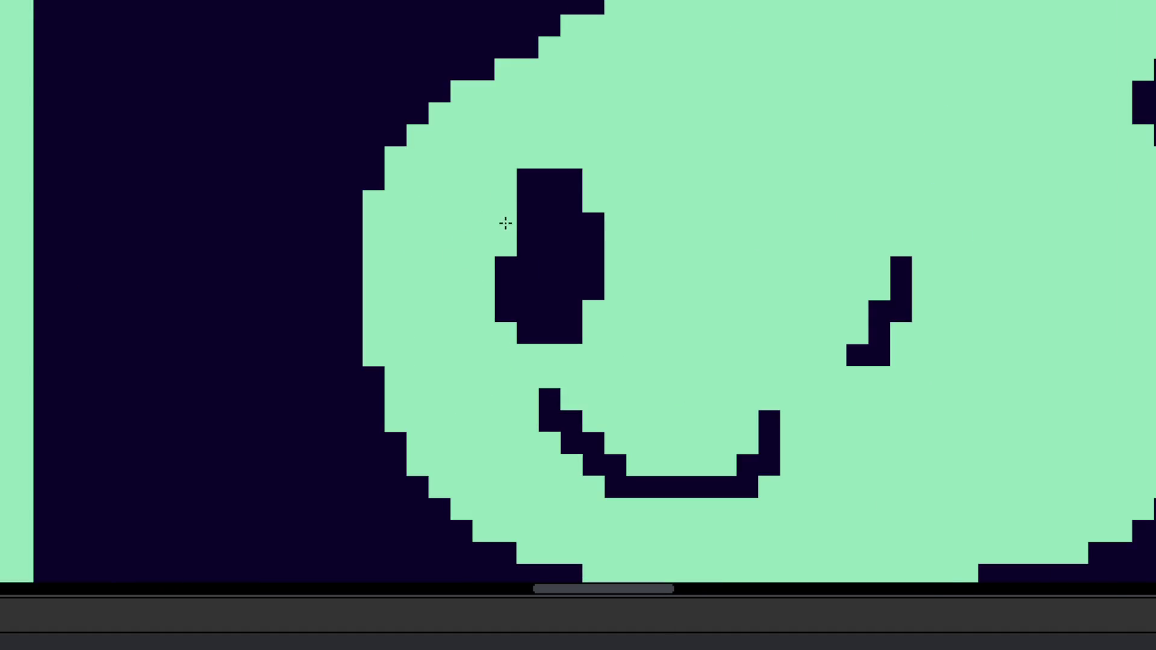
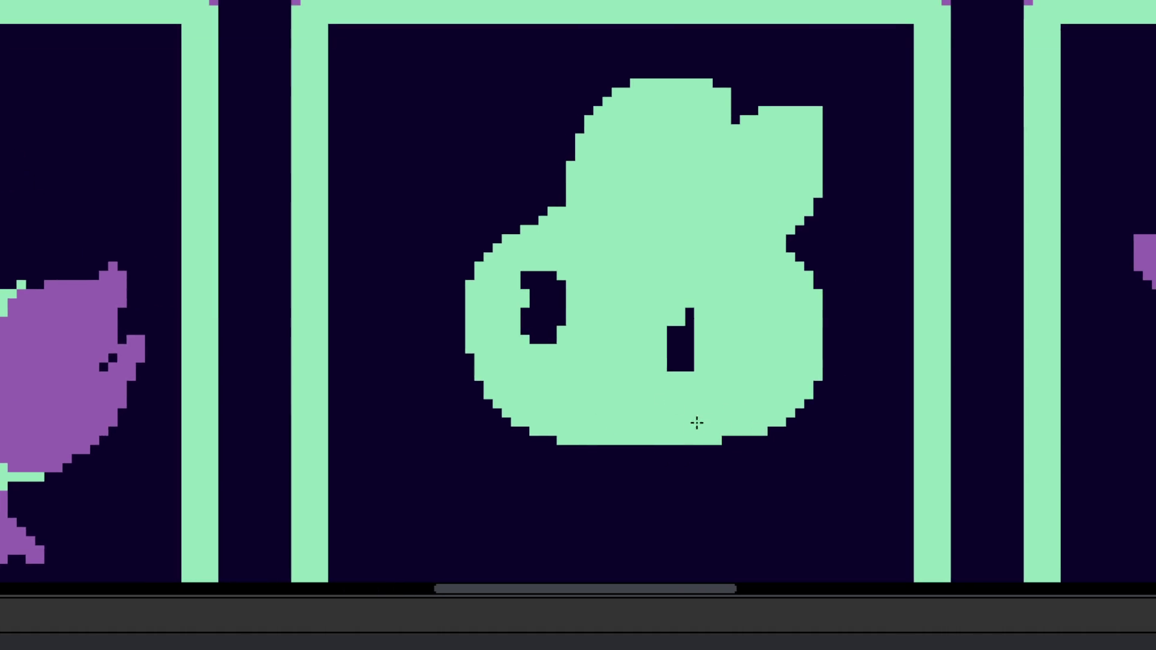
# Step: Curl the blob's right eye into a C shape with dark pixels
pyautogui.scroll(-4, 699, 421)
pyautogui.scroll(1, 700, 418)
pyautogui.moveTo(709, 428); pyautogui.dragTo(695, 420)
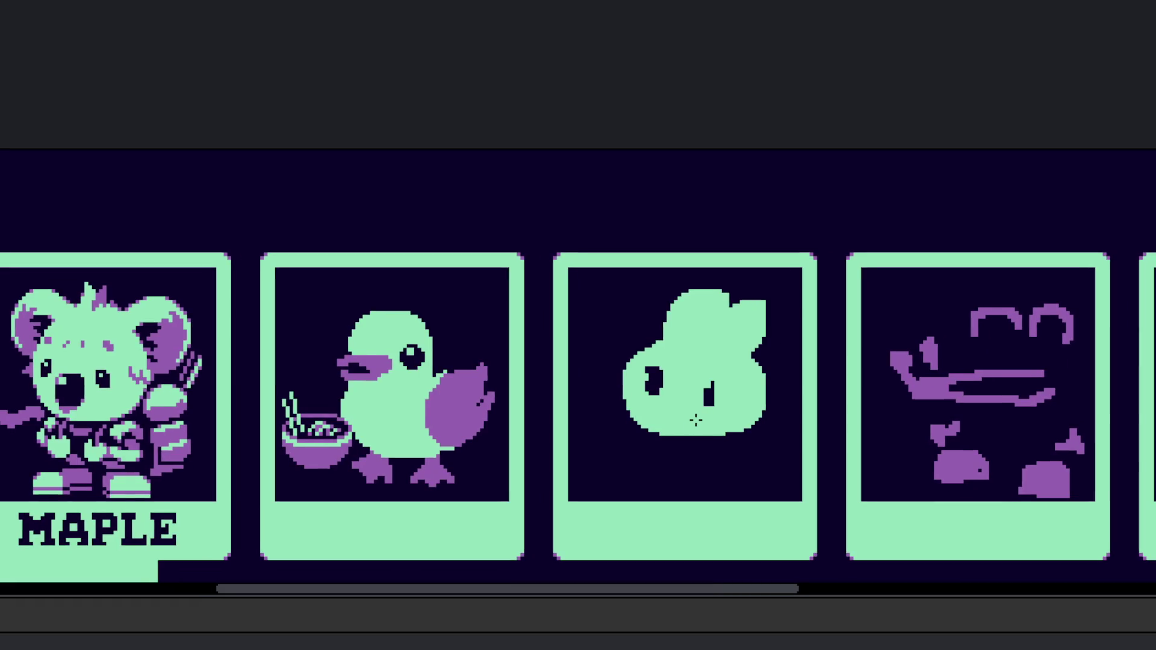
pyautogui.scroll(3, 698, 419)
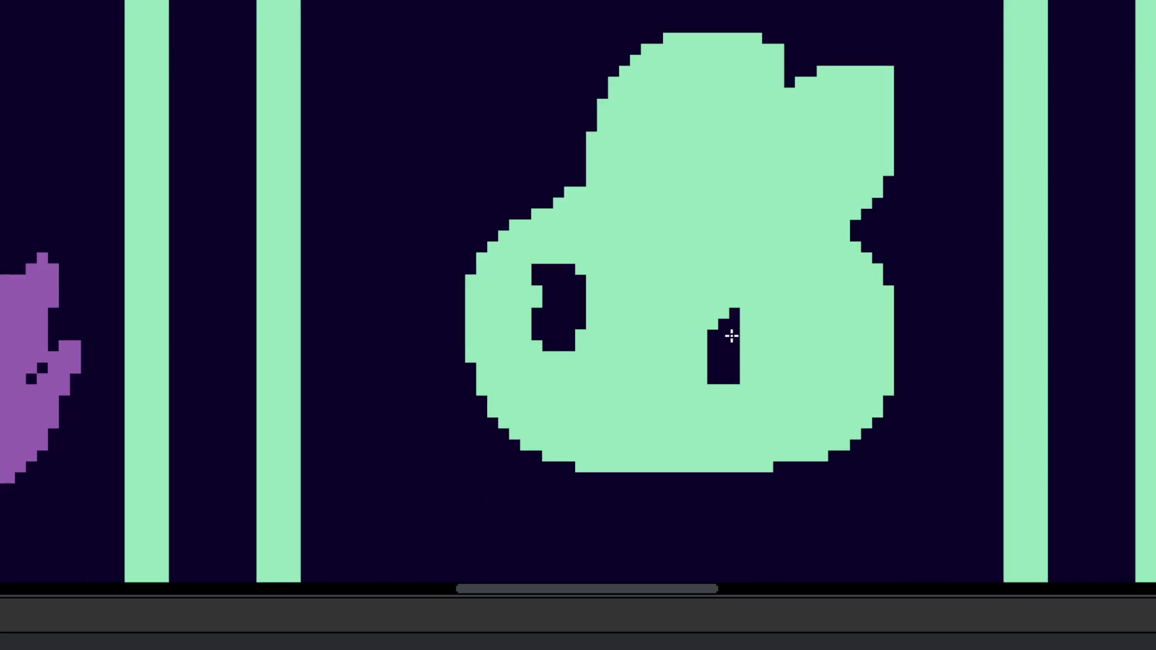
pyautogui.moveTo(746, 323); pyautogui.dragTo(780, 330)
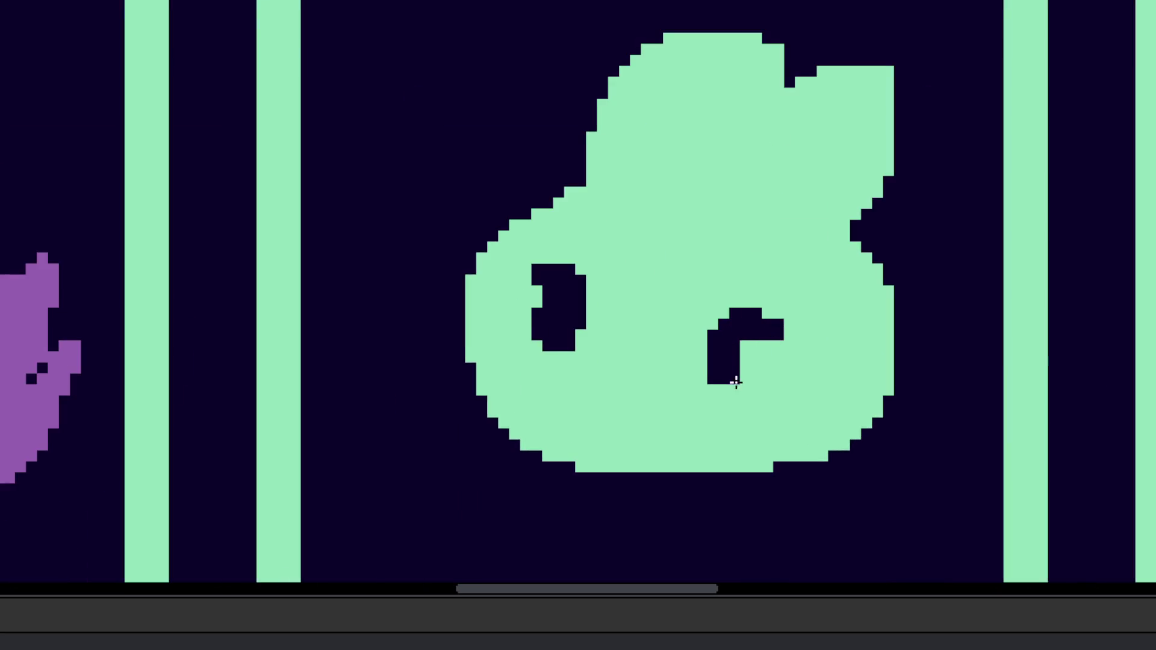
pyautogui.moveTo(732, 379); pyautogui.dragTo(756, 384)
# Step: Try three mouth strokes on the face and undo each, leaving it mouthless
pyautogui.moveTo(569, 409); pyautogui.dragTo(658, 456)
pyautogui.hotkey('ctrl', 'z')
pyautogui.moveTo(578, 397); pyautogui.dragTo(662, 420)
pyautogui.hotkey('ctrl', 'z')
pyautogui.moveTo(570, 400); pyautogui.dragTo(649, 440)
pyautogui.hotkey('ctrl', 'z')
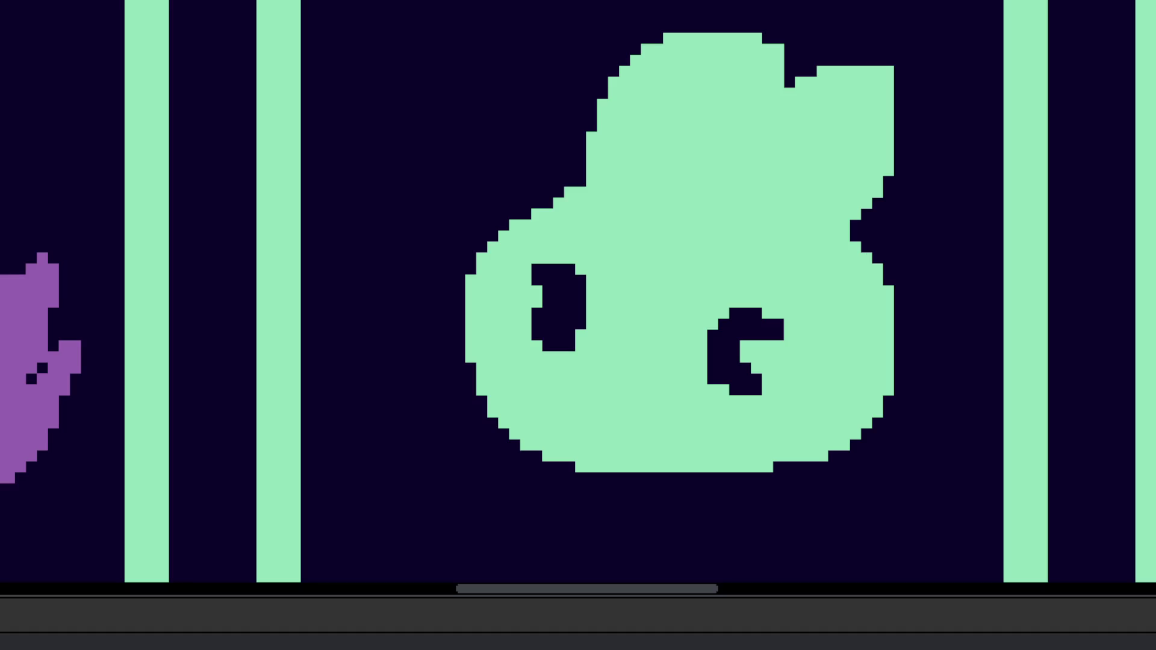
pyautogui.scroll(2, 504, 413)
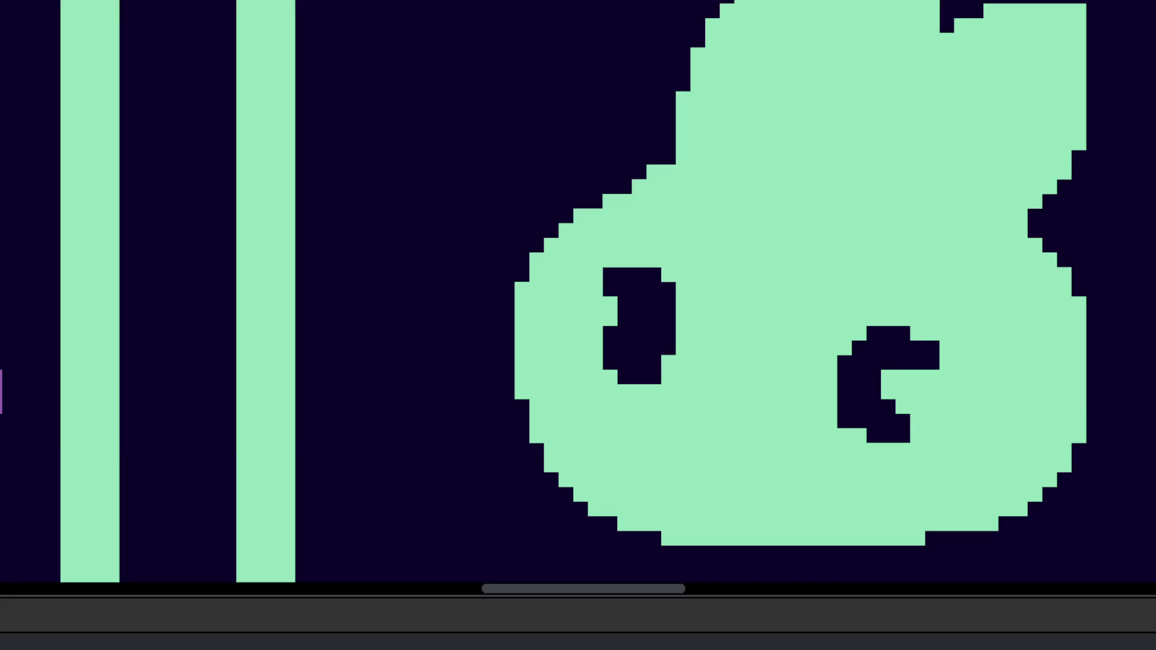
pyautogui.scroll(-2, 241, 325)
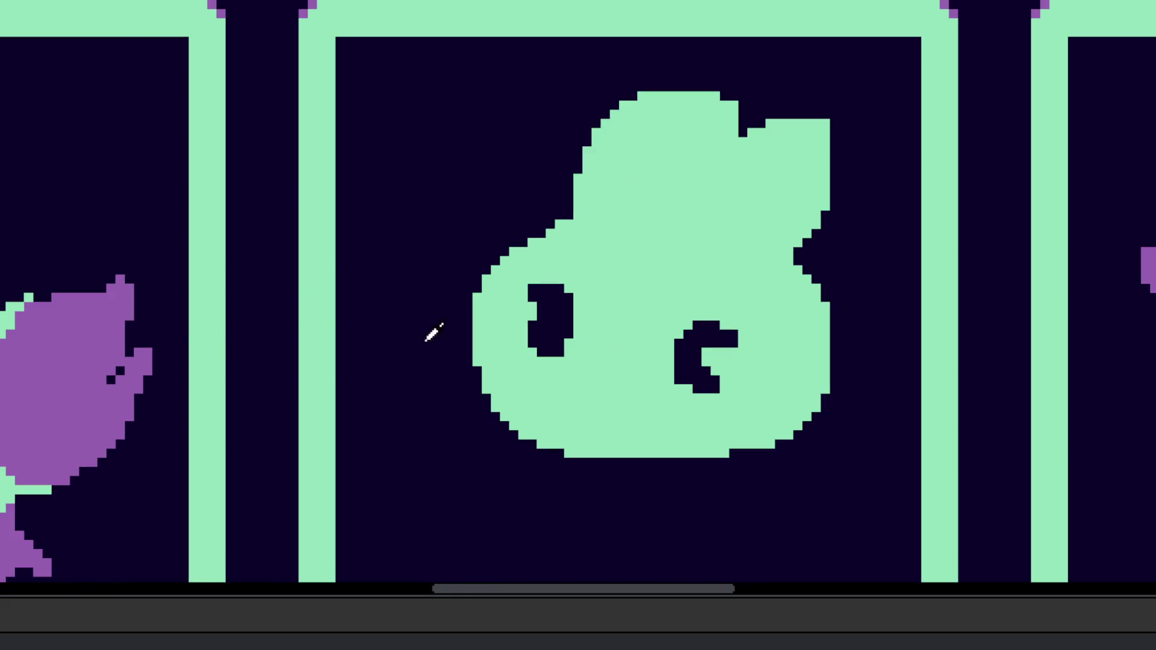
# Step: Paint two round purple cheeks beside the blob's eyes
pyautogui.scroll(3, 536, 355)
pyautogui.click(459, 370)
pyautogui.click(1038, 463)
pyautogui.click(1034, 508)
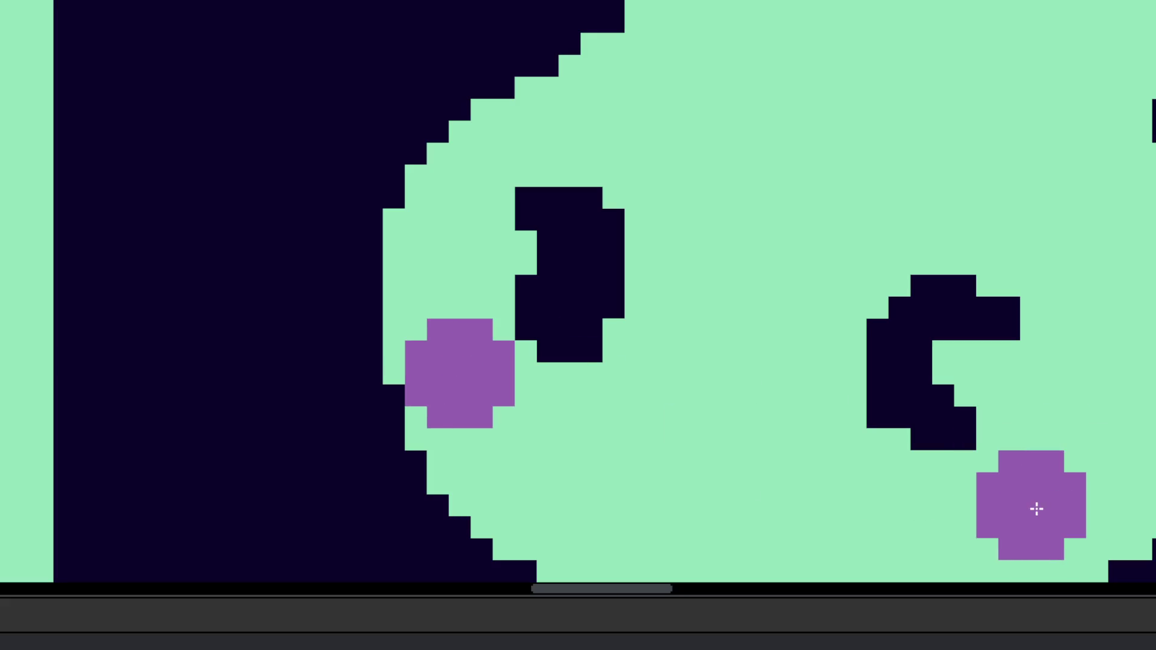
# Step: Undo a stray purple dab at the top, then reshape the blob's top edge outline
pyautogui.scroll(-4, 689, 385)
pyautogui.scroll(-4, 689, 385)
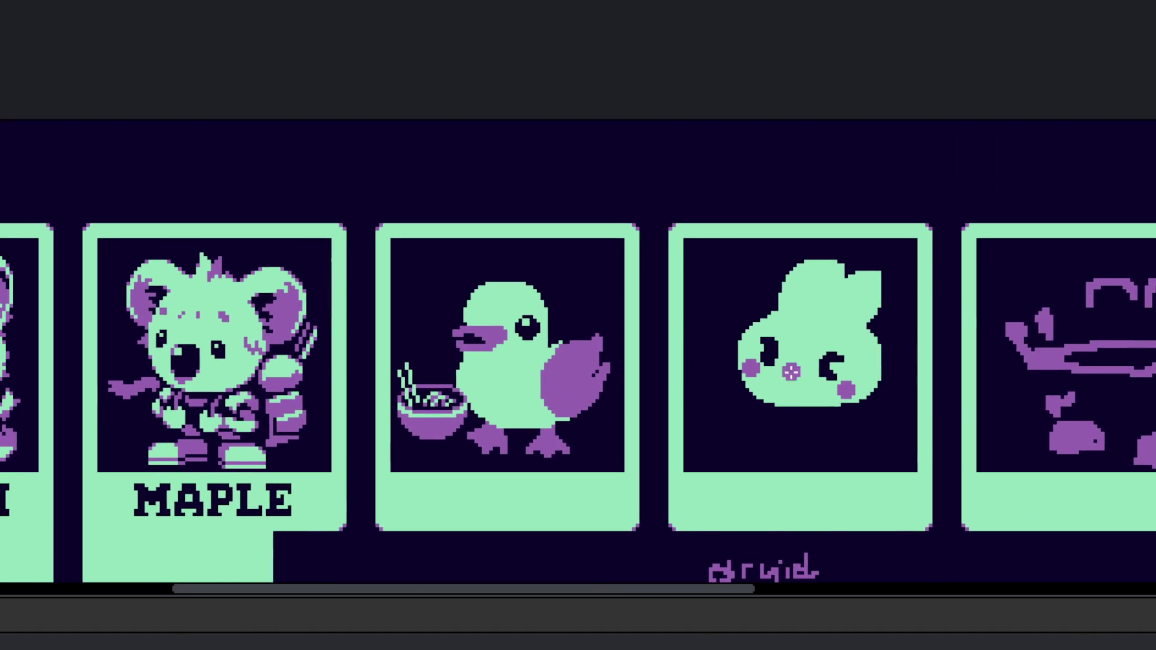
pyautogui.scroll(2, 736, 357)
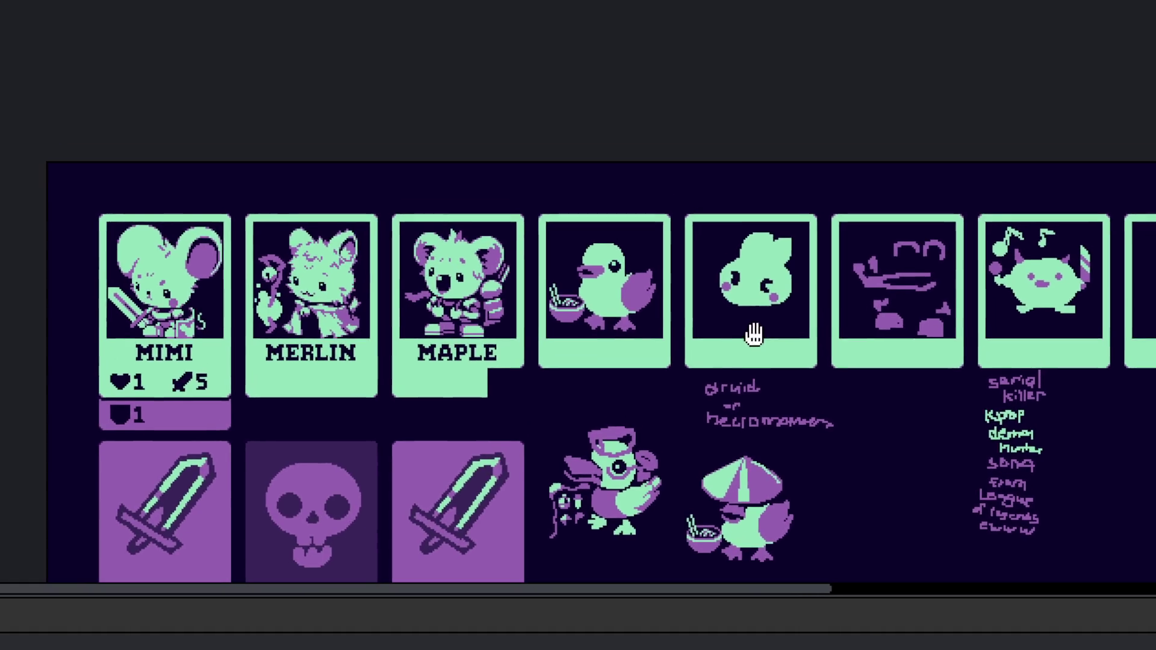
pyautogui.scroll(4, 753, 253)
pyautogui.click(748, 294)
pyautogui.hotkey('ctrl', 'z')
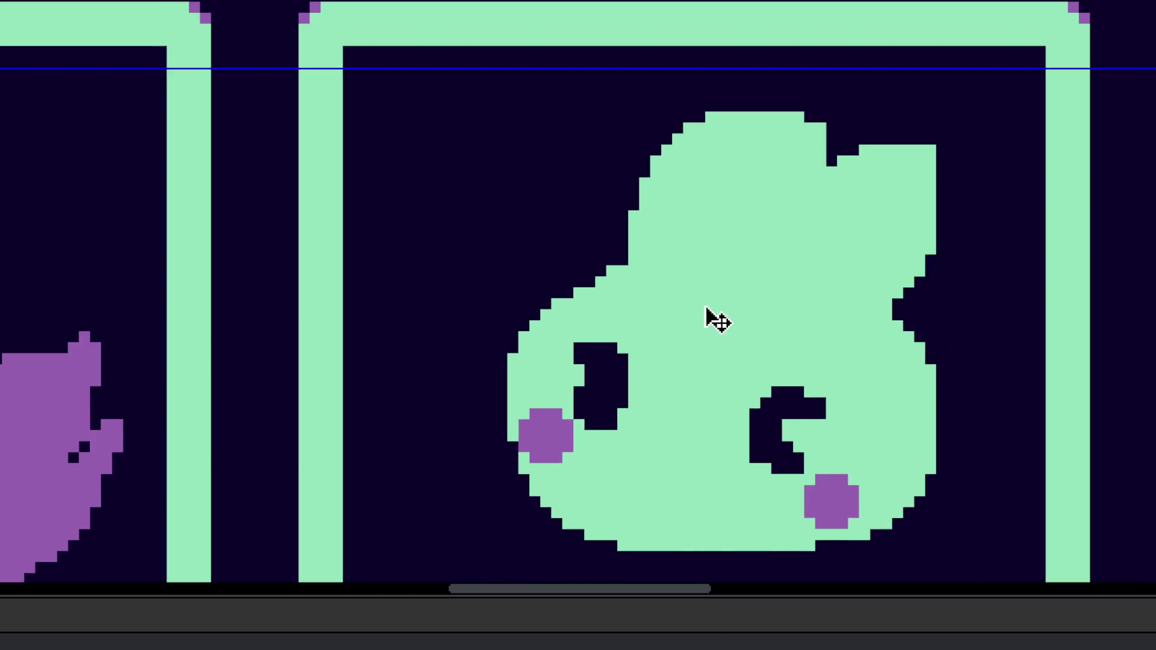
pyautogui.scroll(1, 659, 274)
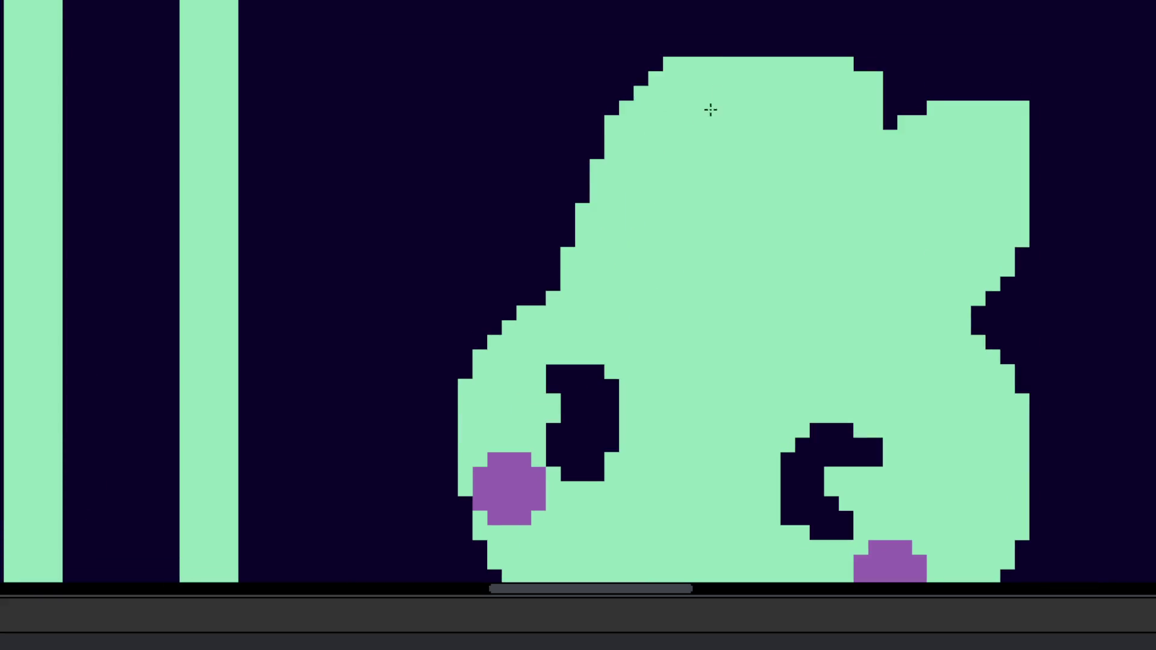
pyautogui.scroll(1, 698, 105)
pyautogui.scroll(-2, 754, 101)
pyautogui.scroll(1, 755, 101)
pyautogui.moveTo(754, 101)
pyautogui.mouseDown()
pyautogui.moveTo(759, 72)
pyautogui.moveTo(903, 121)
pyautogui.moveTo(986, 119)
pyautogui.moveTo(966, 134)
pyautogui.moveTo(924, 315)
pyautogui.moveTo(877, 323)
pyautogui.moveTo(922, 354)
pyautogui.moveTo(897, 302)
pyautogui.moveTo(970, 96)
pyautogui.moveTo(957, 229)
pyautogui.moveTo(958, 142)
pyautogui.mouseUp()
# Step: Lasso-select the top of the blob, then clear the selection
pyautogui.scroll(1, 959, 98)
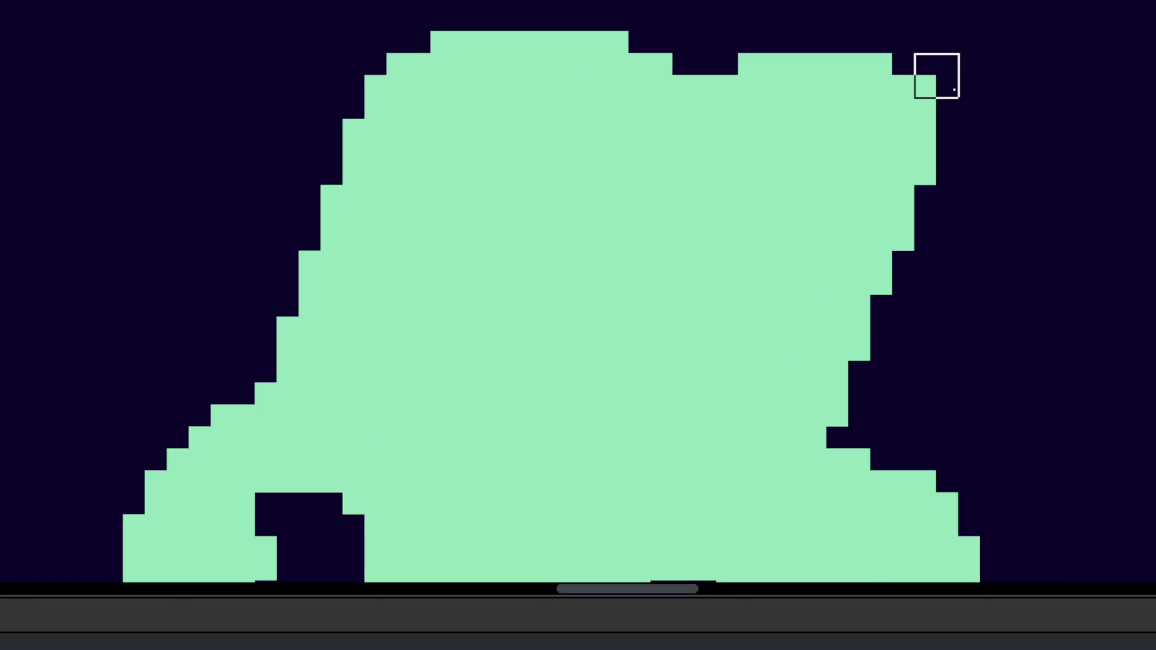
pyautogui.scroll(-3, 944, 199)
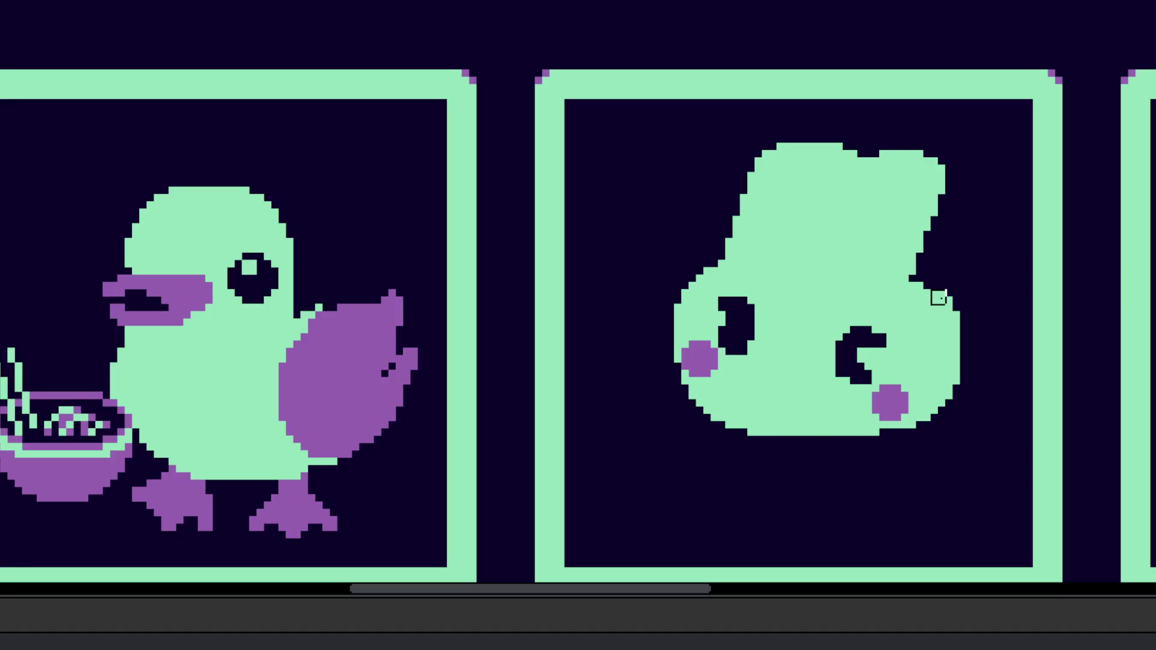
pyautogui.scroll(2, 872, 327)
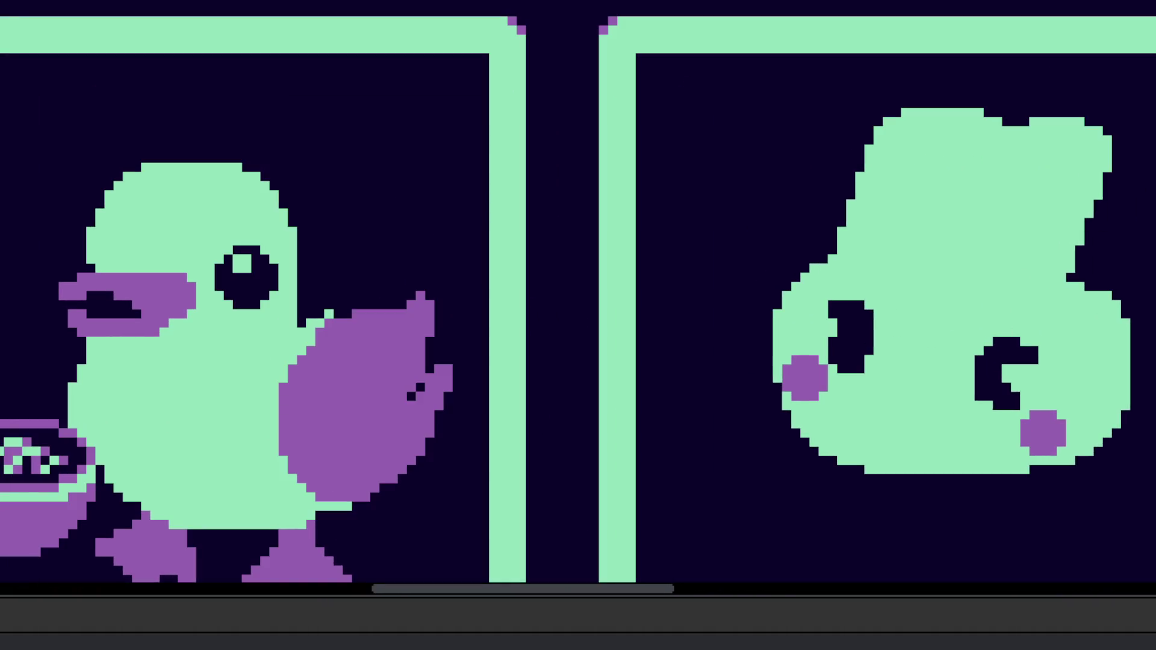
pyautogui.scroll(1, 912, 250)
pyautogui.moveTo(912, 250)
pyautogui.mouseDown()
pyautogui.moveTo(761, 116)
pyautogui.moveTo(993, 116)
pyautogui.moveTo(924, 210)
pyautogui.mouseUp()
pyautogui.click(1034, 258)
pyautogui.scroll(1, 844, 273)
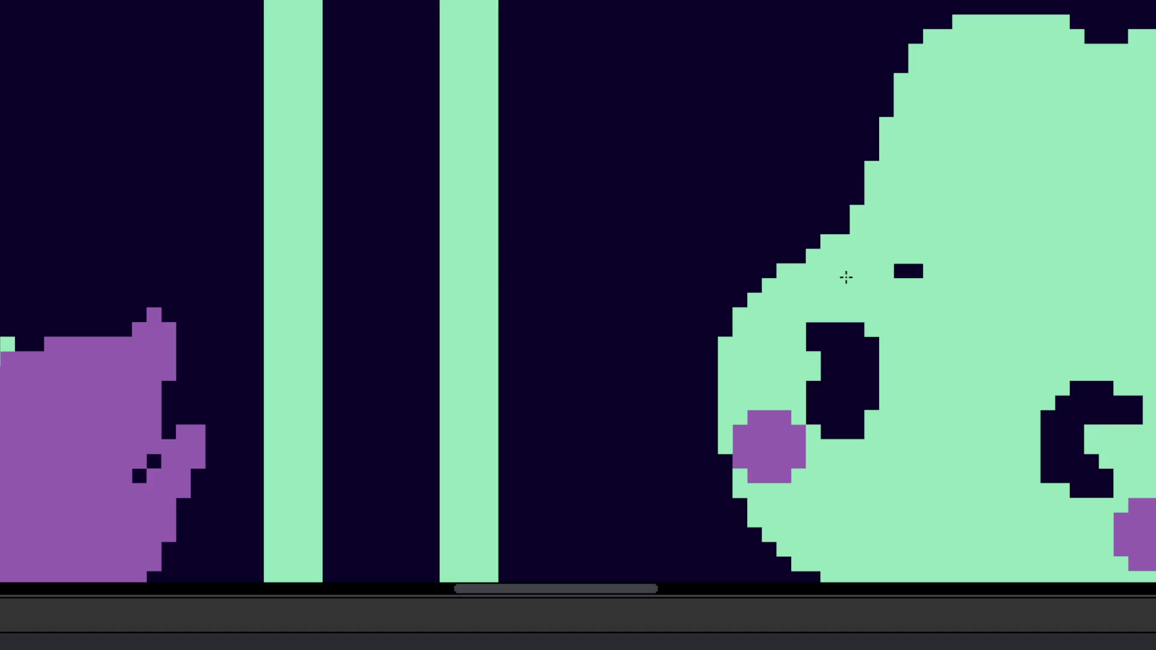
pyautogui.scroll(-5, 940, 288)
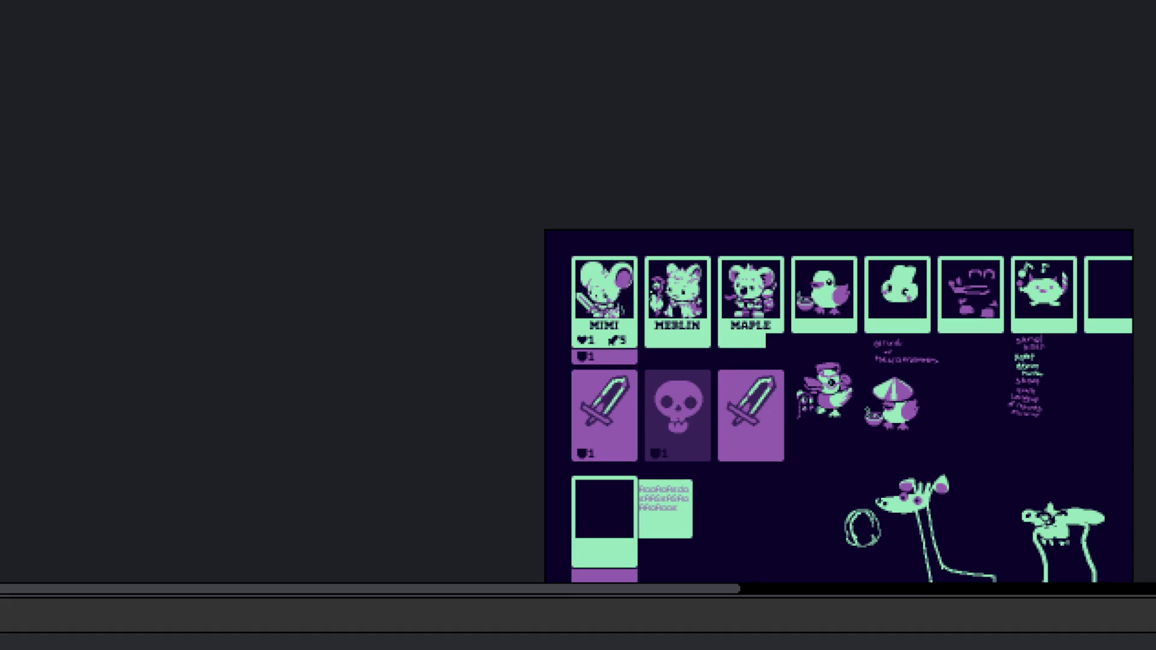
# Step: Sweep the round eraser across the blob's lower face, removing eyes and cheeks
pyautogui.moveTo(852, 374); pyautogui.dragTo(645, 379)
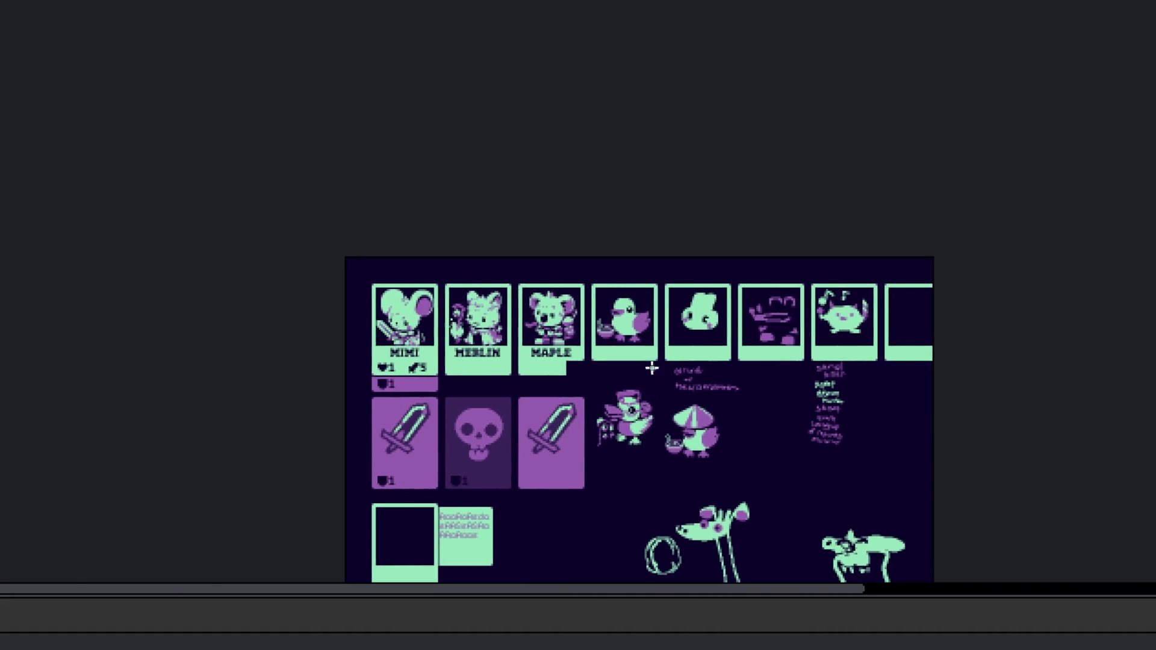
pyautogui.scroll(5, 645, 379)
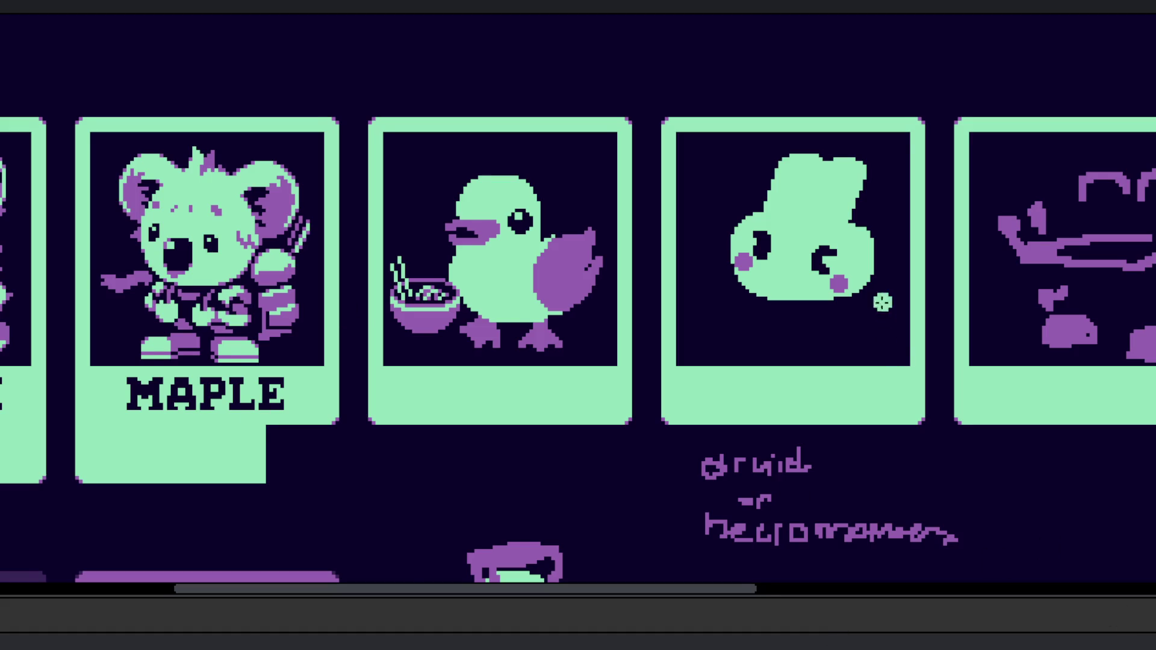
pyautogui.scroll(3, 774, 250)
pyautogui.moveTo(662, 253)
pyautogui.mouseDown()
pyautogui.moveTo(821, 289)
pyautogui.moveTo(764, 263)
pyautogui.mouseUp()
pyautogui.scroll(1, 695, 189)
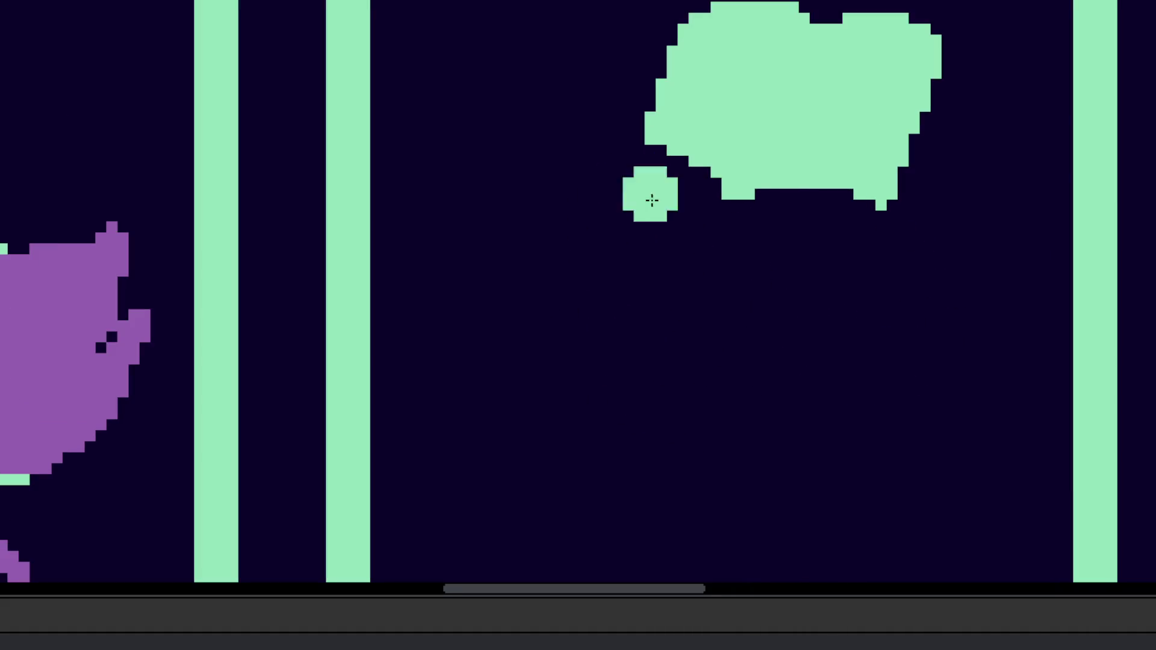
# Step: Draw a green stem, curved base and left curve under the cloud, undoing a stray stroke
pyautogui.scroll(-1, 694, 328)
pyautogui.moveTo(692, 201)
pyautogui.mouseDown()
pyautogui.moveTo(670, 385)
pyautogui.moveTo(692, 442)
pyautogui.mouseUp()
pyautogui.moveTo(568, 369); pyautogui.dragTo(734, 454)
pyautogui.moveTo(586, 379); pyautogui.dragTo(779, 451)
pyautogui.hotkey('ctrl', 'z')
pyautogui.moveTo(593, 400)
pyautogui.mouseDown()
pyautogui.moveTo(801, 455)
pyautogui.moveTo(878, 417)
pyautogui.mouseUp()
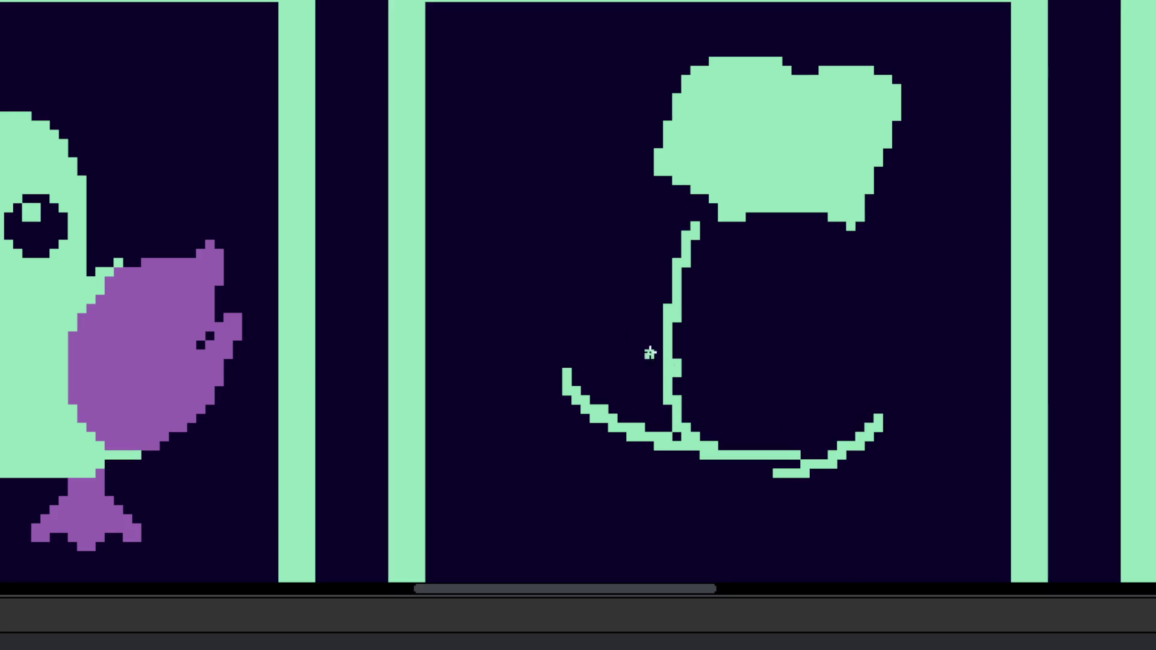
pyautogui.moveTo(582, 236)
pyautogui.mouseDown()
pyautogui.moveTo(569, 334)
pyautogui.moveTo(603, 395)
pyautogui.mouseUp()
pyautogui.moveTo(569, 326); pyautogui.dragTo(552, 357)
# Step: Fill the left curve's notch and extend it up toward the cloud, erasing a stray pixel
pyautogui.scroll(2, 551, 357)
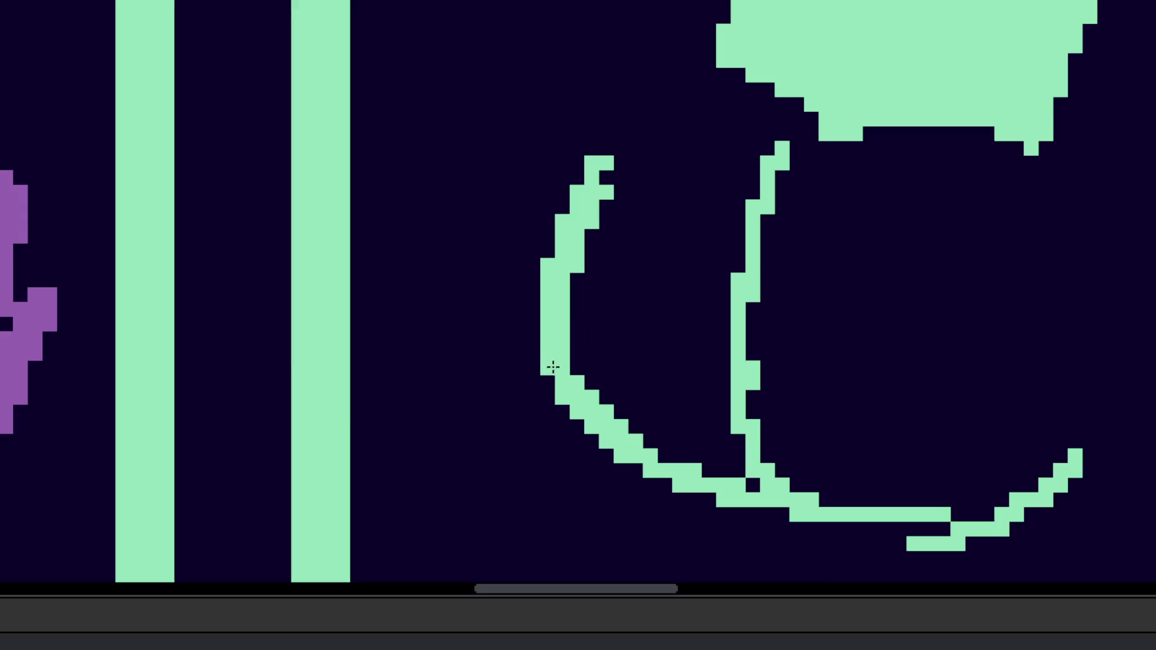
pyautogui.scroll(2, 572, 388)
pyautogui.moveTo(581, 288); pyautogui.dragTo(595, 287)
pyautogui.click(727, 229)
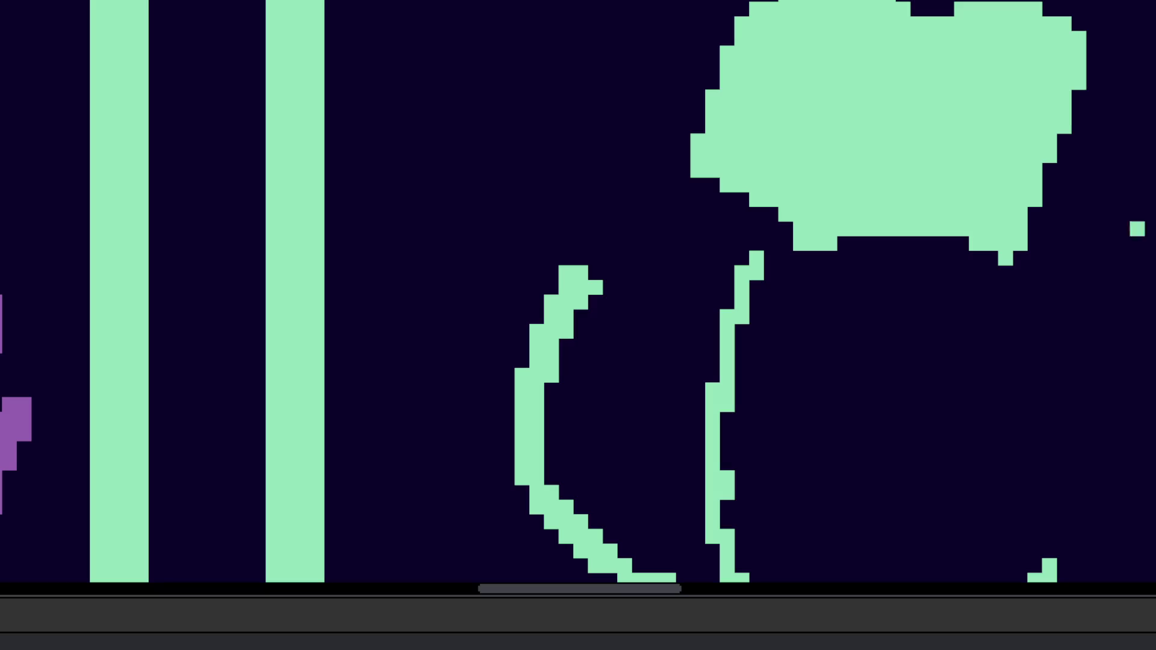
pyautogui.scroll(3, 575, 281)
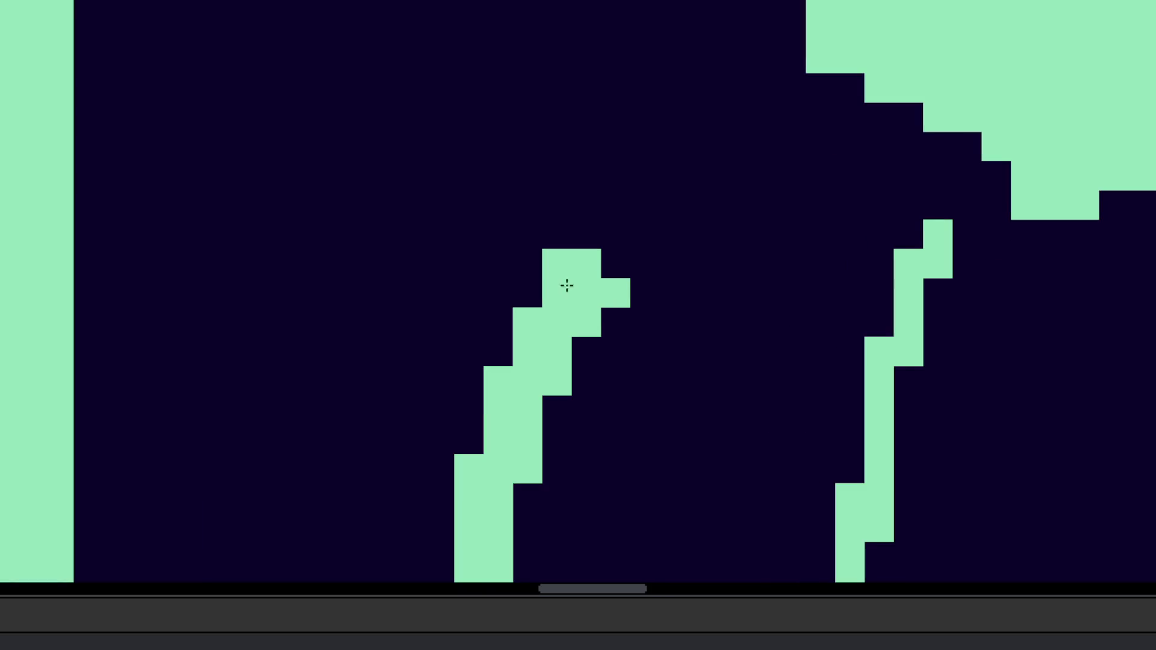
pyautogui.moveTo(564, 282); pyautogui.dragTo(732, 265)
pyautogui.click(731, 218)
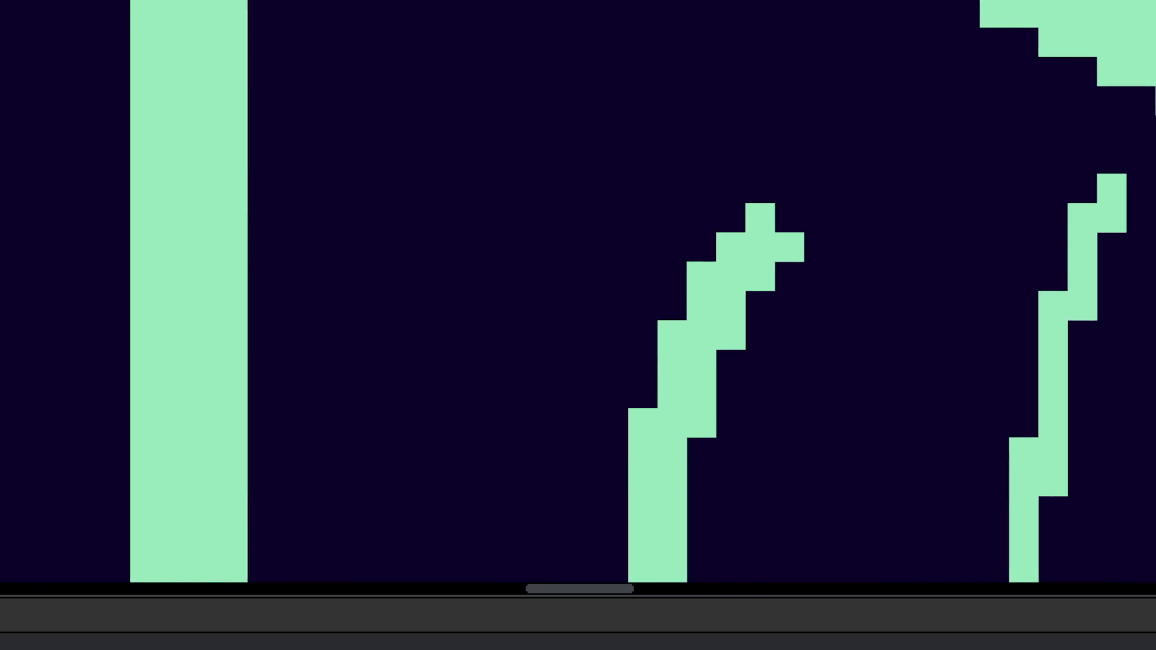
pyautogui.scroll(-3, 717, 353)
pyautogui.scroll(3, 717, 353)
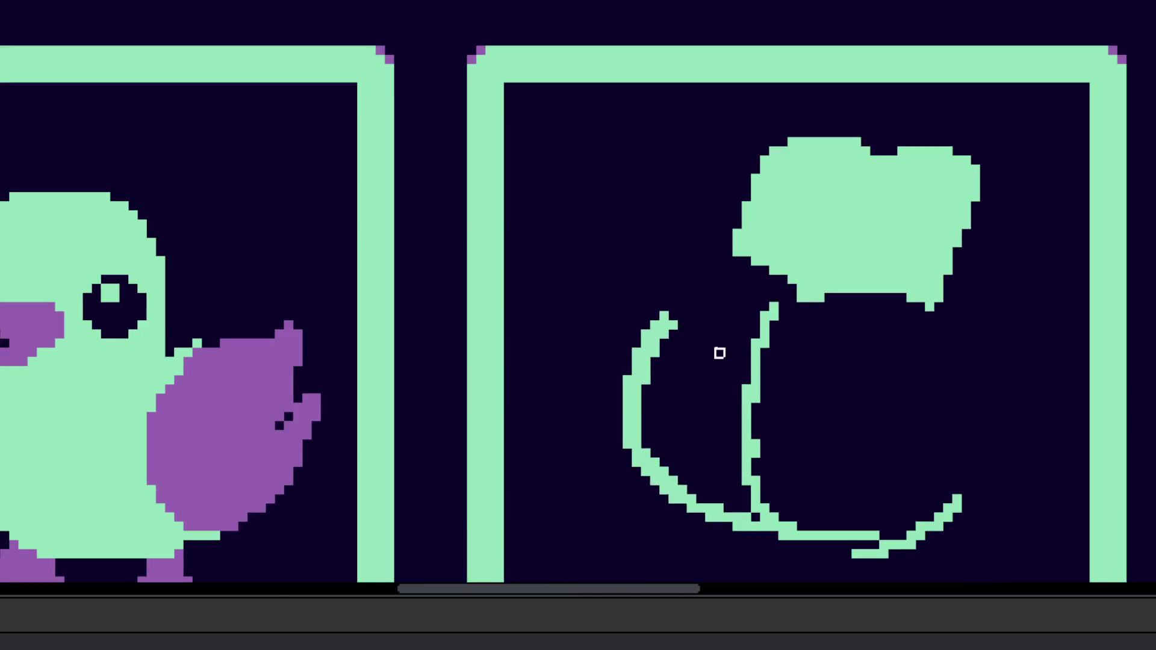
pyautogui.click(682, 301)
pyautogui.moveTo(682, 301)
pyautogui.mouseDown()
pyautogui.moveTo(731, 292)
pyautogui.moveTo(798, 246)
pyautogui.moveTo(821, 188)
pyautogui.mouseUp()
# Step: Thicken the outline's lower-left and bottom edges
pyautogui.scroll(-5, 838, 327)
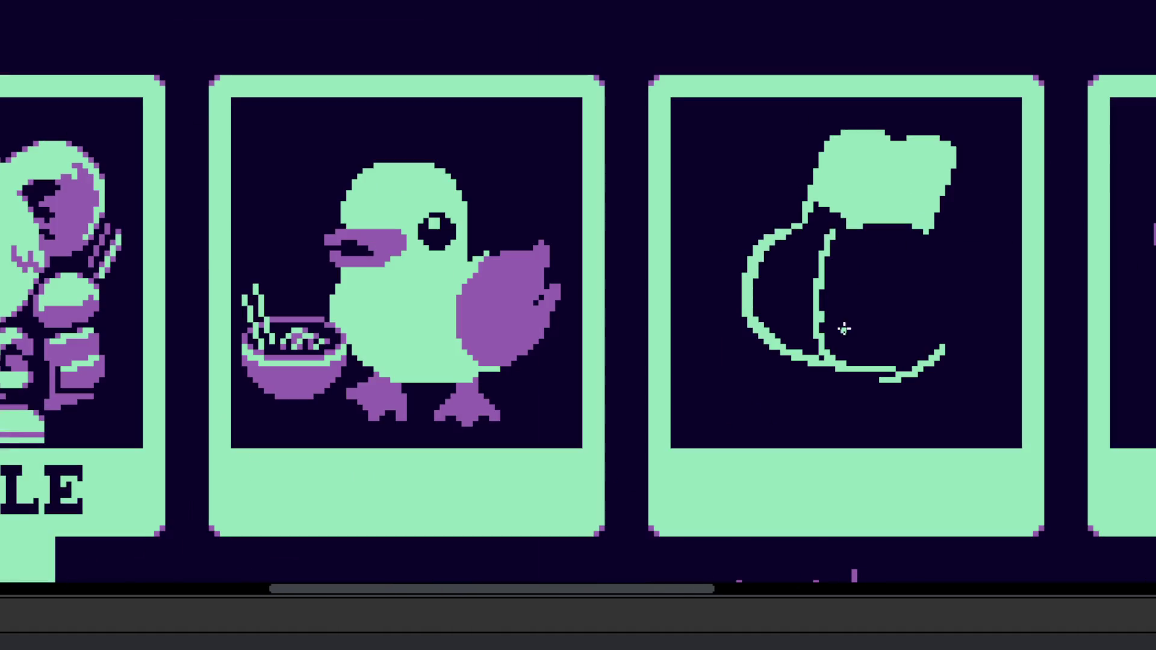
pyautogui.scroll(5, 779, 335)
pyautogui.scroll(1, 610, 387)
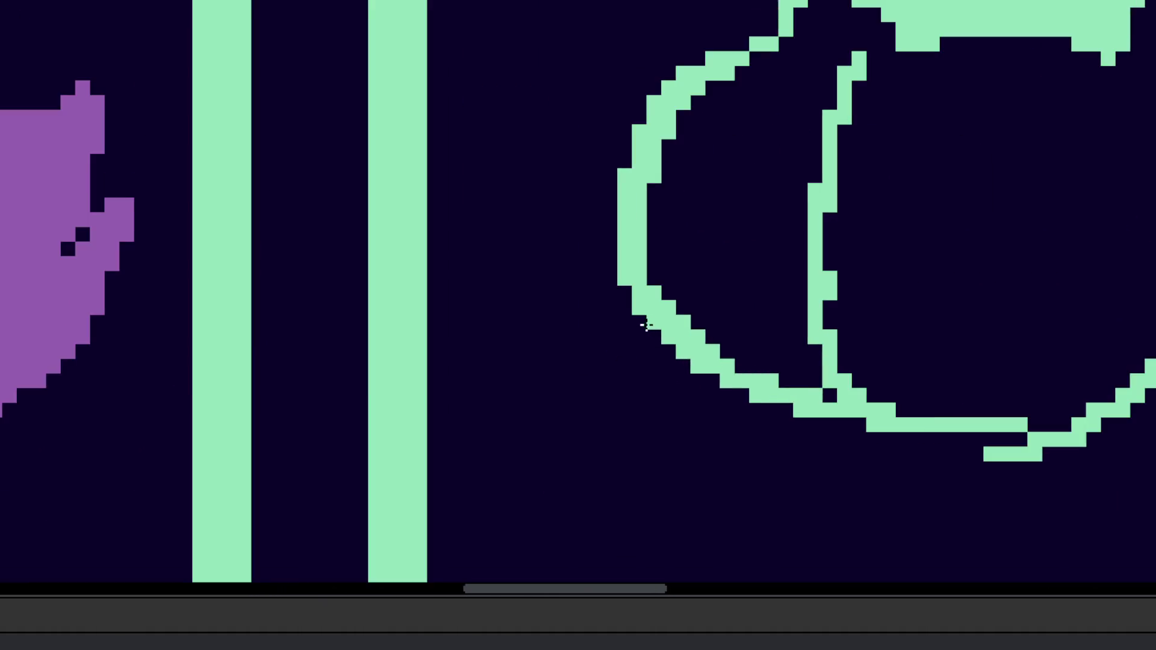
pyautogui.scroll(-2, 843, 276)
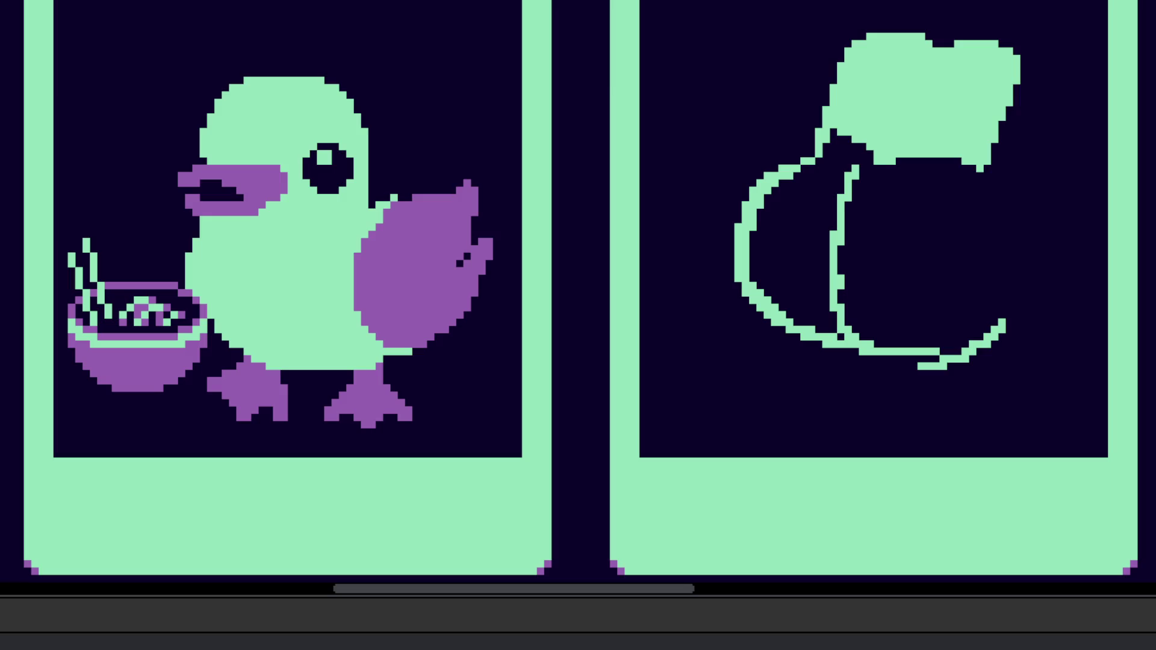
pyautogui.scroll(4, 756, 343)
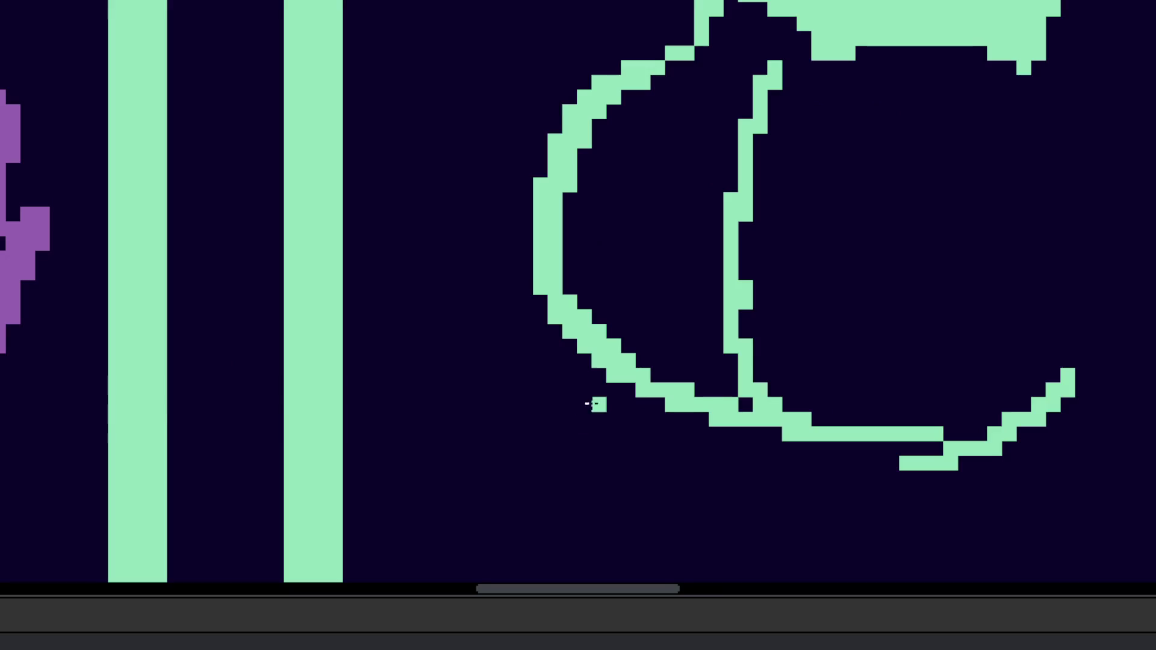
pyautogui.moveTo(527, 341)
pyautogui.mouseDown()
pyautogui.moveTo(575, 398)
pyautogui.moveTo(565, 389)
pyautogui.moveTo(609, 407)
pyautogui.moveTo(625, 440)
pyautogui.moveTo(719, 478)
pyautogui.moveTo(830, 478)
pyautogui.mouseUp()
pyautogui.scroll(-5, 819, 494)
pyautogui.scroll(3, 662, 503)
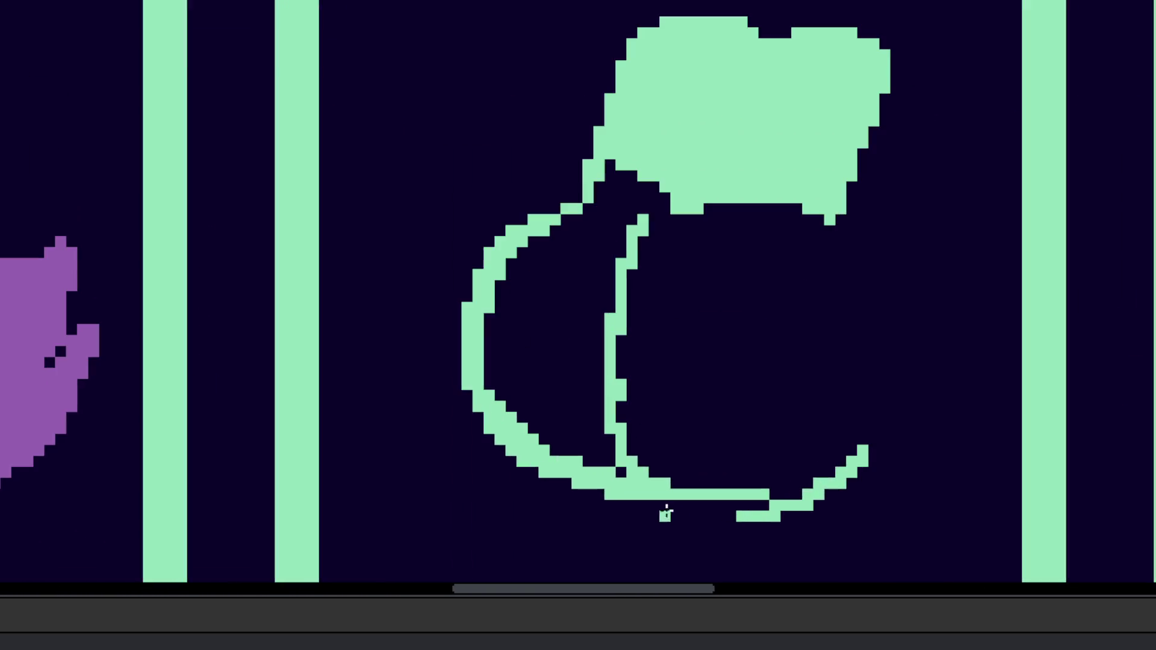
pyautogui.moveTo(662, 505); pyautogui.dragTo(802, 510)
# Step: Redraw the pear's right-side stroke and thicken its lower-right curve
pyautogui.scroll(-3, 877, 353)
pyautogui.scroll(3, 800, 353)
pyautogui.moveTo(801, 385); pyautogui.dragTo(820, 522)
pyautogui.hotkey('ctrl', 'z')
pyautogui.moveTo(801, 376); pyautogui.dragTo(786, 499)
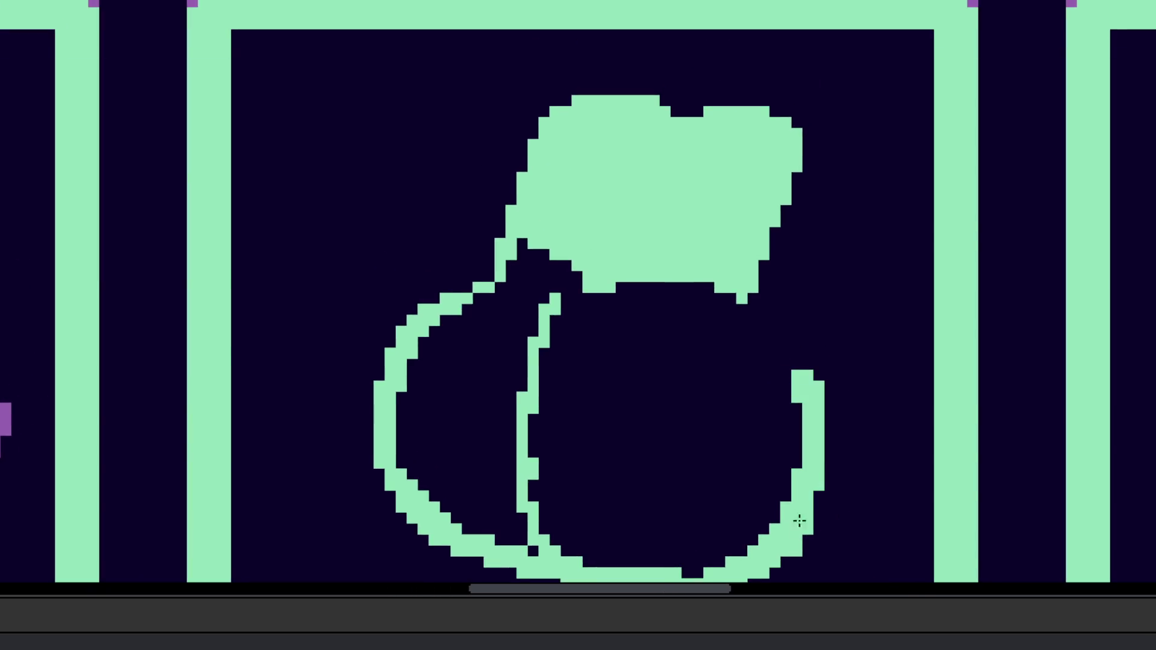
pyautogui.scroll(2, 789, 500)
pyautogui.moveTo(818, 440); pyautogui.dragTo(759, 483)
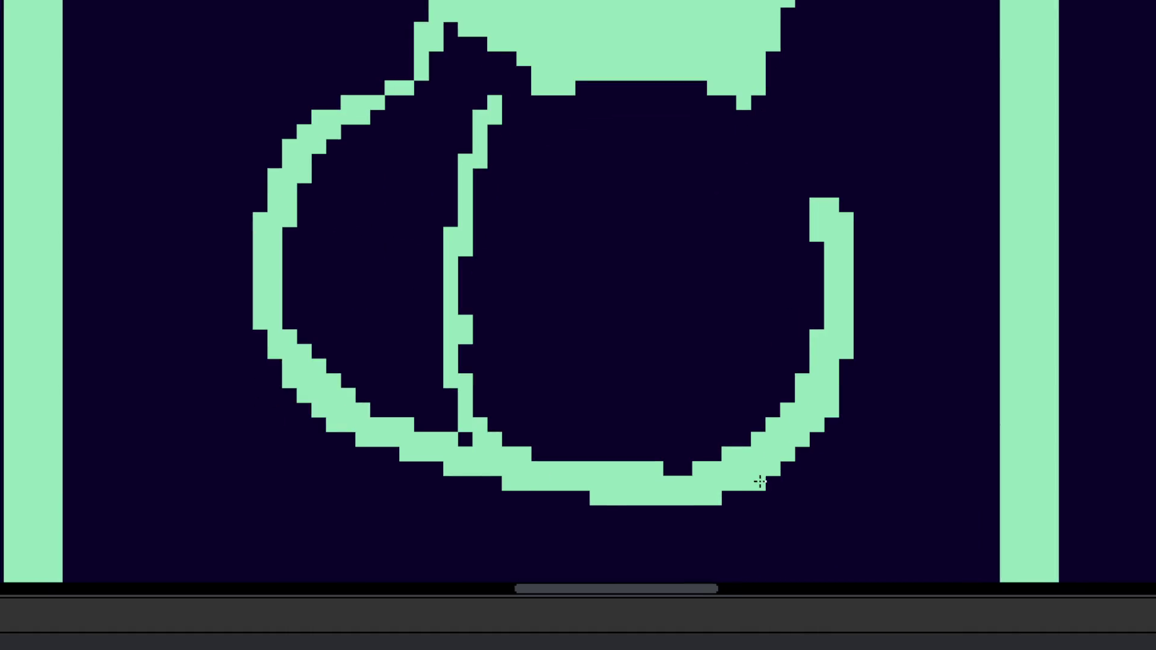
# Step: Extend the pear's right outline to its top and close the upper-right gap
pyautogui.moveTo(805, 449)
pyautogui.mouseDown()
pyautogui.moveTo(839, 413)
pyautogui.moveTo(844, 330)
pyautogui.mouseUp()
pyautogui.scroll(1, 753, 236)
pyautogui.moveTo(753, 237); pyautogui.dragTo(761, 281)
pyautogui.scroll(-1, 771, 333)
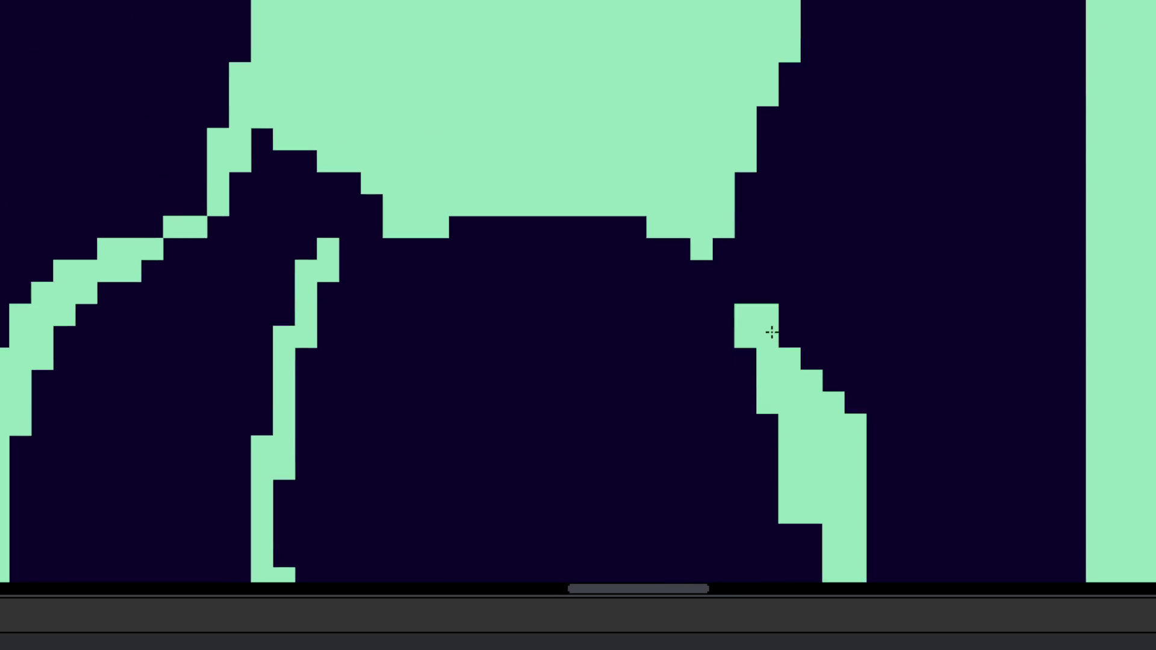
pyautogui.scroll(-3, 772, 333)
pyautogui.scroll(2, 720, 376)
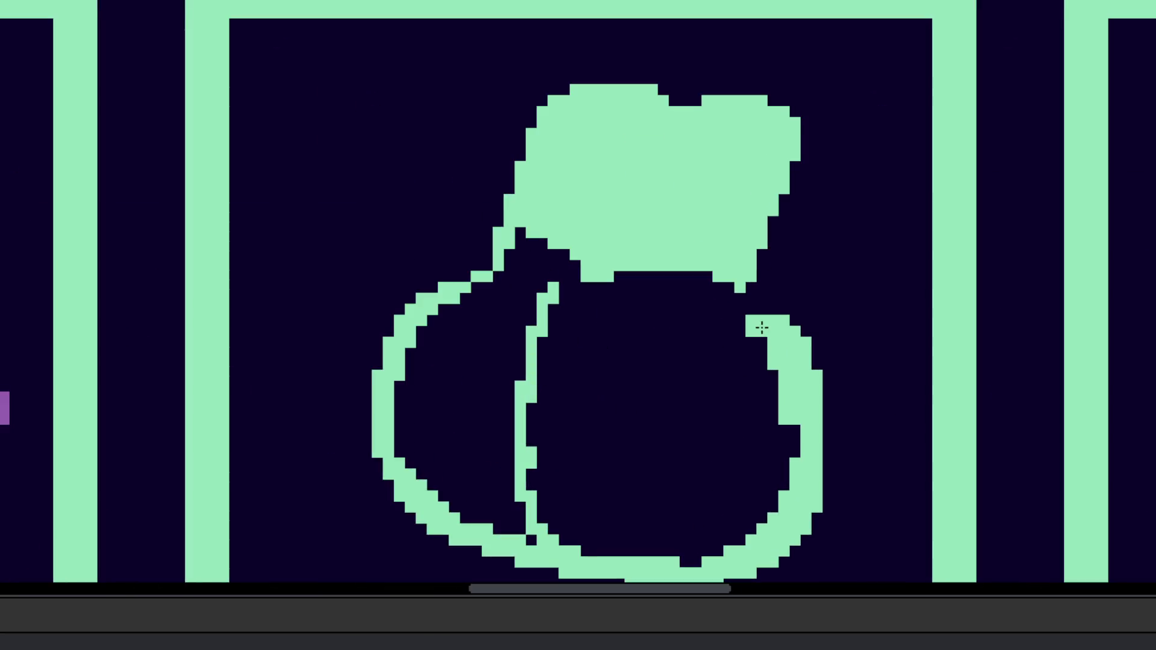
pyautogui.scroll(1, 759, 319)
pyautogui.moveTo(771, 319); pyautogui.dragTo(716, 290)
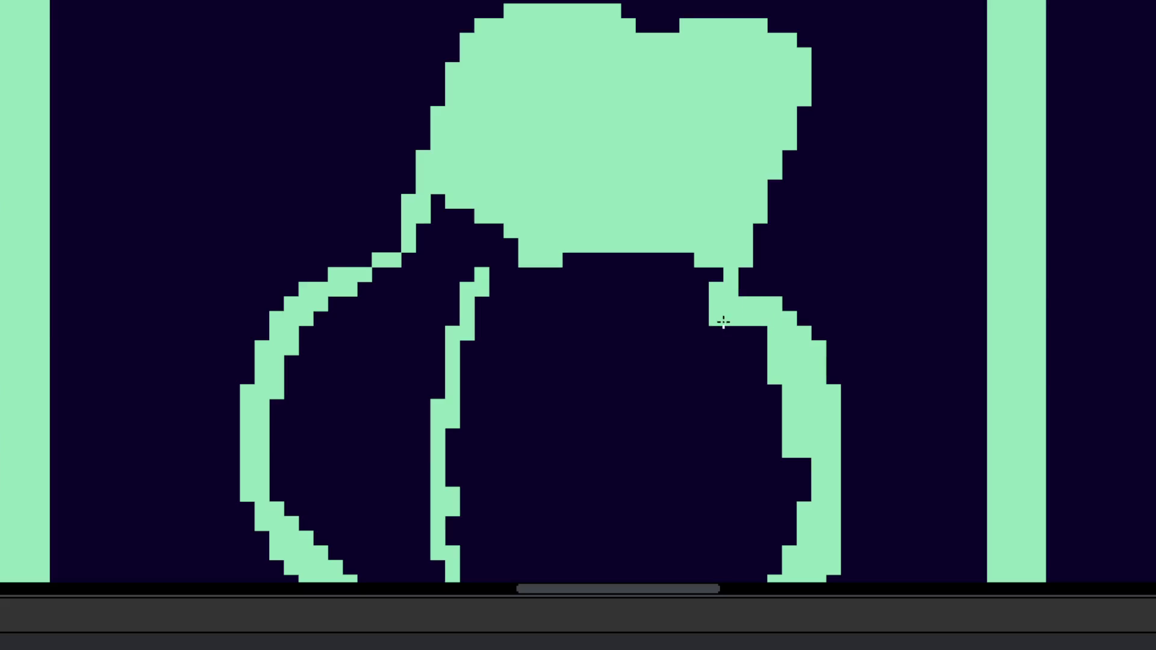
# Step: Undo a trial solid fill, then dot small mint marks inside both lobes
pyautogui.click(684, 377)
pyautogui.scroll(-3, 683, 377)
pyautogui.hotkey('ctrl', 'z')
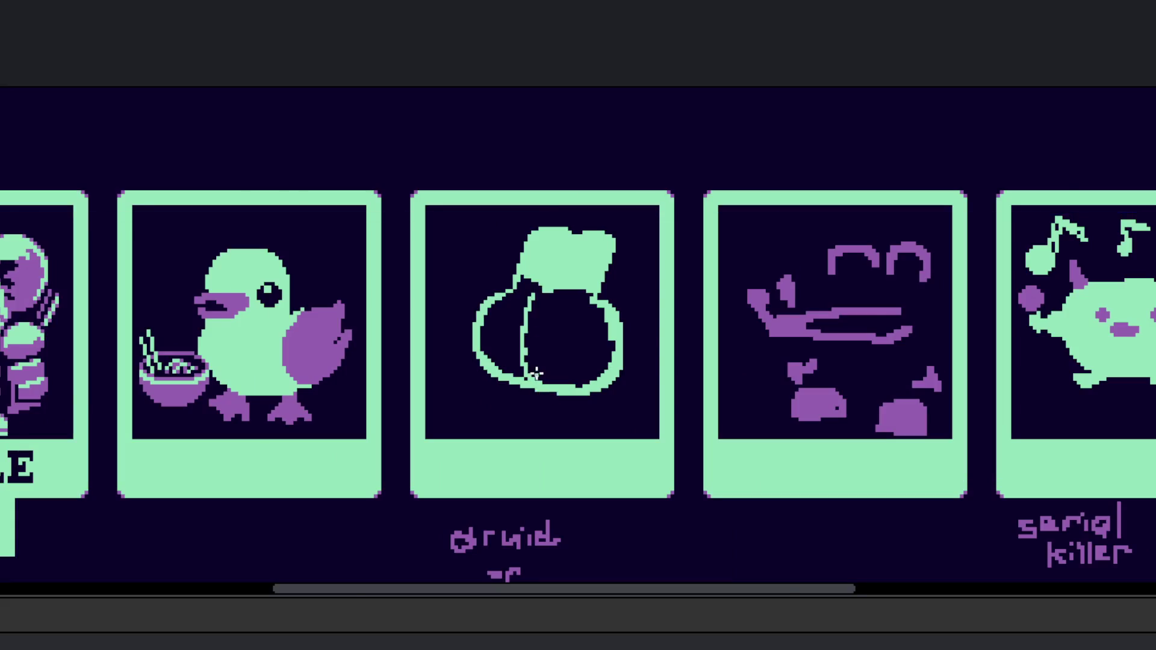
pyautogui.scroll(1, 534, 368)
pyautogui.click(509, 370)
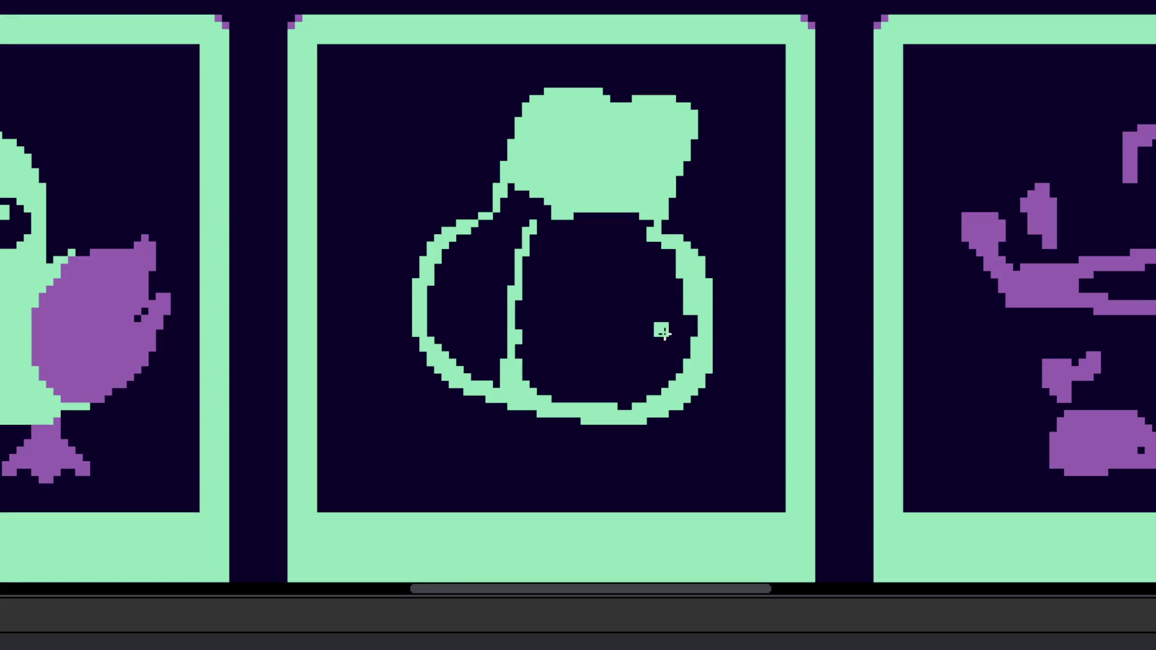
pyautogui.scroll(2, 772, 323)
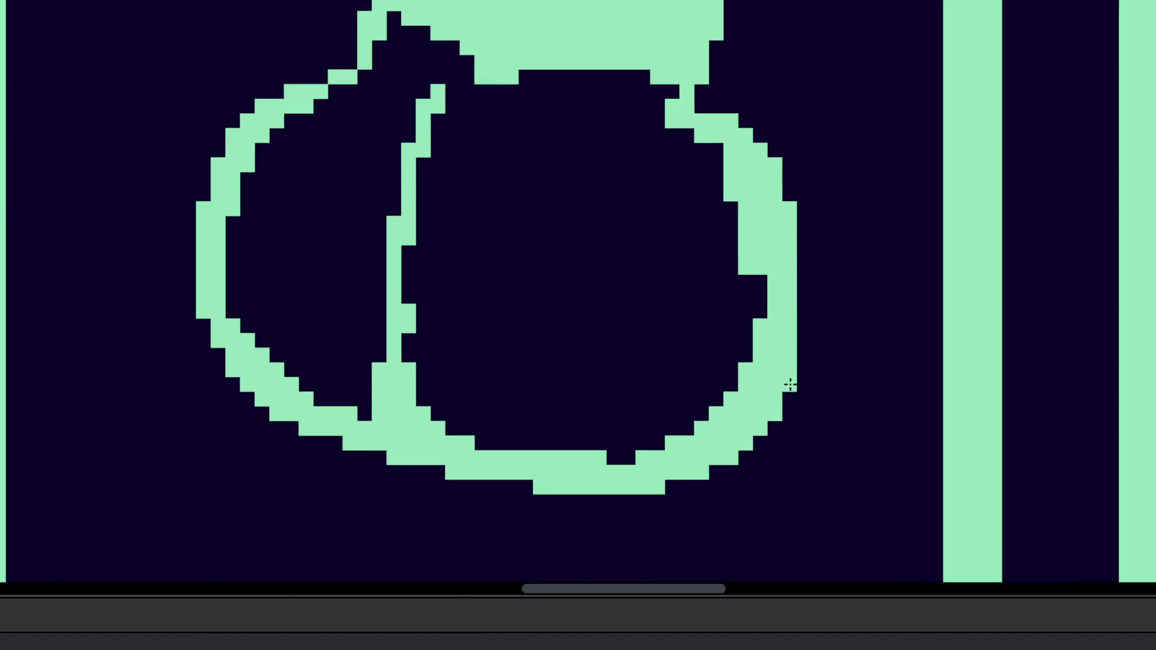
pyautogui.scroll(-2, 789, 384)
pyautogui.hscroll(-3, 612, 382)
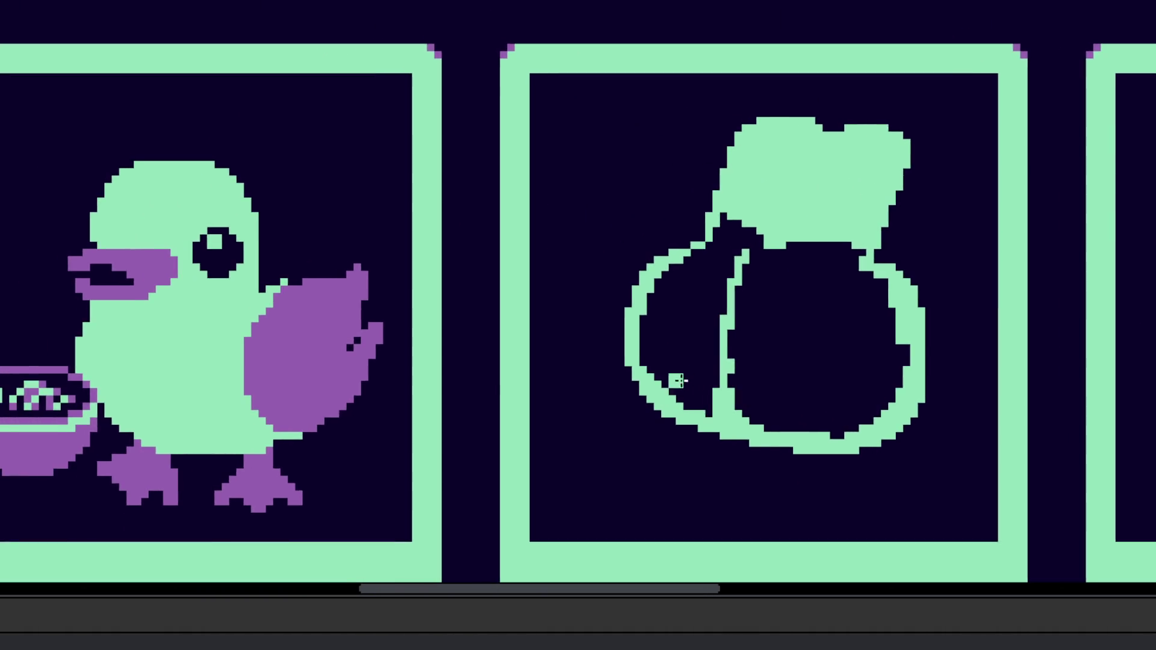
pyautogui.scroll(1, 684, 382)
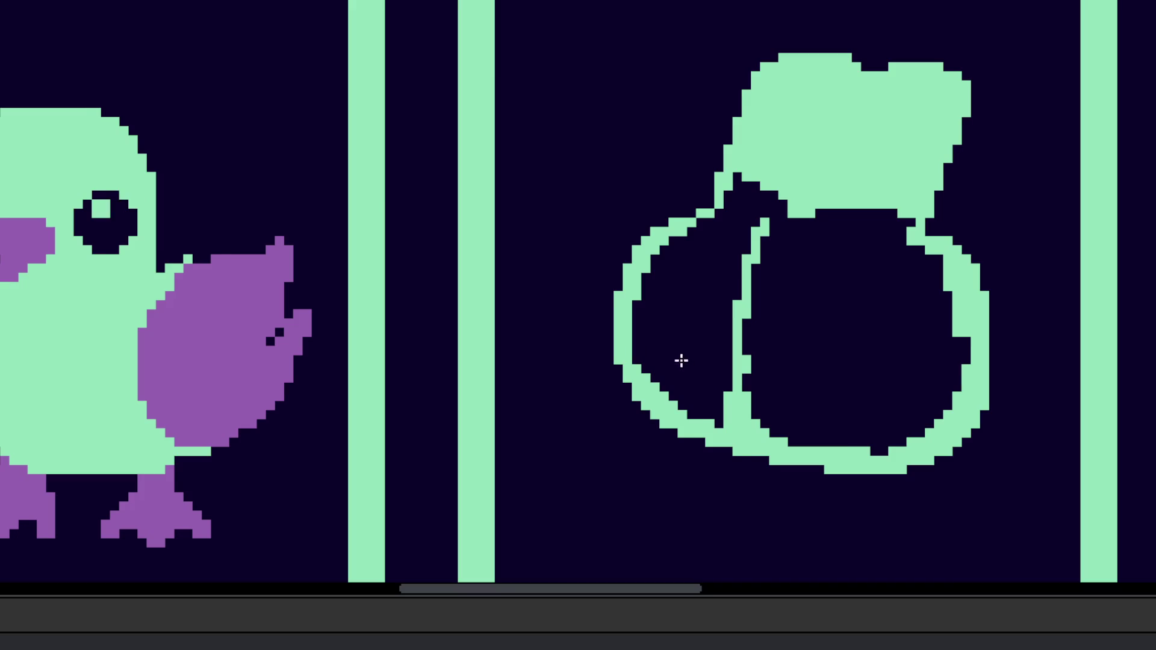
pyautogui.scroll(1, 672, 347)
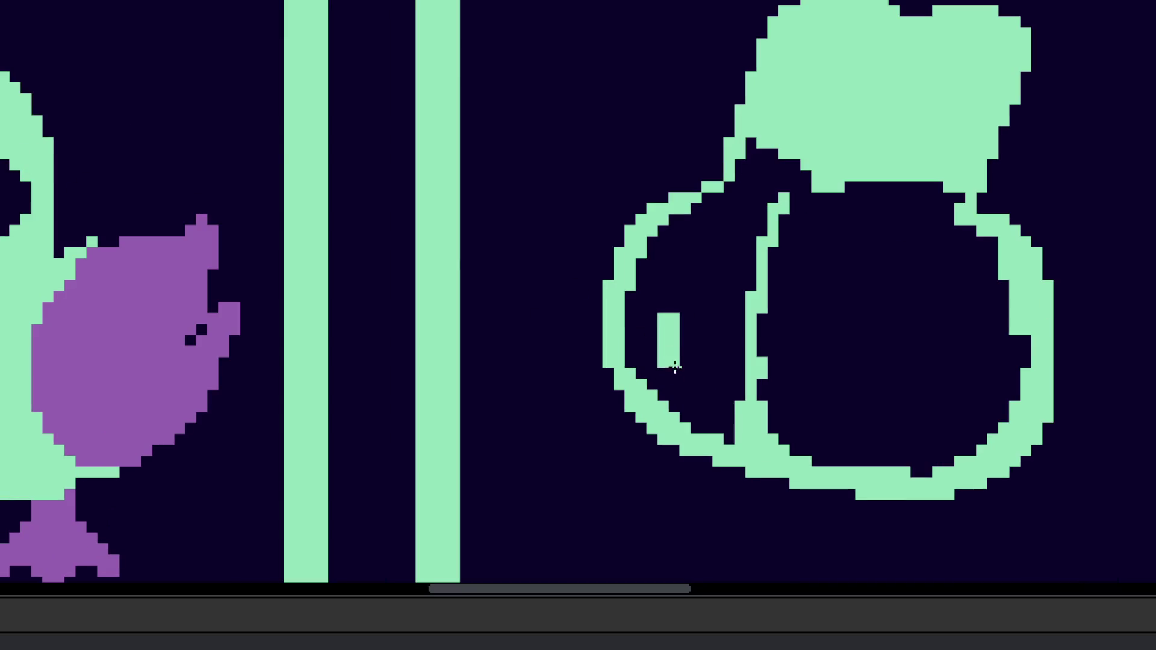
pyautogui.moveTo(669, 328); pyautogui.dragTo(682, 358)
pyautogui.click(877, 390)
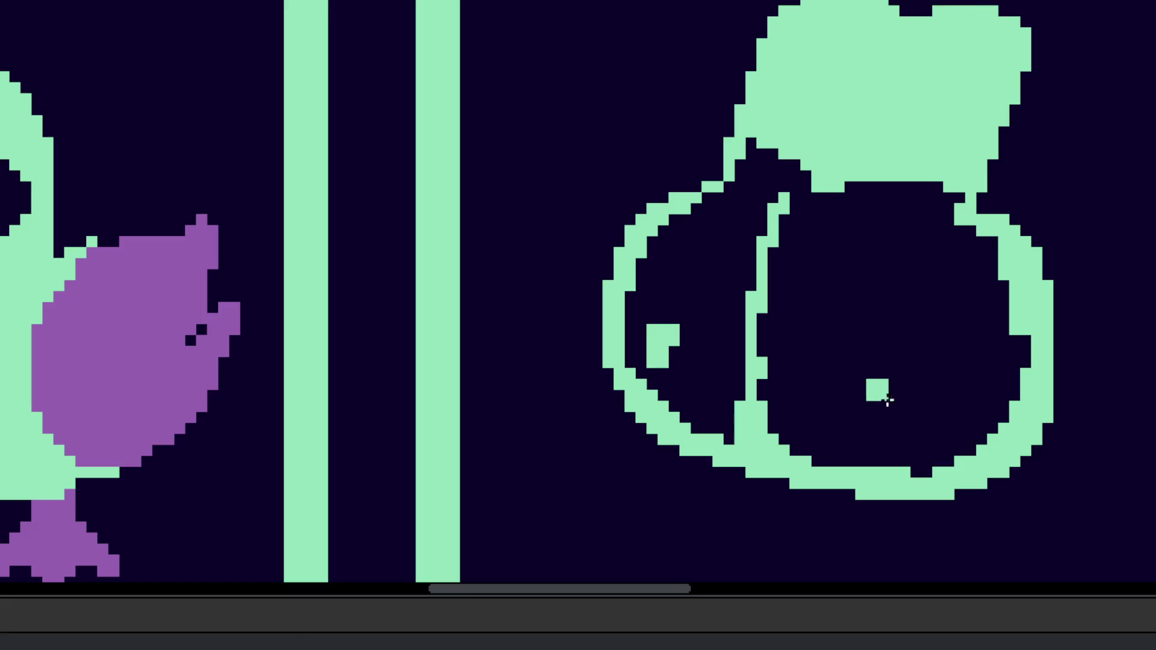
pyautogui.scroll(-5, 890, 468)
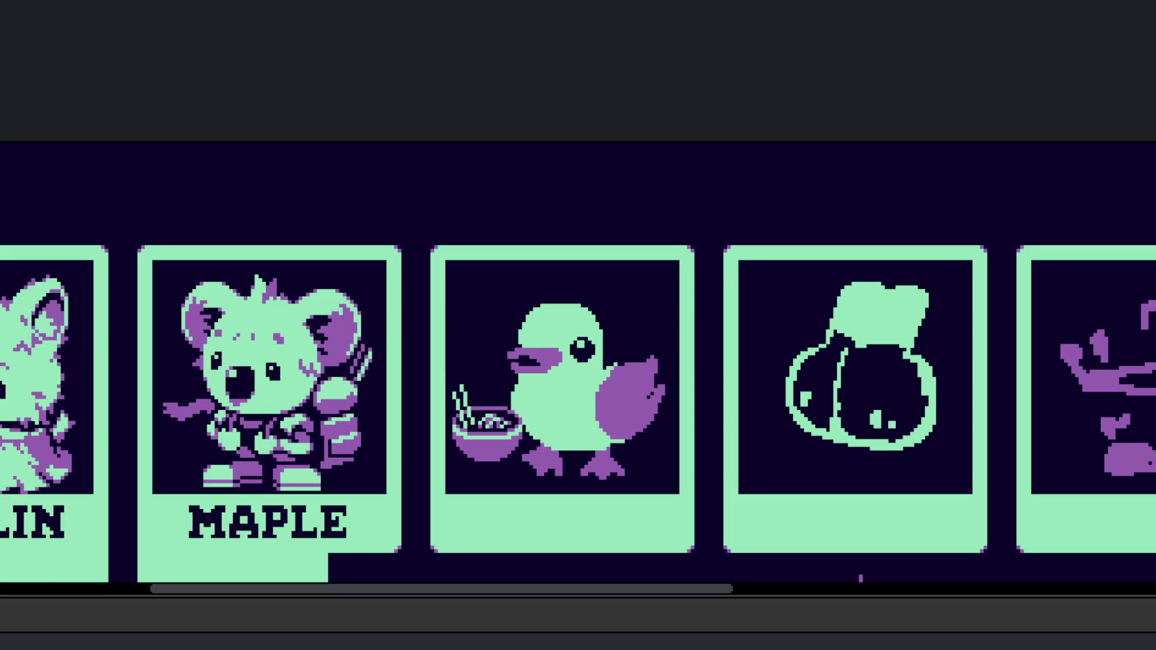
# Step: Bucket-fill the pear shape solid mint and paint dark left and right eyes
pyautogui.scroll(5, 852, 415)
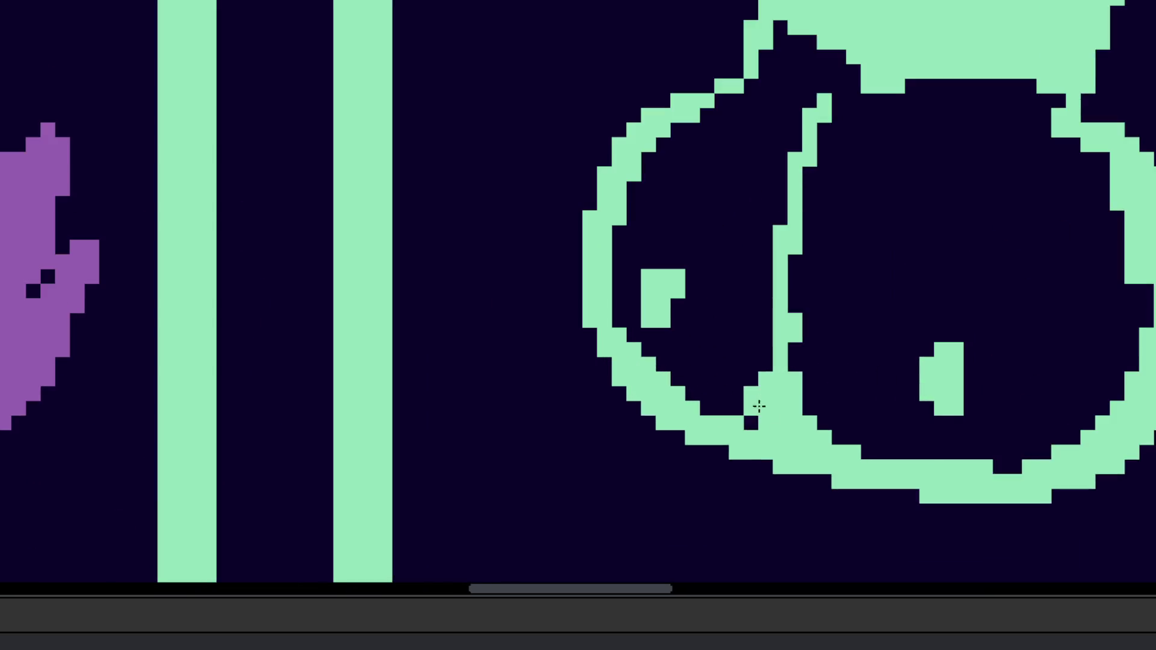
pyautogui.click(849, 395)
pyautogui.click(621, 350)
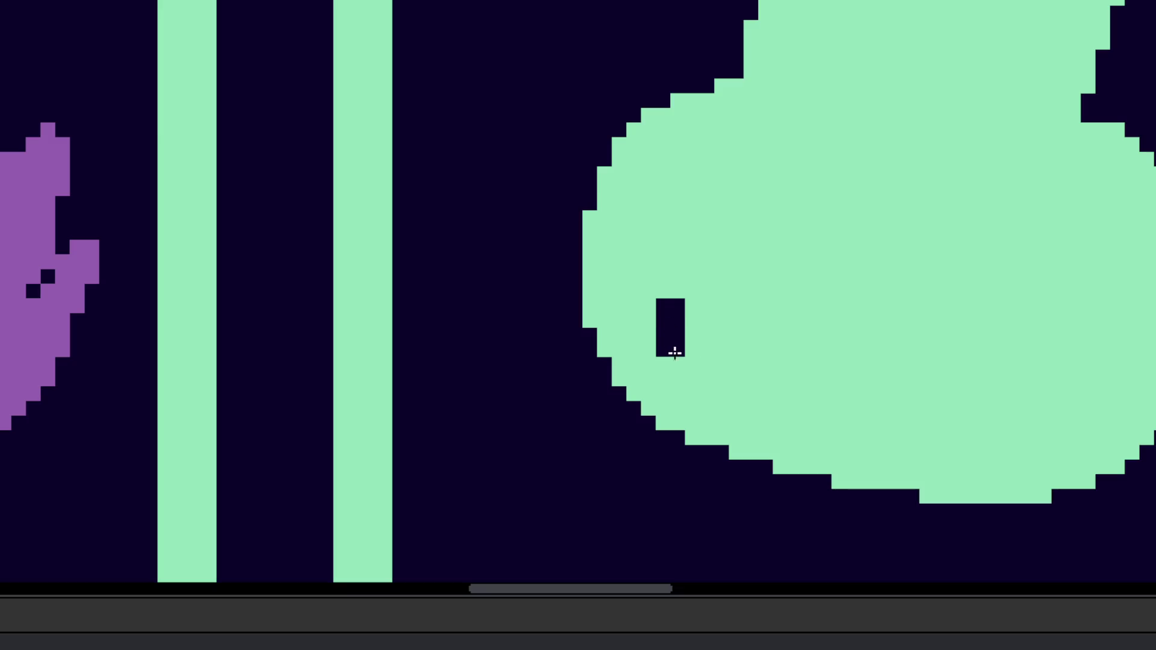
pyautogui.click(662, 329)
pyautogui.moveTo(875, 401)
pyautogui.mouseDown()
pyautogui.moveTo(899, 409)
pyautogui.moveTo(897, 423)
pyautogui.mouseUp()
# Step: Extend the right eye and paint a small dark mouth
pyautogui.moveTo(735, 409)
pyautogui.mouseDown()
pyautogui.moveTo(769, 403)
pyautogui.moveTo(736, 392)
pyautogui.moveTo(745, 422)
pyautogui.moveTo(766, 430)
pyautogui.mouseUp()
pyautogui.click(784, 440)
pyautogui.click(784, 417)
pyautogui.click(784, 395)
pyautogui.scroll(-5, 783, 409)
pyautogui.scroll(3, 804, 438)
pyautogui.click(749, 421)
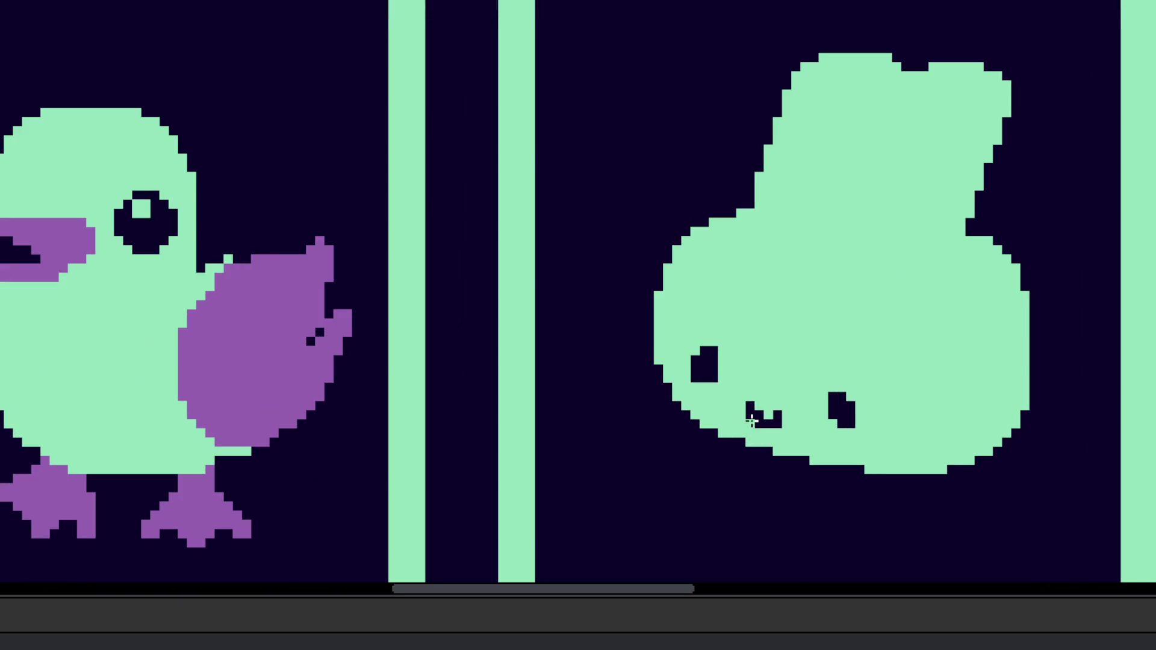
pyautogui.scroll(-5, 807, 434)
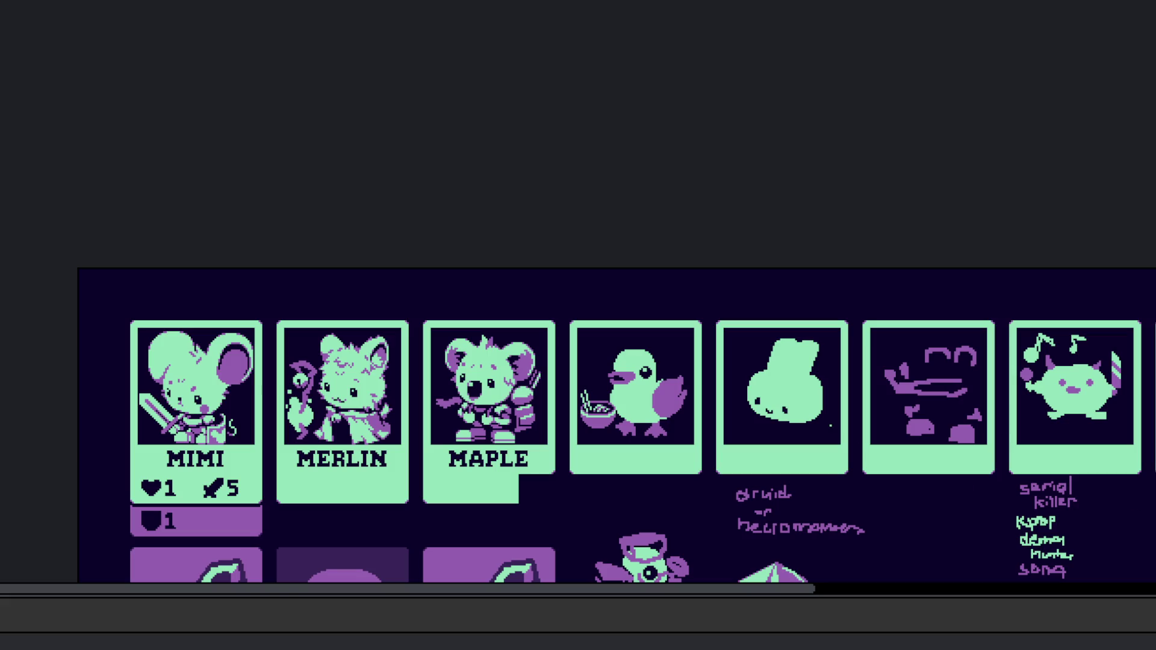
# Step: Fill the dark notches along the bunny head's right edge with mint
pyautogui.scroll(3, 739, 370)
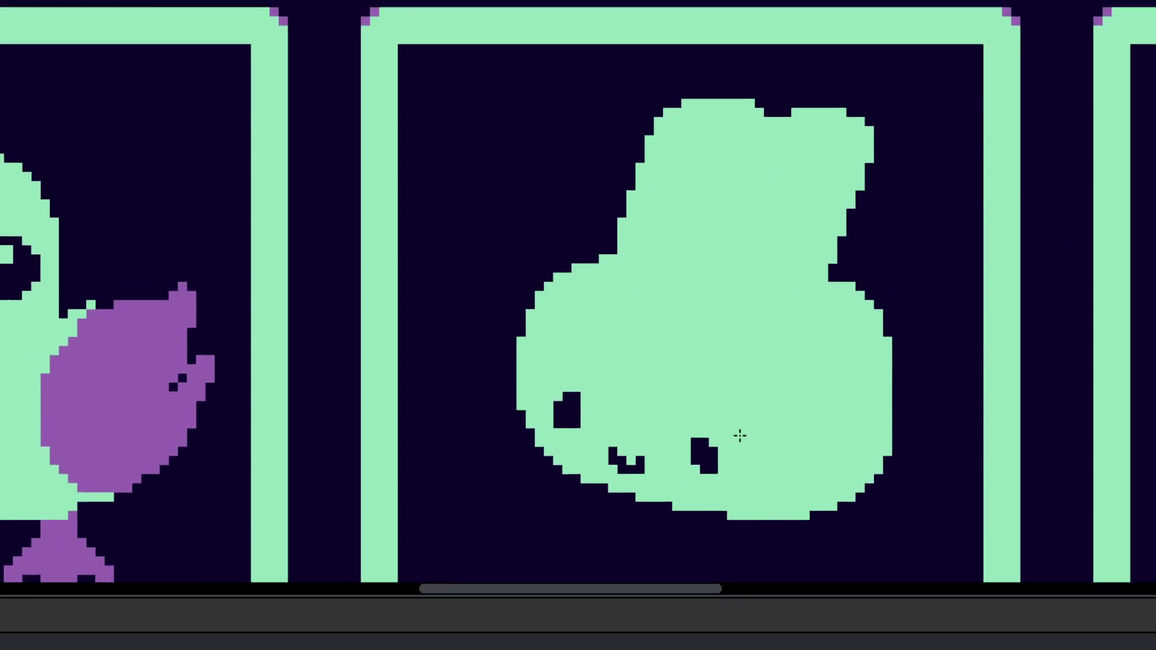
pyautogui.scroll(-2, 815, 315)
pyautogui.scroll(2, 838, 245)
pyautogui.scroll(2, 783, 277)
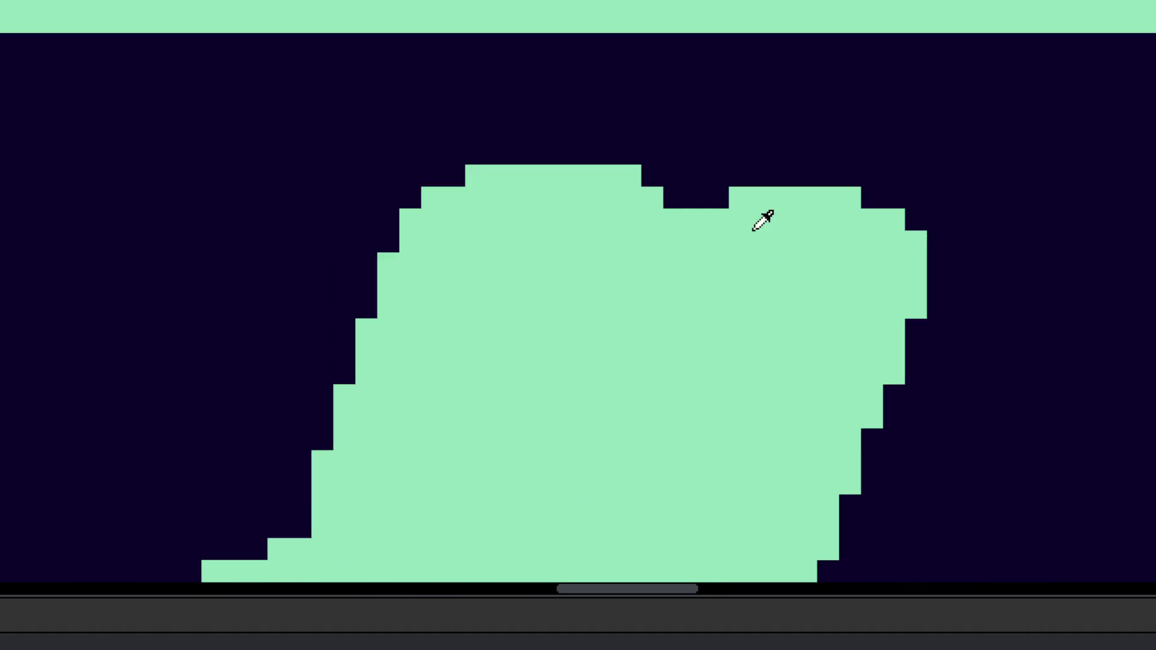
pyautogui.scroll(-3, 702, 199)
pyautogui.scroll(2, 834, 414)
pyautogui.moveTo(831, 413)
pyautogui.mouseDown()
pyautogui.moveTo(828, 423)
pyautogui.moveTo(840, 401)
pyautogui.mouseUp()
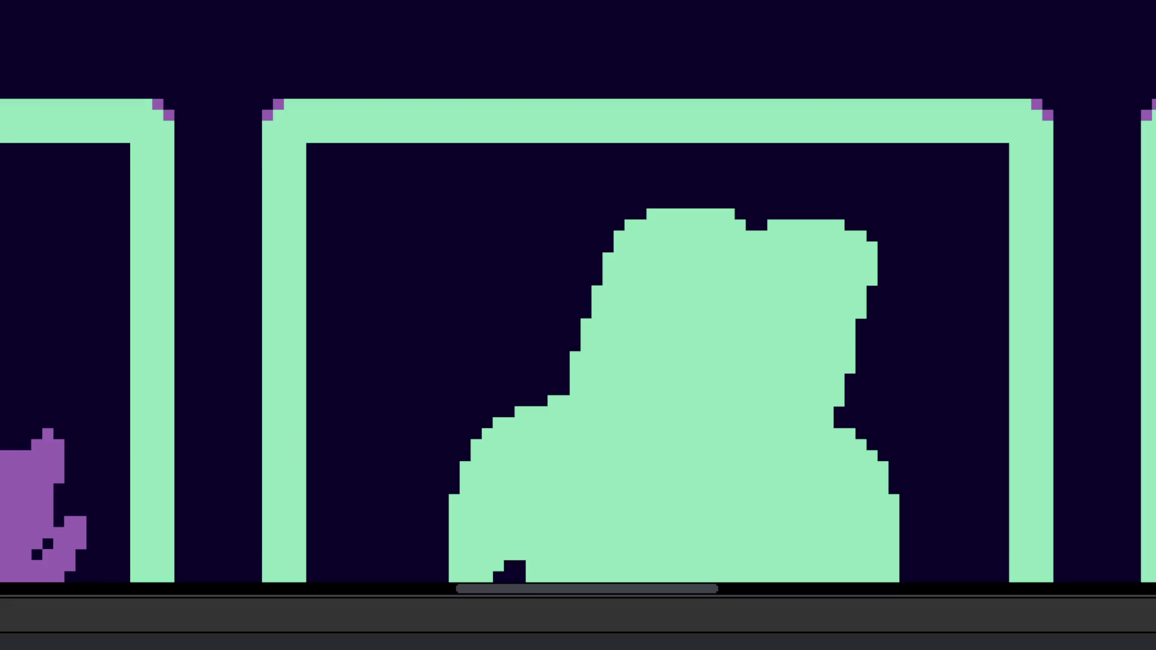
pyautogui.scroll(2, 858, 364)
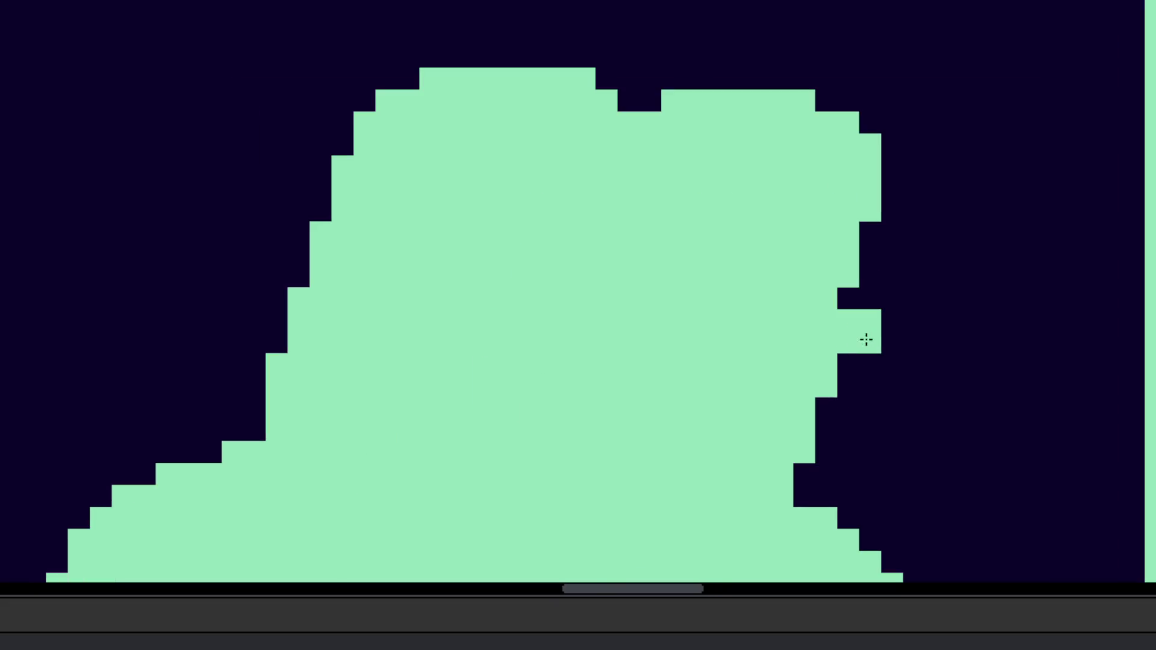
pyautogui.moveTo(848, 341)
pyautogui.mouseDown()
pyautogui.moveTo(864, 255)
pyautogui.moveTo(870, 277)
pyautogui.mouseUp()
# Step: Erase stray upper-right edge pixels, patch the gap, and outline the left ear's base in purple
pyautogui.rightClick(870, 145)
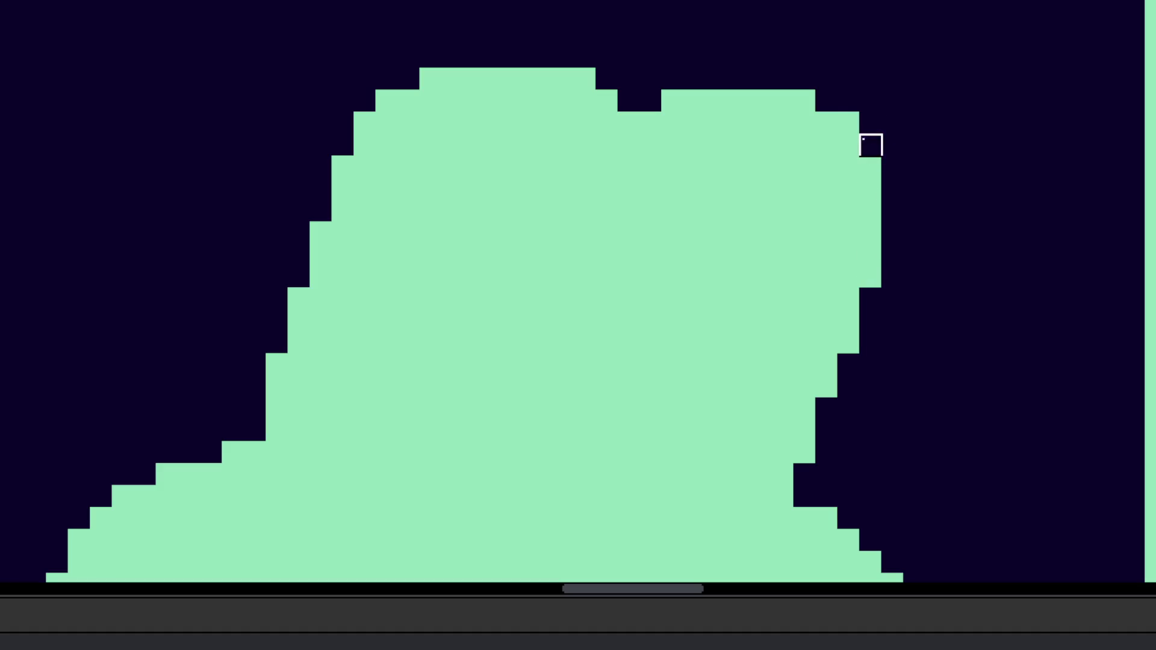
pyautogui.rightClick(849, 122)
pyautogui.rightClick(870, 166)
pyautogui.moveTo(826, 102); pyautogui.dragTo(877, 165)
pyautogui.scroll(-3, 870, 253)
pyautogui.scroll(-1, 882, 291)
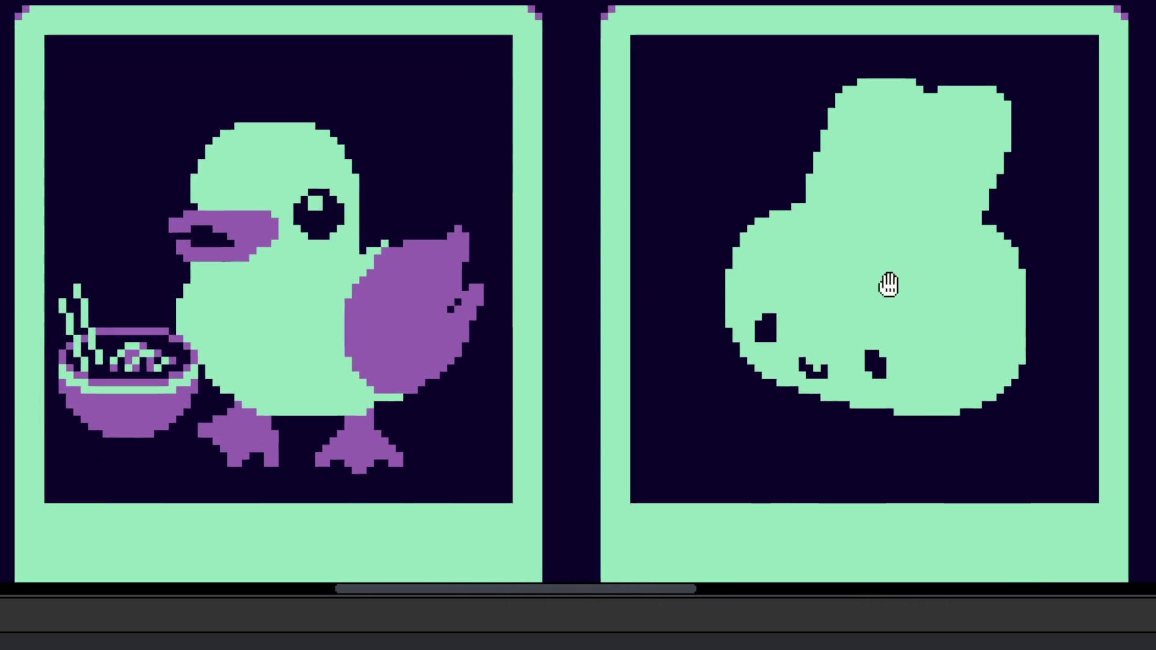
pyautogui.scroll(2, 867, 181)
pyautogui.moveTo(796, 205); pyautogui.dragTo(893, 224)
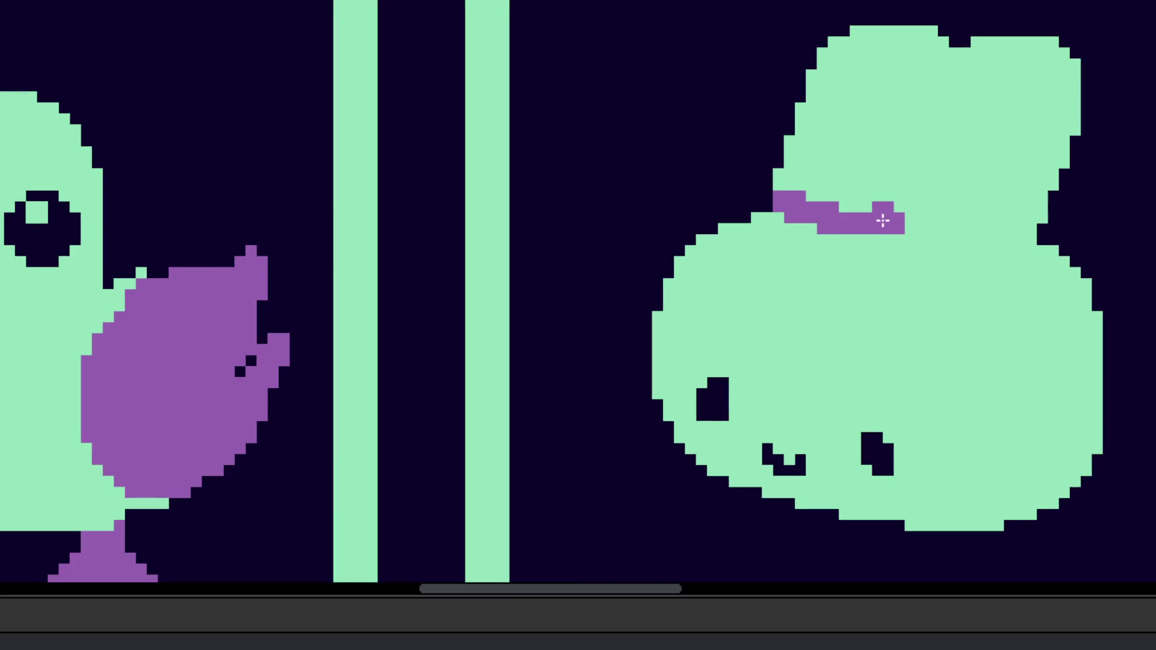
# Step: Finish the left ear's purple outline and bucket-fill it solid purple
pyautogui.moveTo(949, 59)
pyautogui.mouseDown()
pyautogui.moveTo(883, 202)
pyautogui.moveTo(948, 60)
pyautogui.moveTo(915, 215)
pyautogui.mouseUp()
pyautogui.click(879, 172)
pyautogui.scroll(-5, 879, 172)
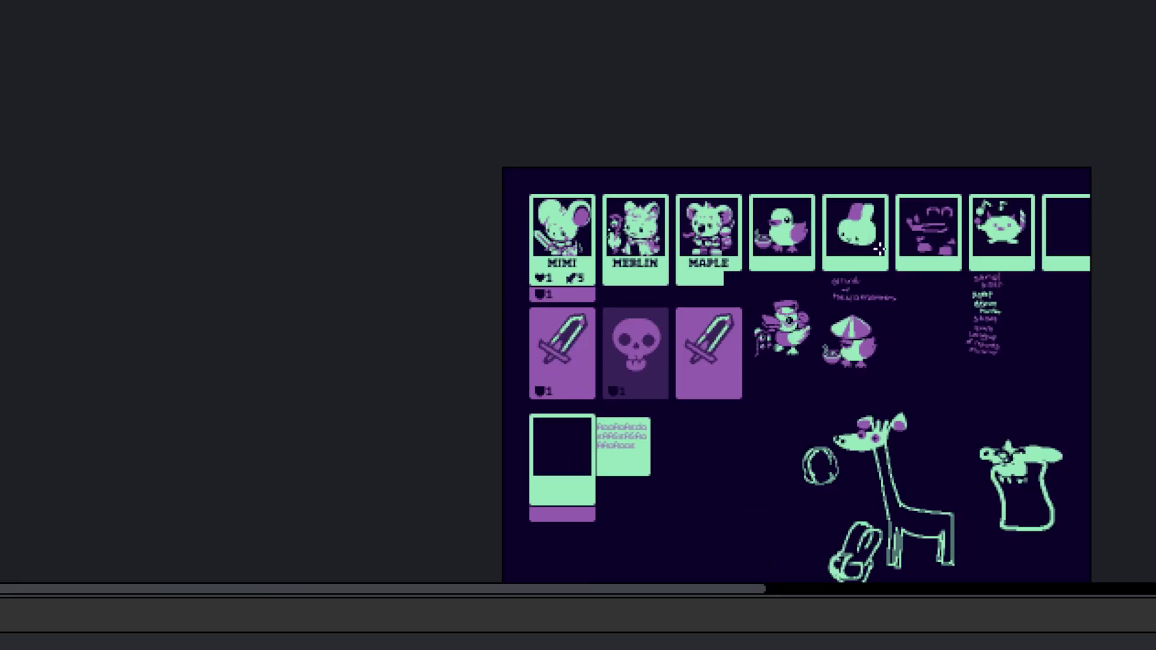
pyautogui.scroll(4, 885, 228)
pyautogui.hscroll(-2, 957, 277)
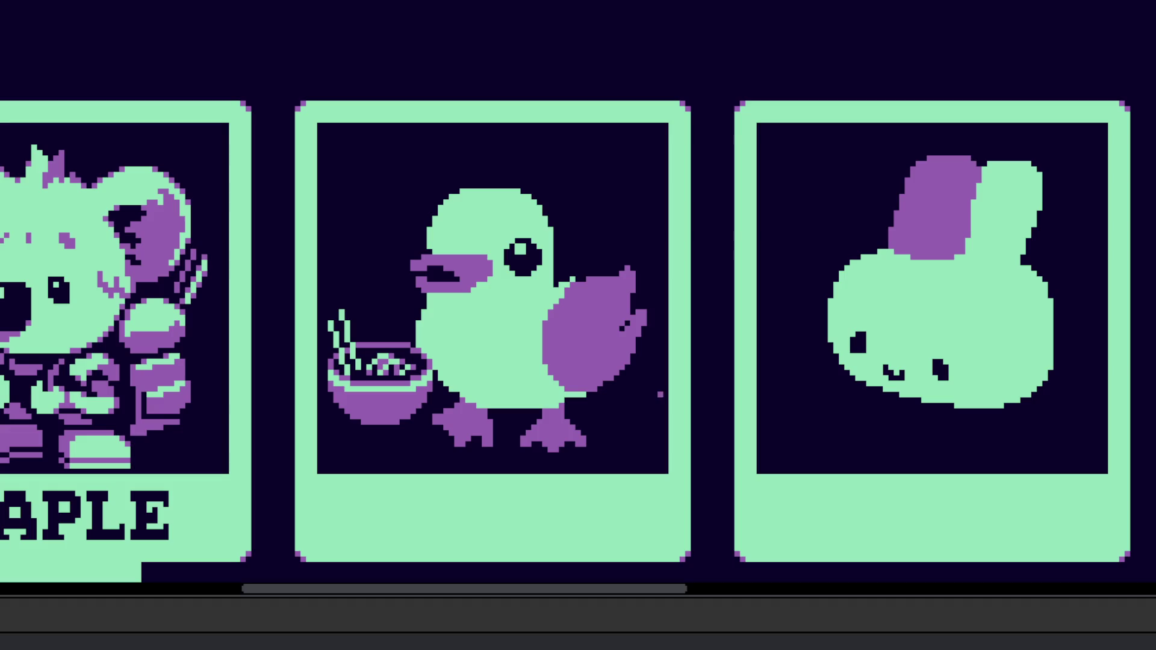
pyautogui.scroll(4, 849, 347)
# Step: Enlarge both dark eyes, making the left one taller and wider with a highlight
pyautogui.click(843, 361)
pyautogui.moveTo(844, 366)
pyautogui.mouseDown()
pyautogui.moveTo(859, 405)
pyautogui.moveTo(852, 400)
pyautogui.moveTo(846, 439)
pyautogui.moveTo(837, 426)
pyautogui.mouseUp()
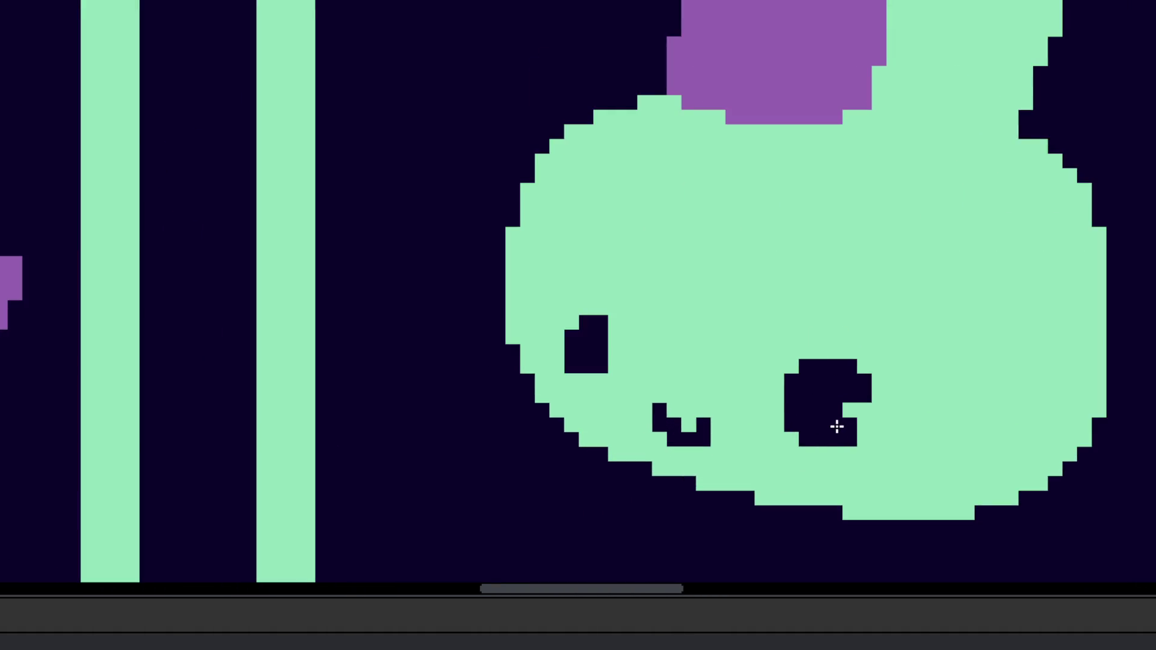
pyautogui.moveTo(570, 361)
pyautogui.mouseDown()
pyautogui.moveTo(572, 291)
pyautogui.moveTo(572, 322)
pyautogui.moveTo(608, 349)
pyautogui.mouseUp()
pyautogui.click(569, 333)
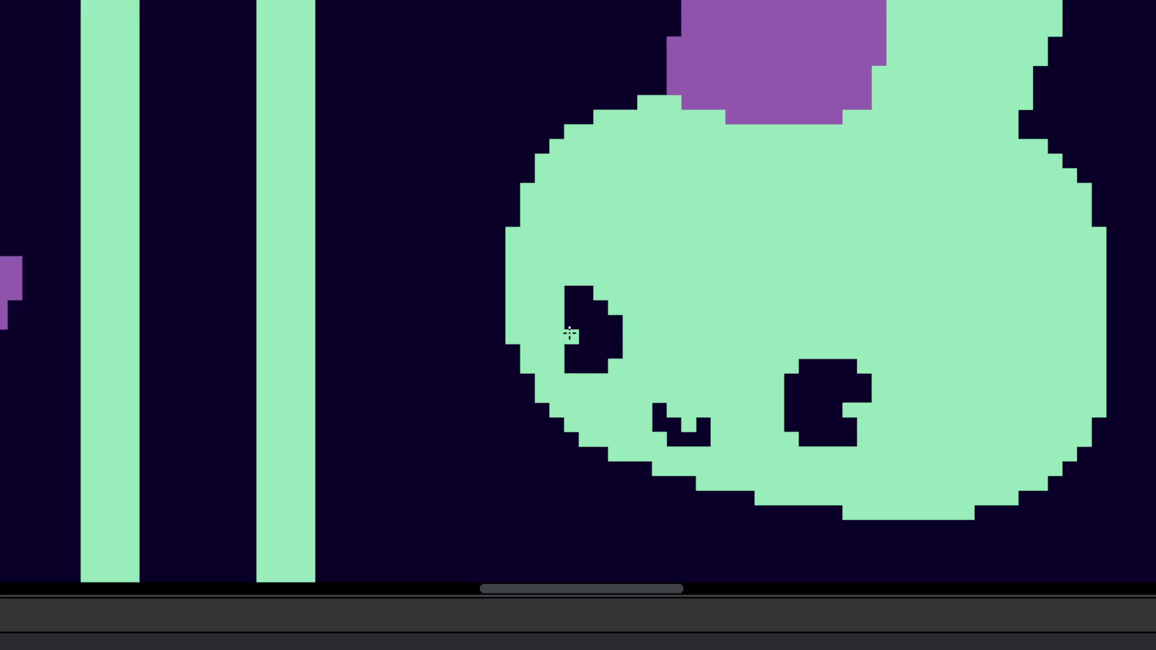
pyautogui.scroll(-5, 581, 335)
pyautogui.scroll(3, 602, 403)
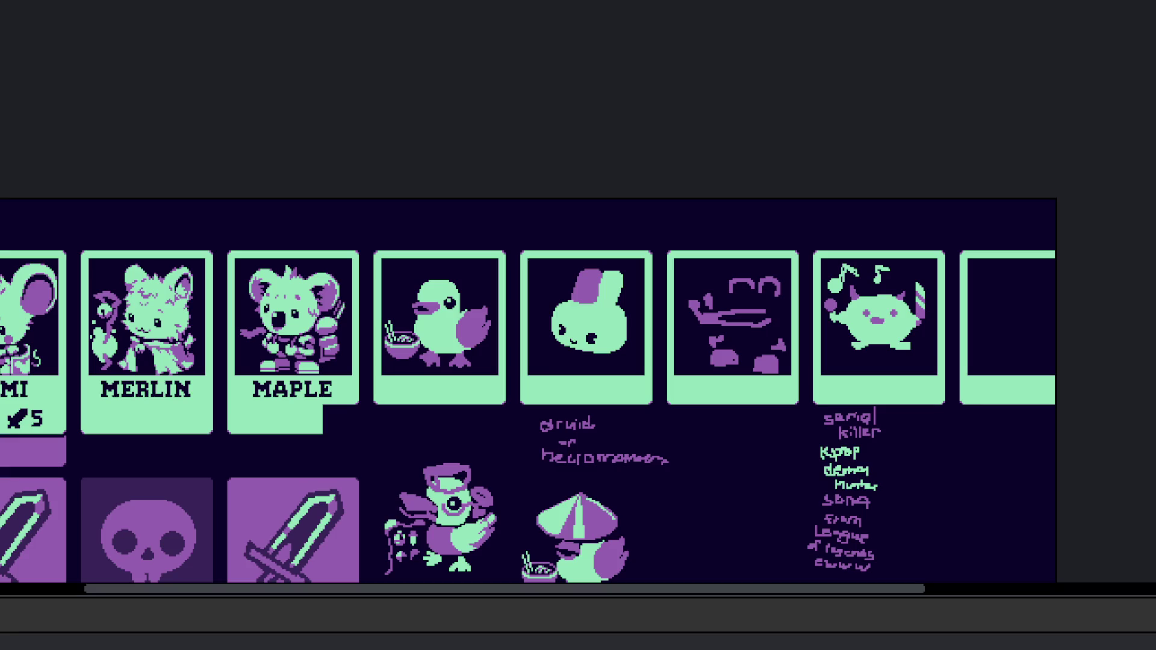
# Step: Trim pixels from the bunny's right outline
pyautogui.scroll(5, 626, 316)
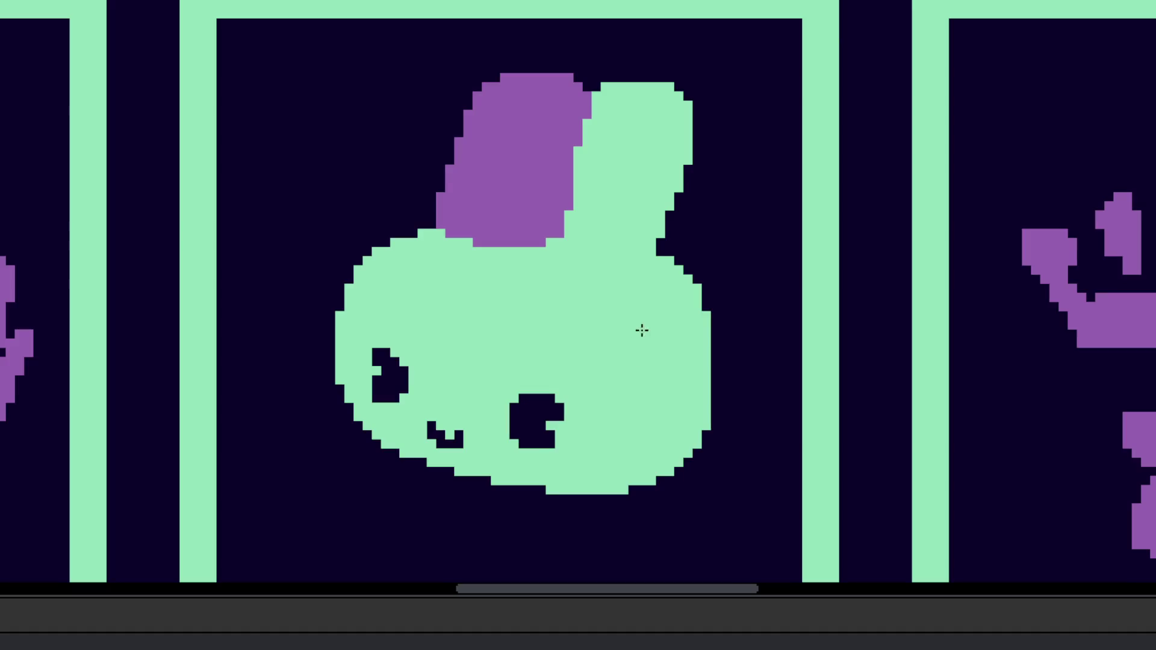
pyautogui.scroll(2, 650, 268)
pyautogui.moveTo(710, 284)
pyautogui.mouseDown()
pyautogui.moveTo(753, 356)
pyautogui.moveTo(738, 344)
pyautogui.mouseUp()
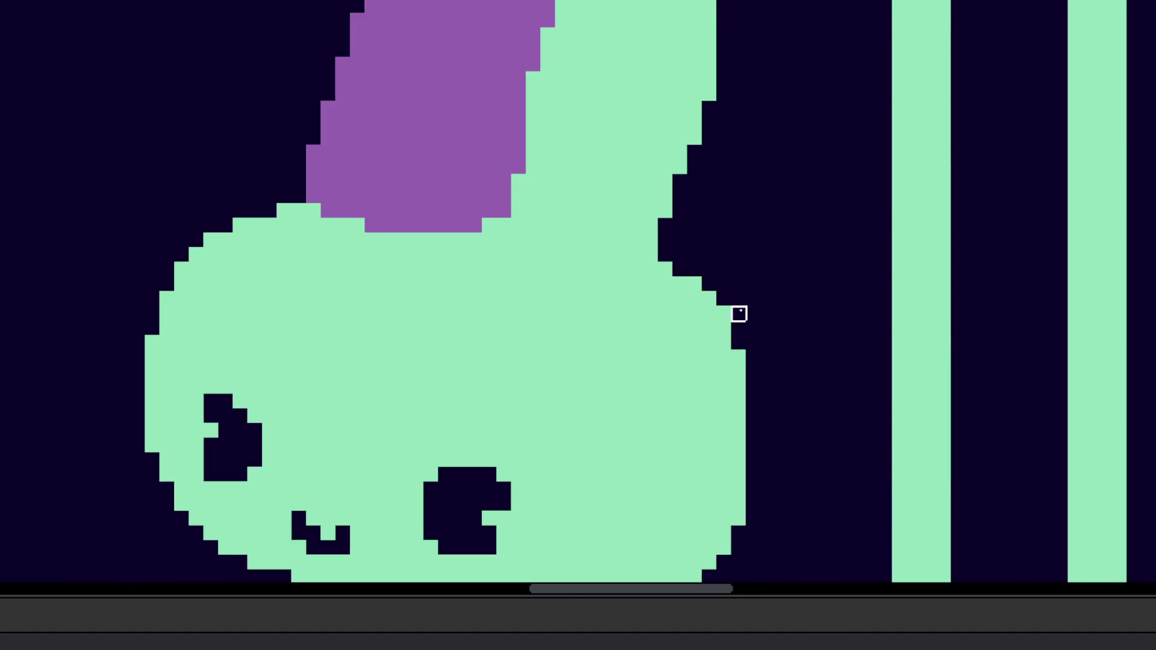
pyautogui.scroll(-5, 749, 356)
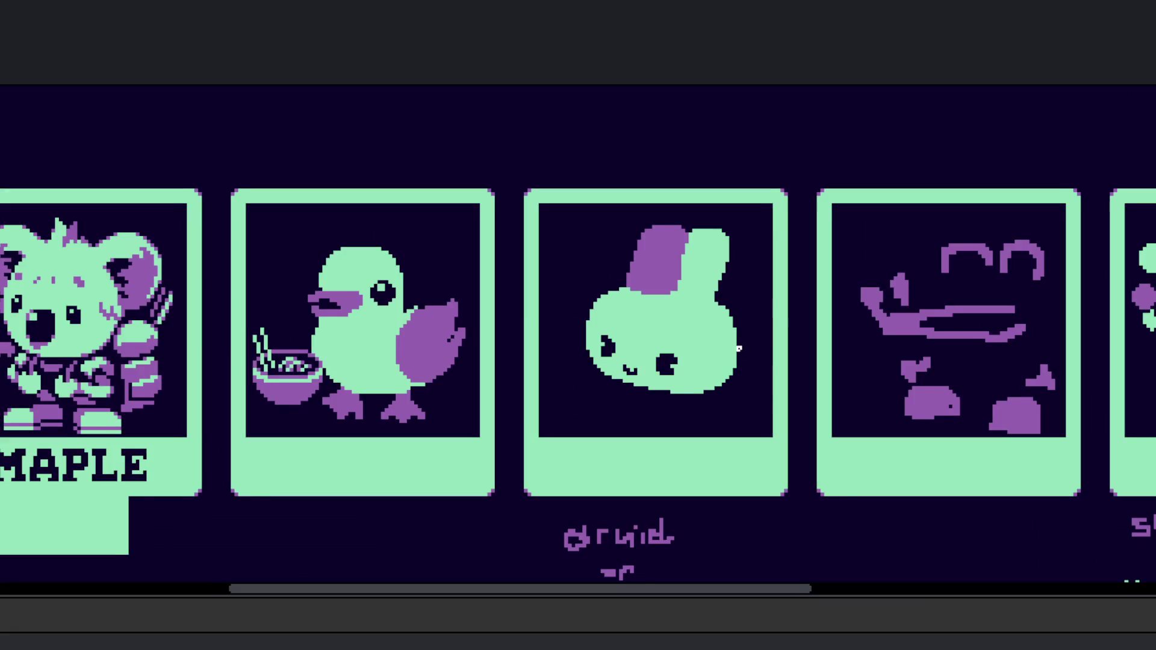
pyautogui.scroll(3, 739, 348)
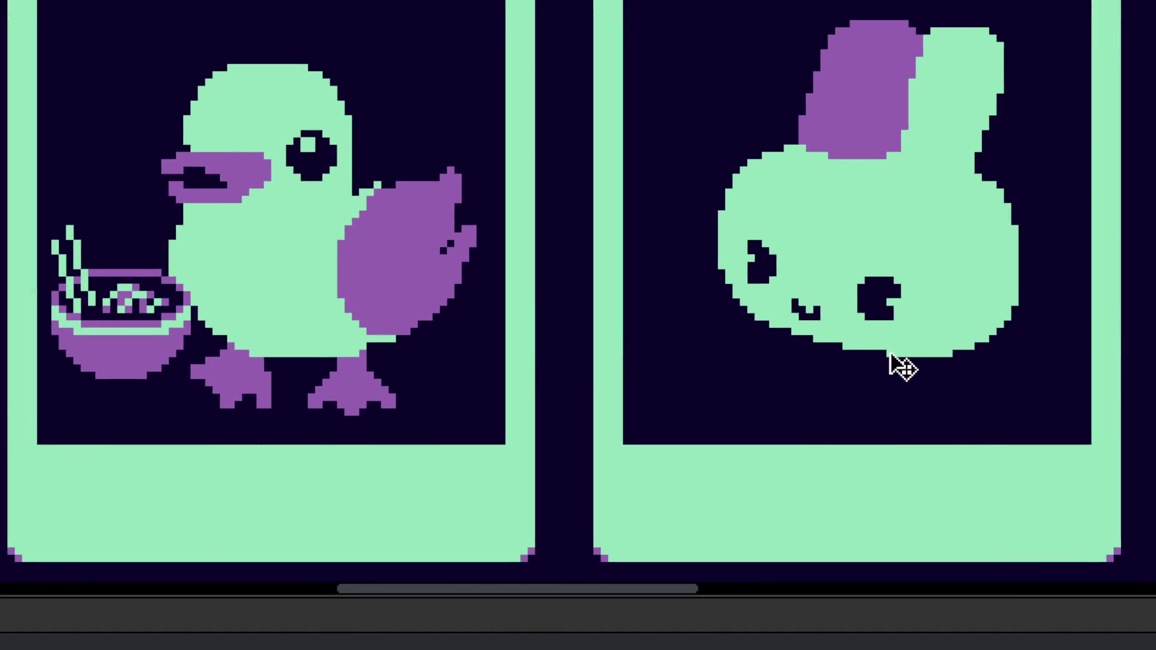
pyautogui.scroll(-2, 865, 332)
pyautogui.scroll(-2, 801, 316)
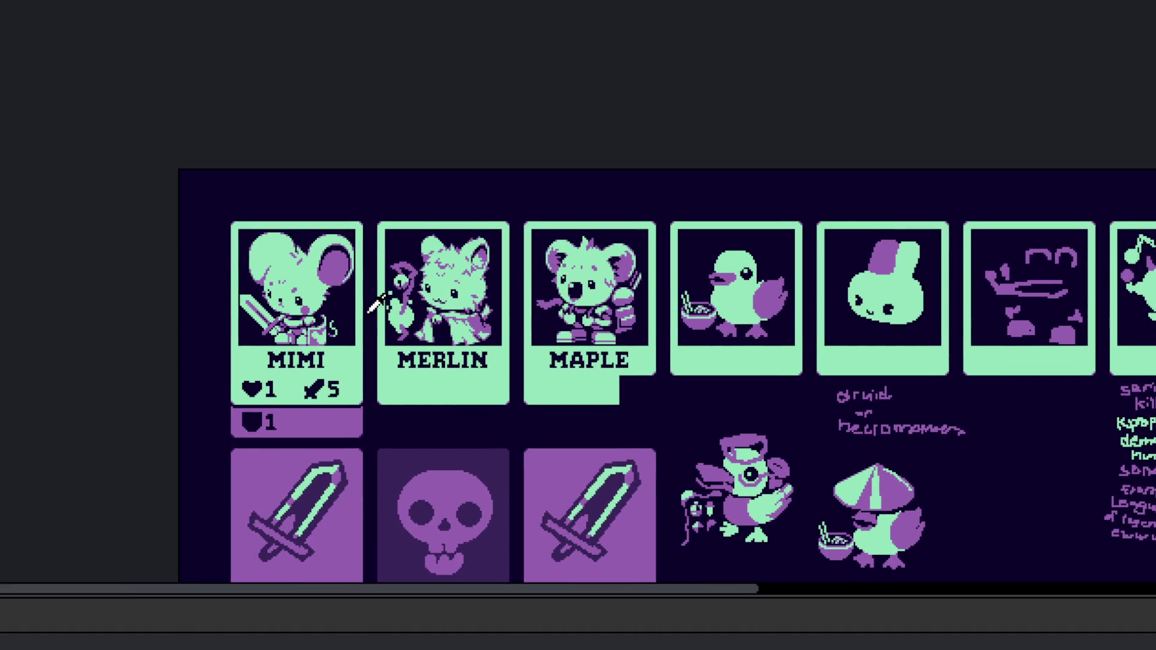
pyautogui.scroll(3, 373, 307)
pyautogui.scroll(2, 299, 194)
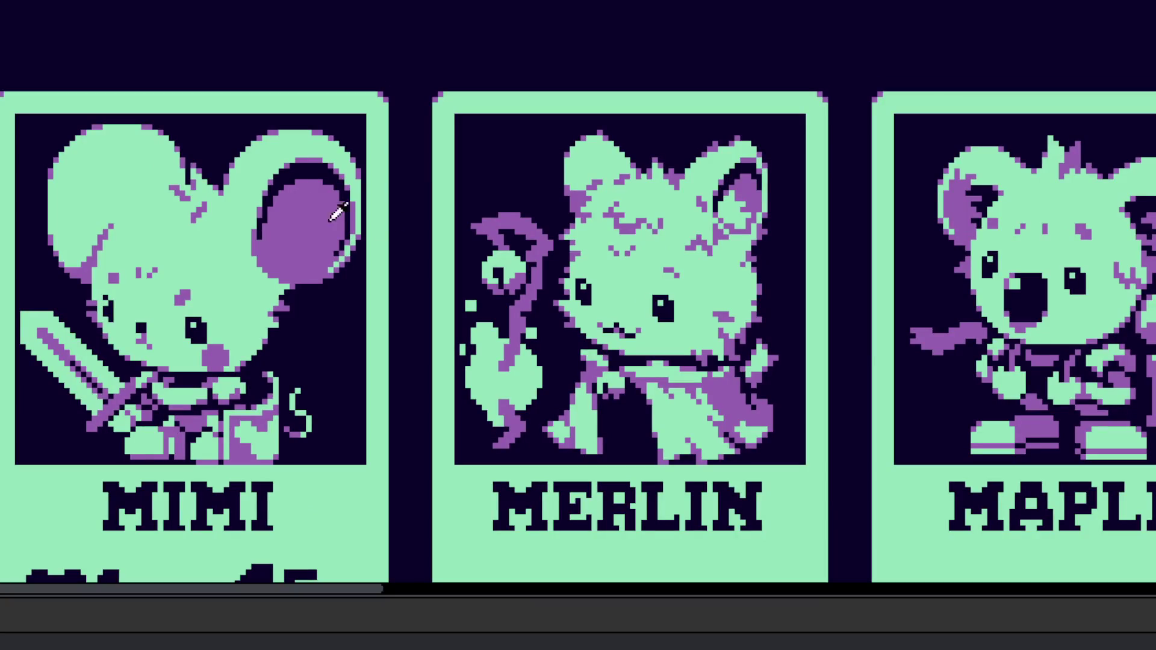
# Step: Bring the MERLIN and MAPLE cards to centre and paint a purple foot left of the bunny's hand
pyautogui.moveTo(690, 352); pyautogui.dragTo(366, 350)
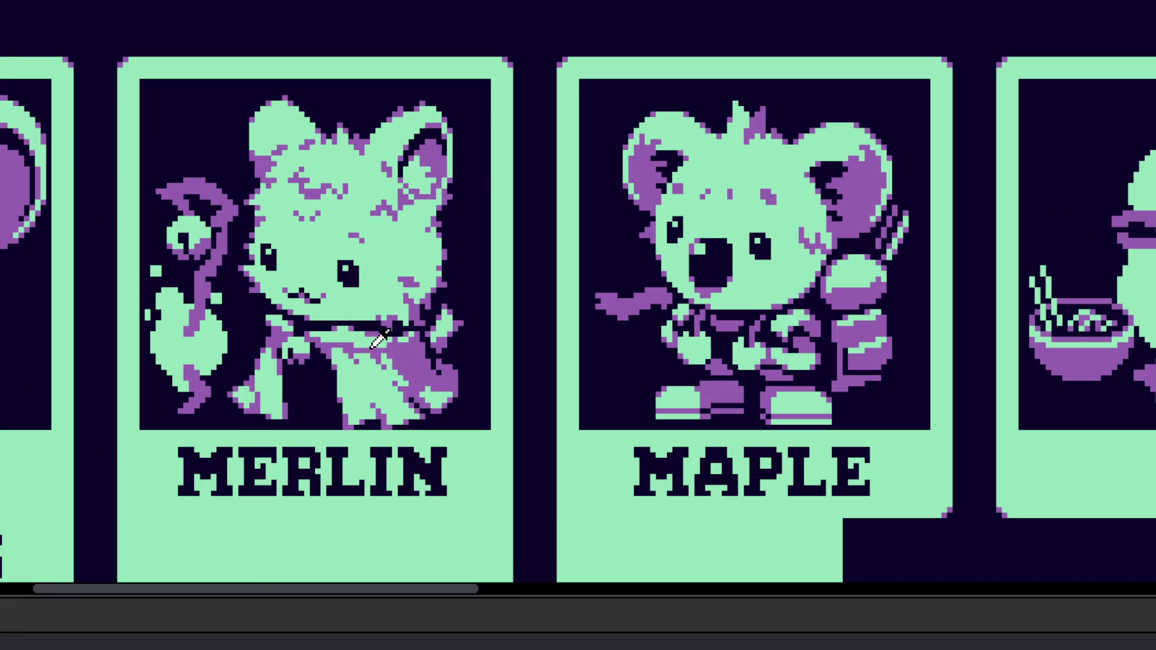
pyautogui.scroll(-3, 155, 339)
pyautogui.scroll(4, 662, 313)
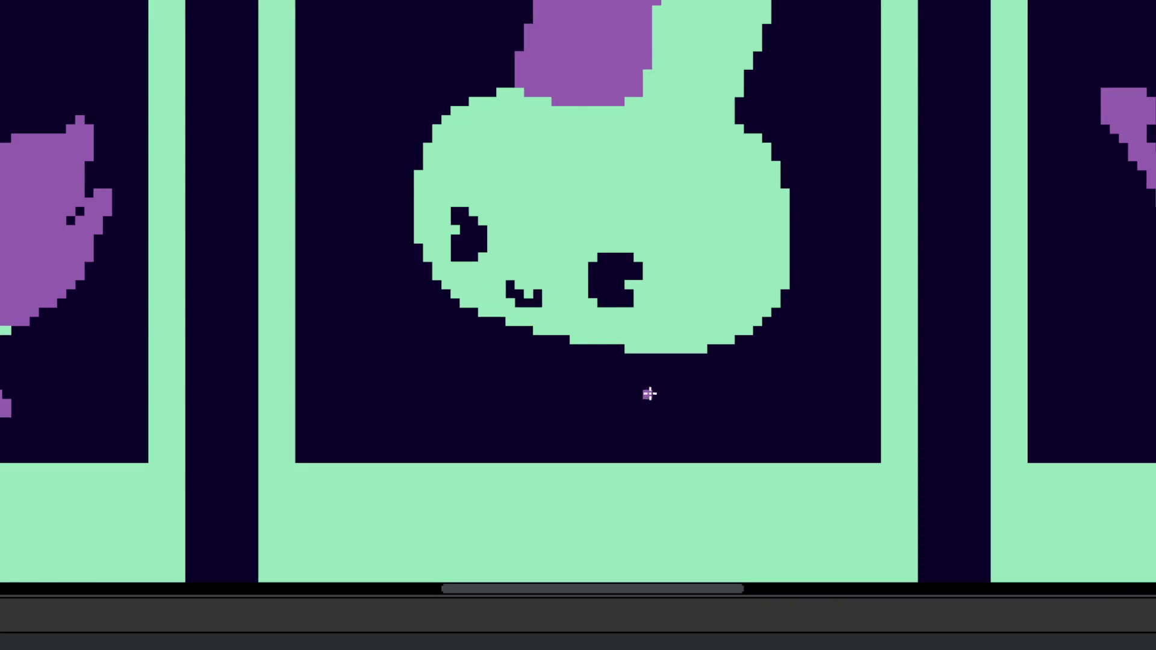
pyautogui.scroll(1, 525, 345)
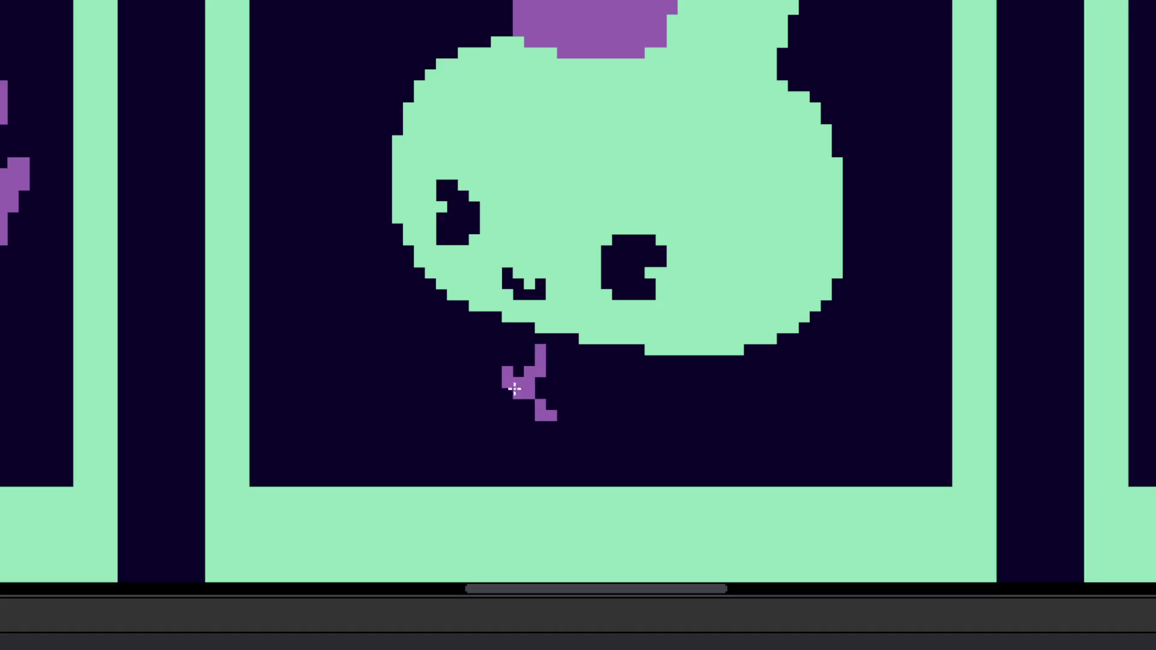
pyautogui.scroll(2, 590, 421)
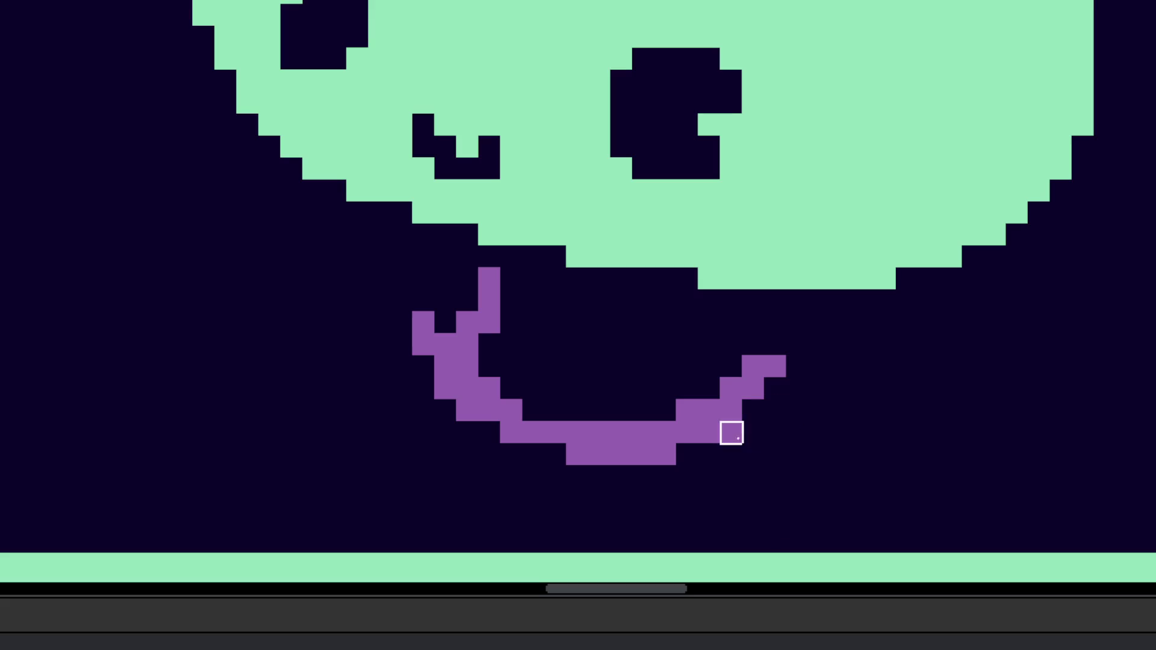
pyautogui.scroll(-10, 583, 469)
pyautogui.scroll(10, 583, 469)
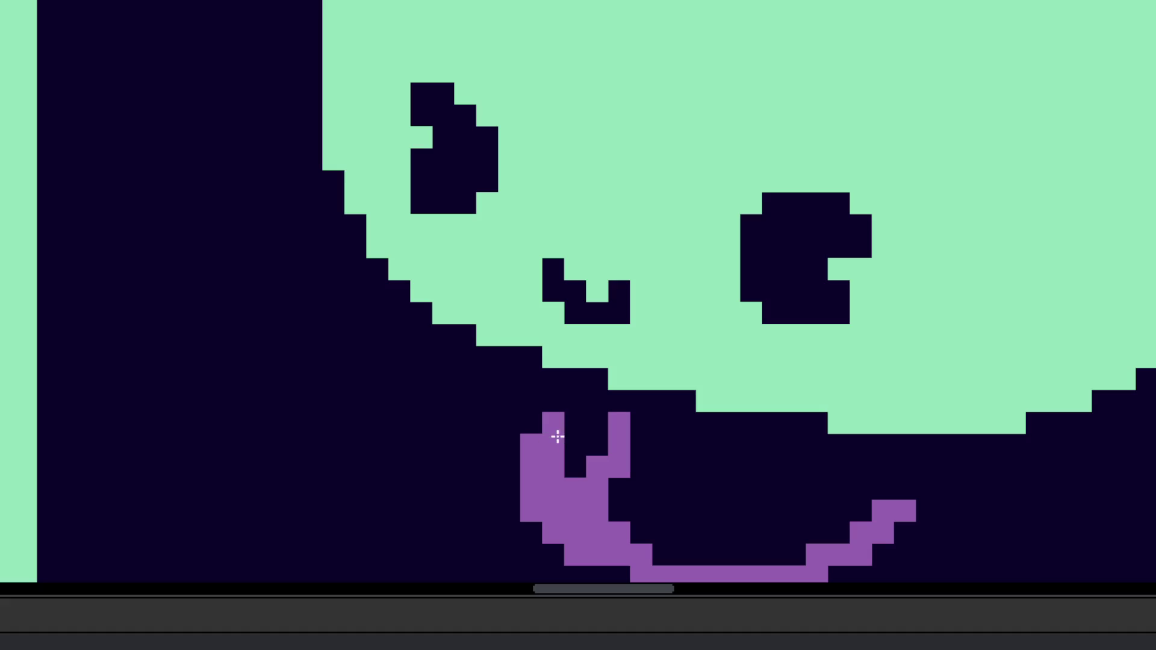
pyautogui.scroll(-10, 556, 439)
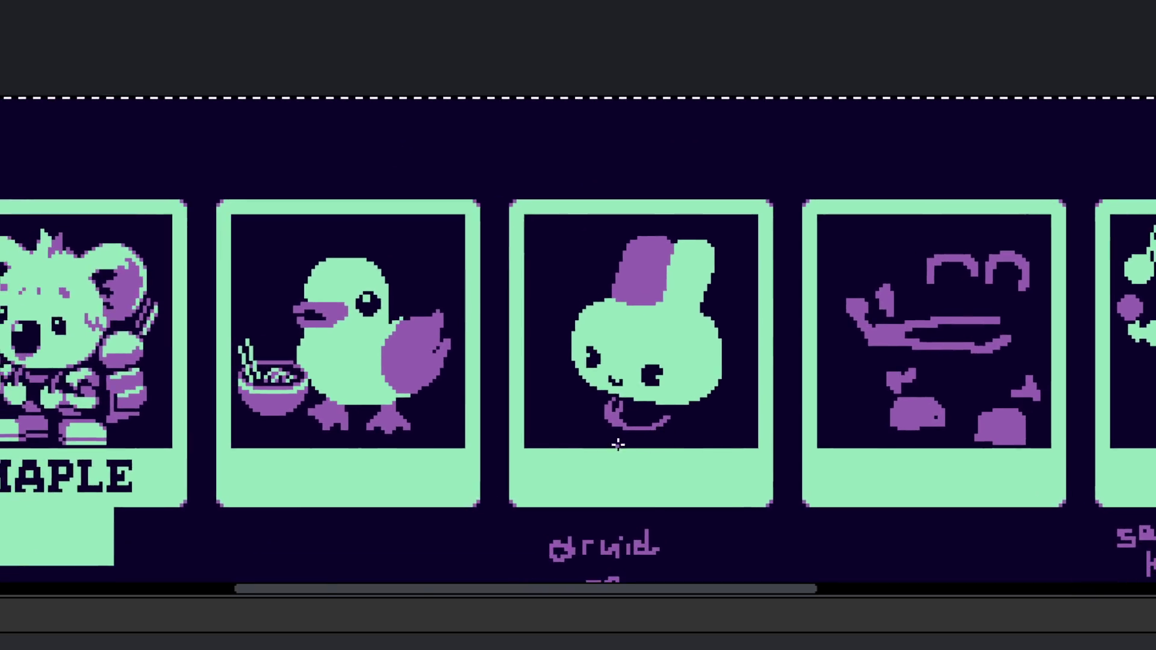
pyautogui.scroll(5, 655, 489)
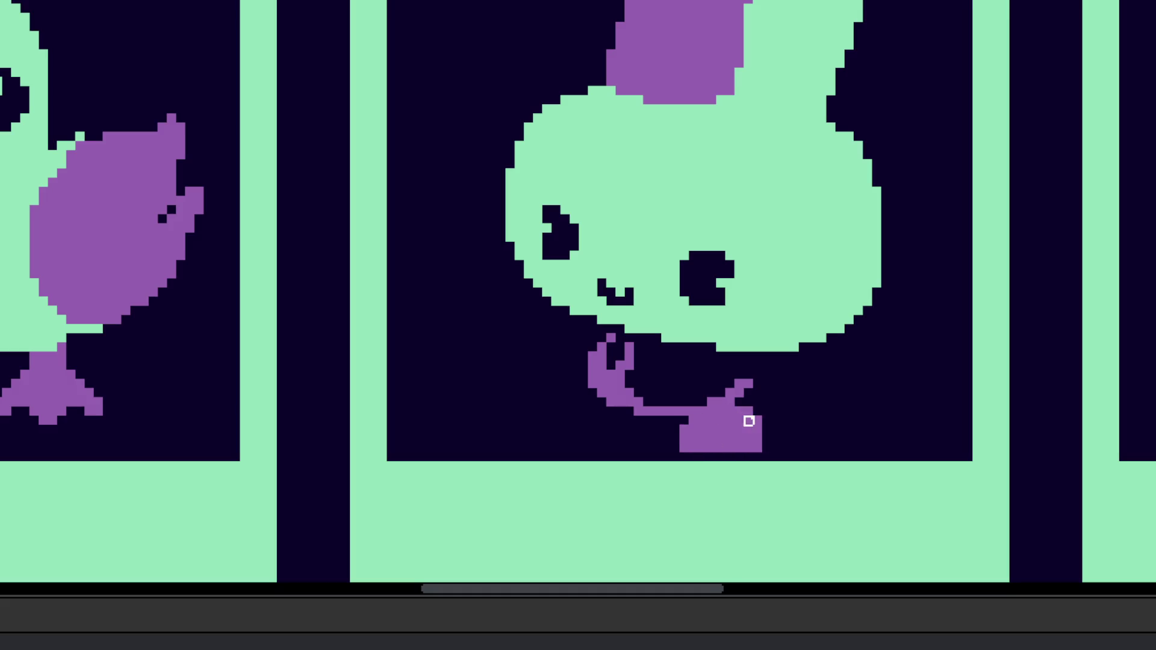
pyautogui.scroll(1, 602, 412)
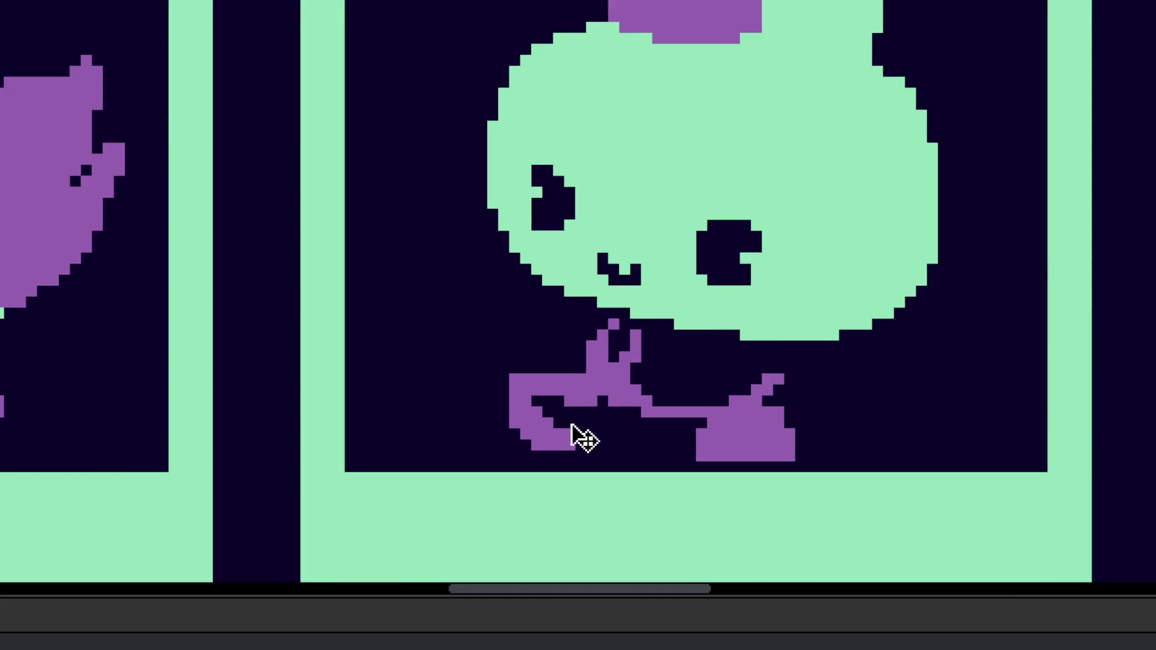
pyautogui.scroll(2, 560, 444)
pyautogui.moveTo(495, 485)
pyautogui.mouseDown()
pyautogui.moveTo(586, 415)
pyautogui.moveTo(510, 459)
pyautogui.moveTo(614, 423)
pyautogui.moveTo(635, 482)
pyautogui.moveTo(648, 475)
pyautogui.mouseUp()
pyautogui.scroll(-3, 673, 469)
pyautogui.scroll(2, 673, 469)
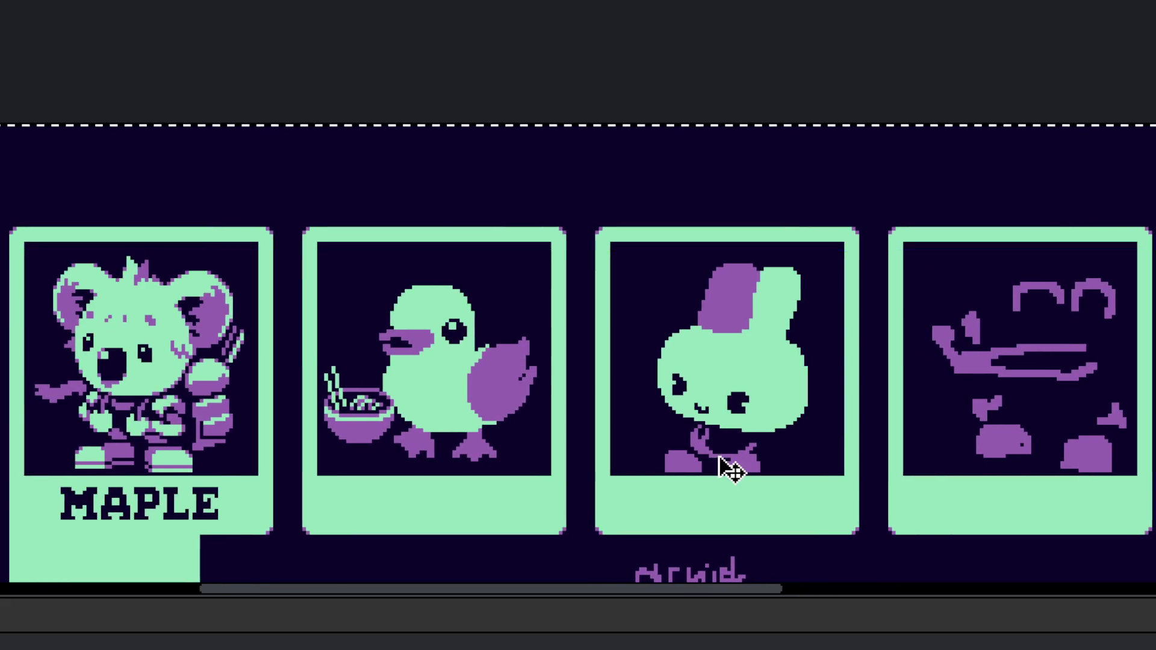
pyautogui.scroll(-2, 730, 449)
pyautogui.scroll(5, 730, 449)
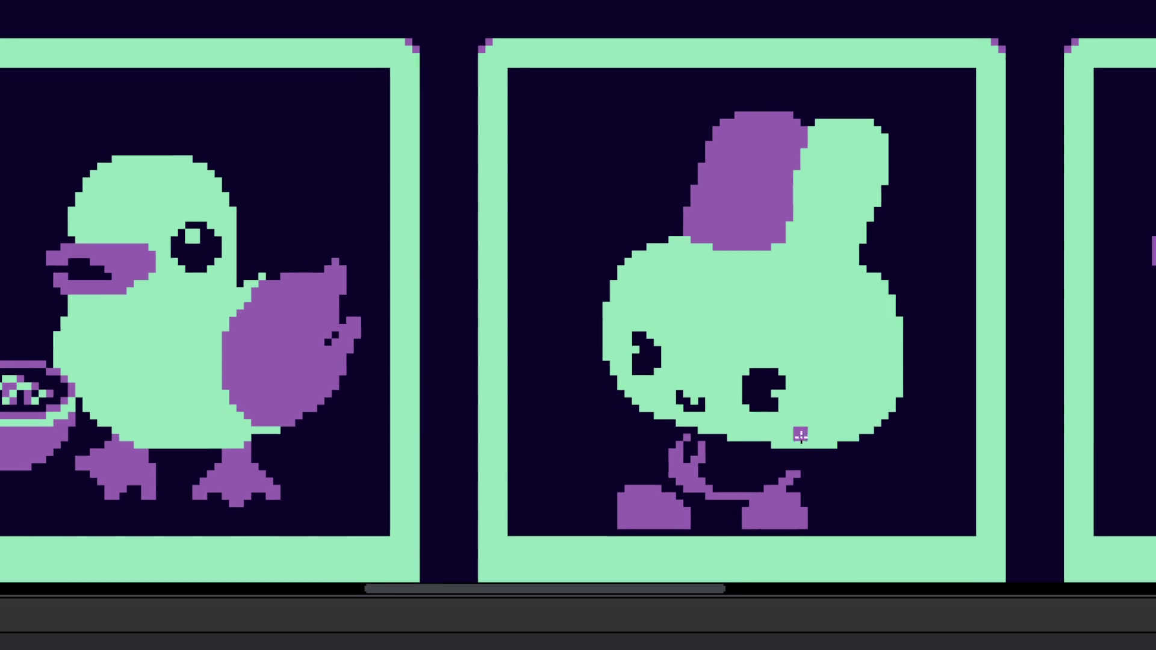
pyautogui.scroll(1, 723, 447)
pyautogui.scroll(1, 712, 479)
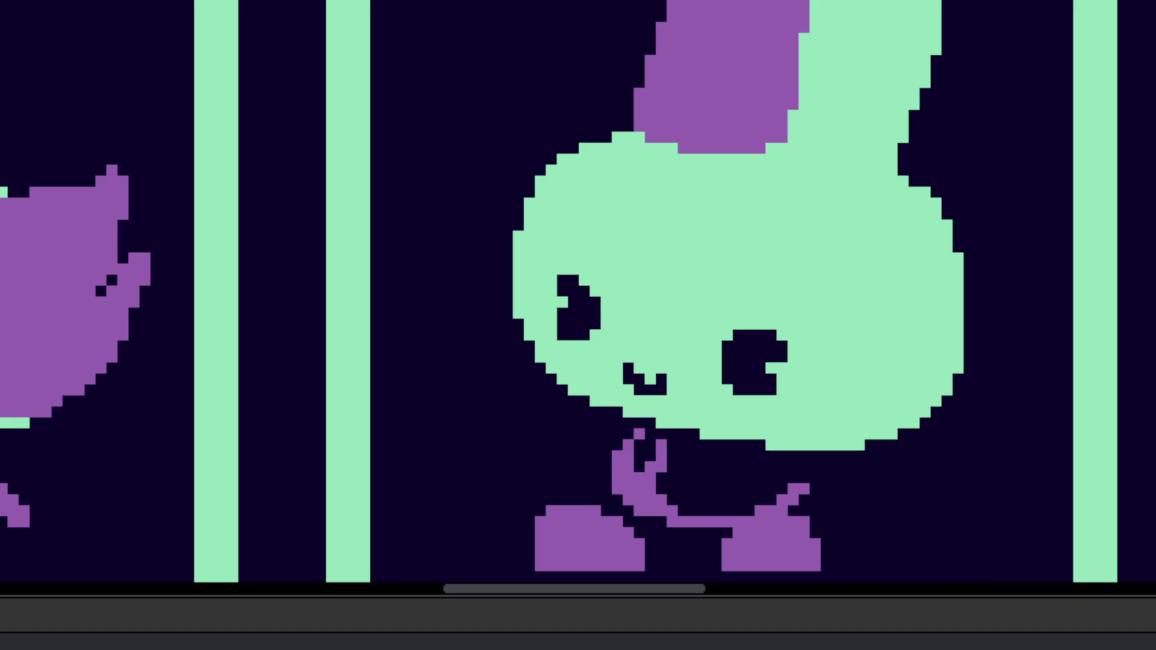
pyautogui.scroll(-5, 698, 365)
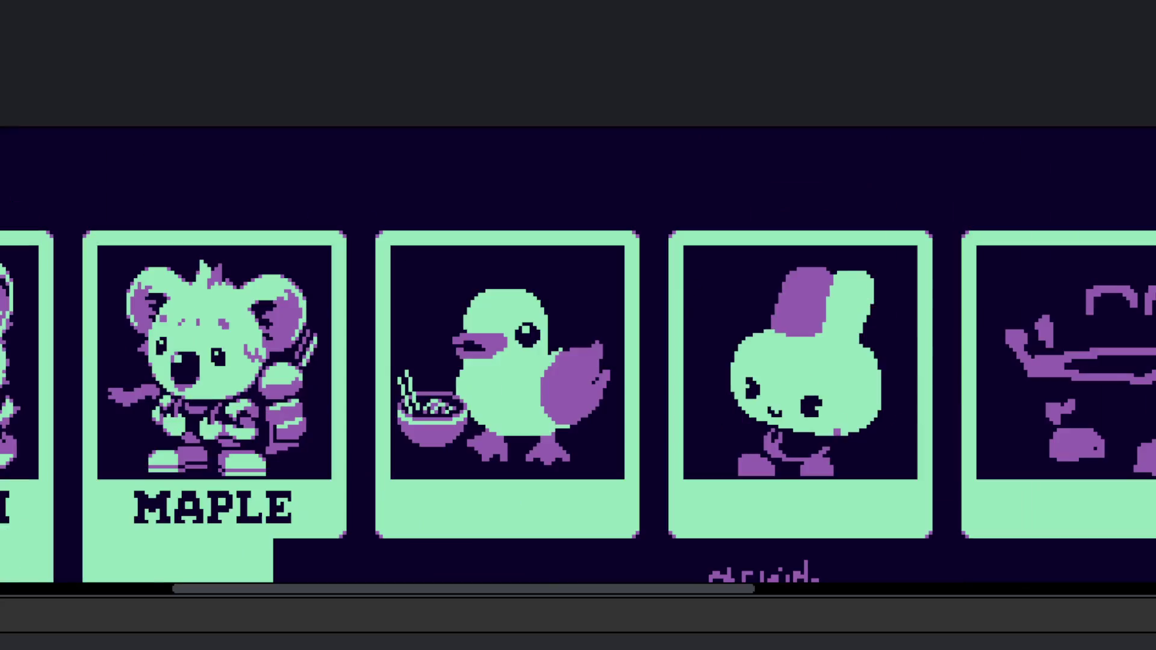
# Step: Trace purple pixels along the duck's head outline at its top and left edge
pyautogui.hscroll(3, 699, 365)
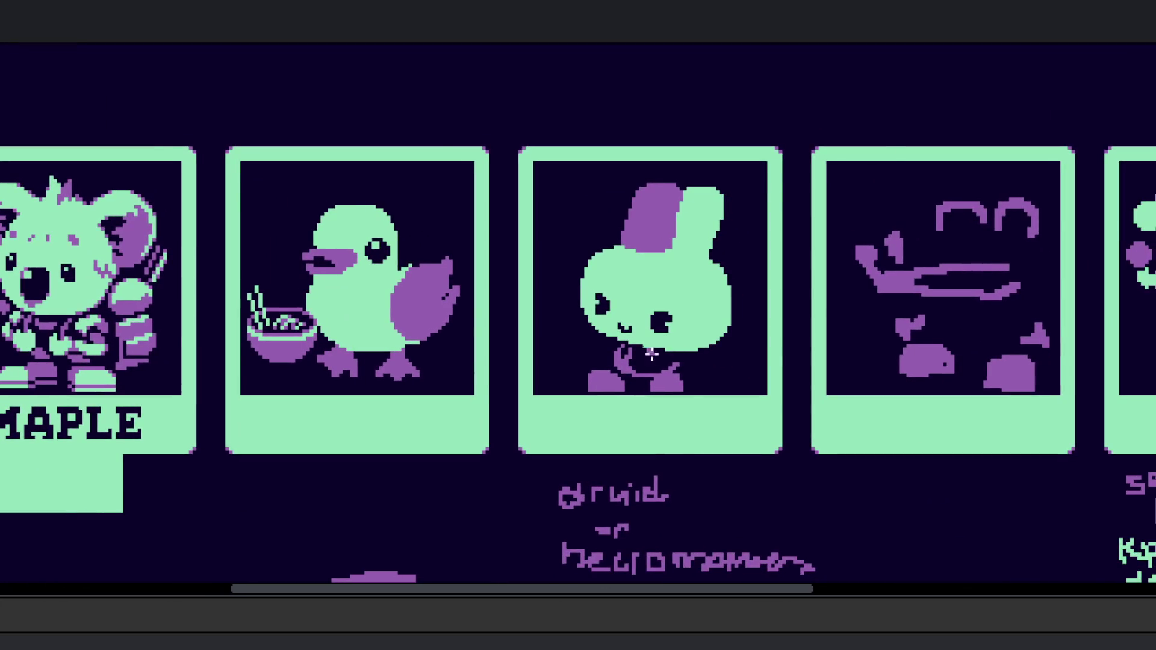
pyautogui.scroll(5, 662, 357)
pyautogui.scroll(3, 317, 268)
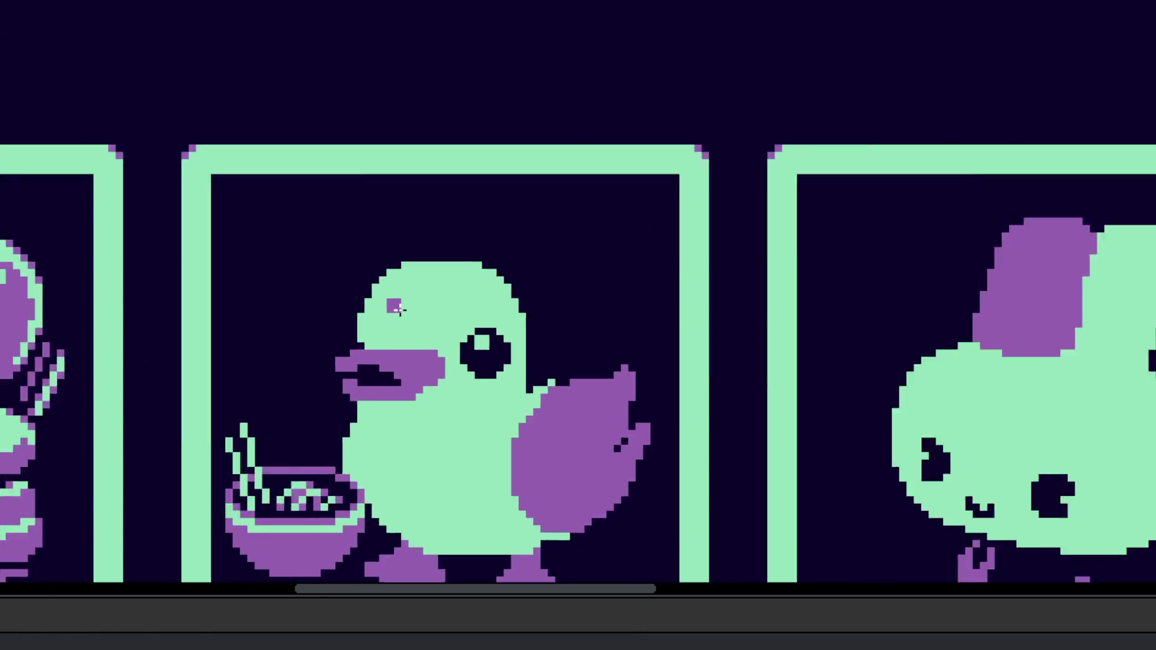
pyautogui.hscroll(-3, 439, 335)
pyautogui.scroll(-1, 613, 311)
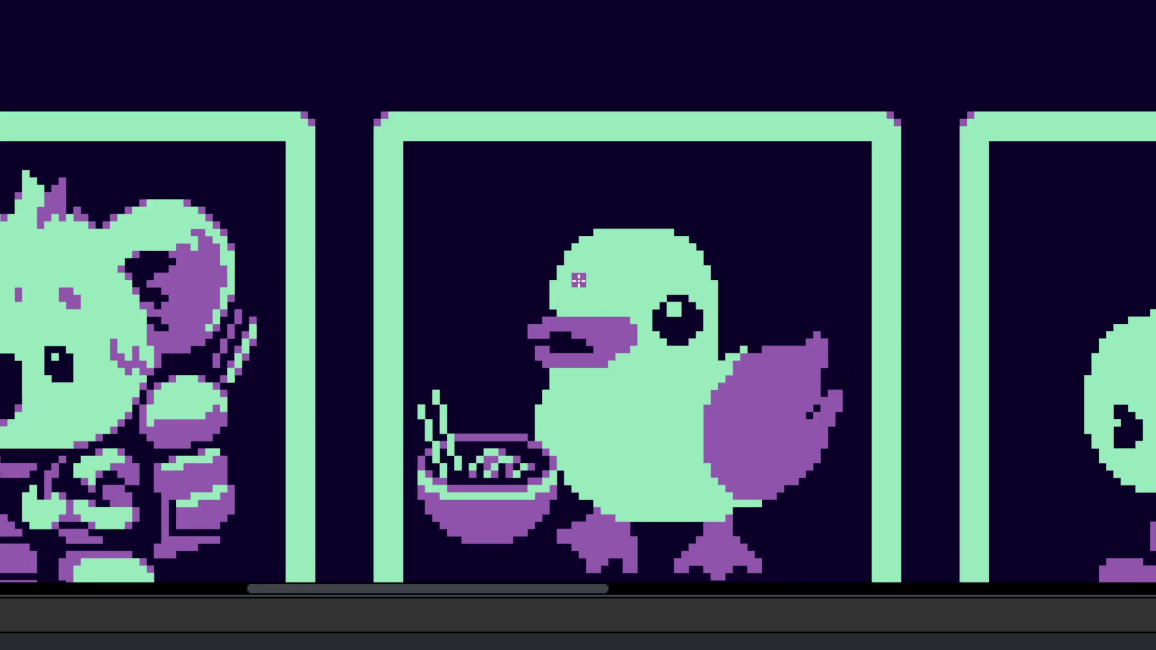
pyautogui.scroll(3, 567, 265)
pyautogui.moveTo(551, 208); pyautogui.dragTo(602, 142)
pyautogui.click(669, 123)
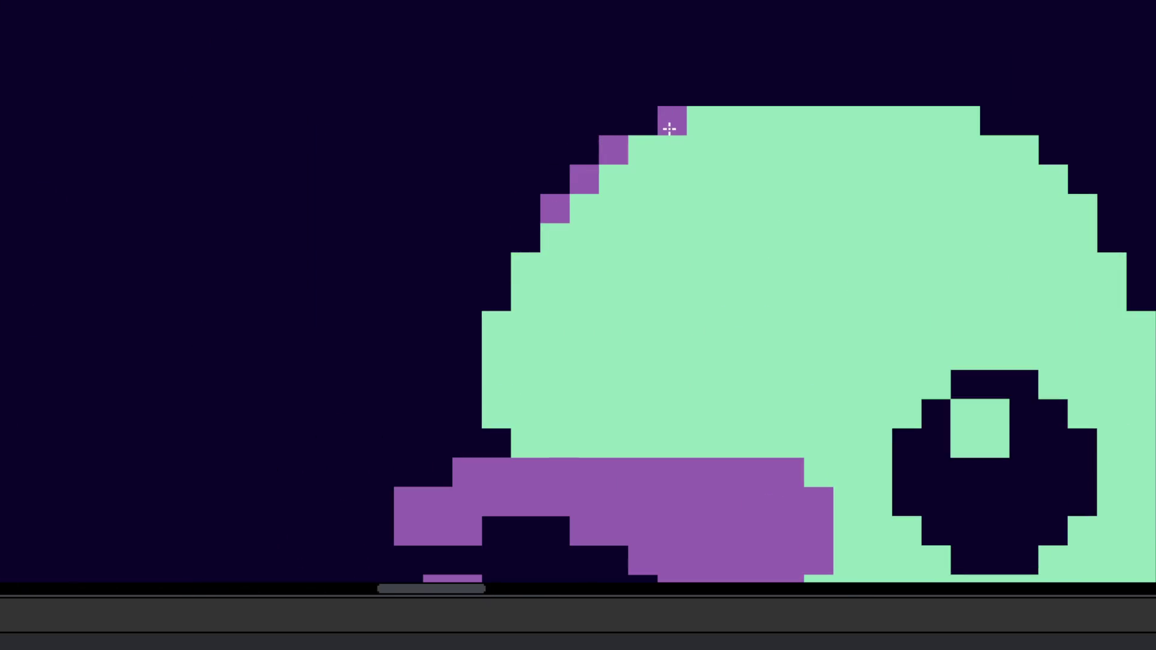
pyautogui.click(523, 269)
pyautogui.click(495, 321)
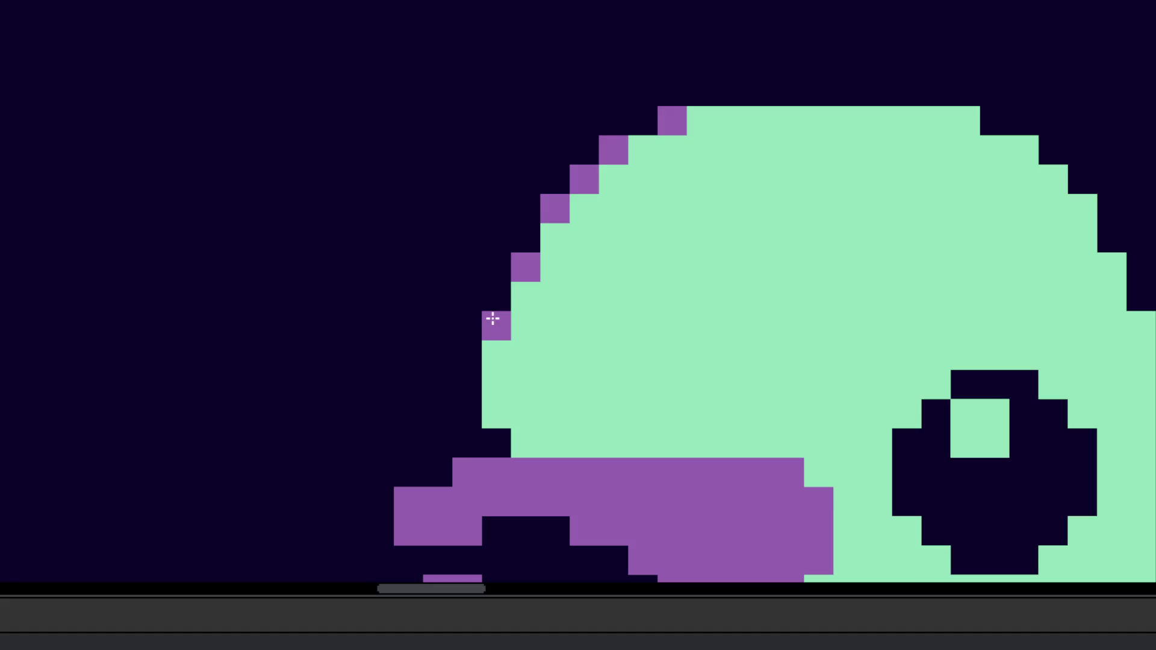
pyautogui.scroll(-3, 569, 361)
pyautogui.scroll(3, 500, 289)
# Step: Switch to mint green and turn one purple head-edge pixel back to green
pyautogui.keyDown('alt'); pyautogui.click(497, 292); pyautogui.keyUp('alt')
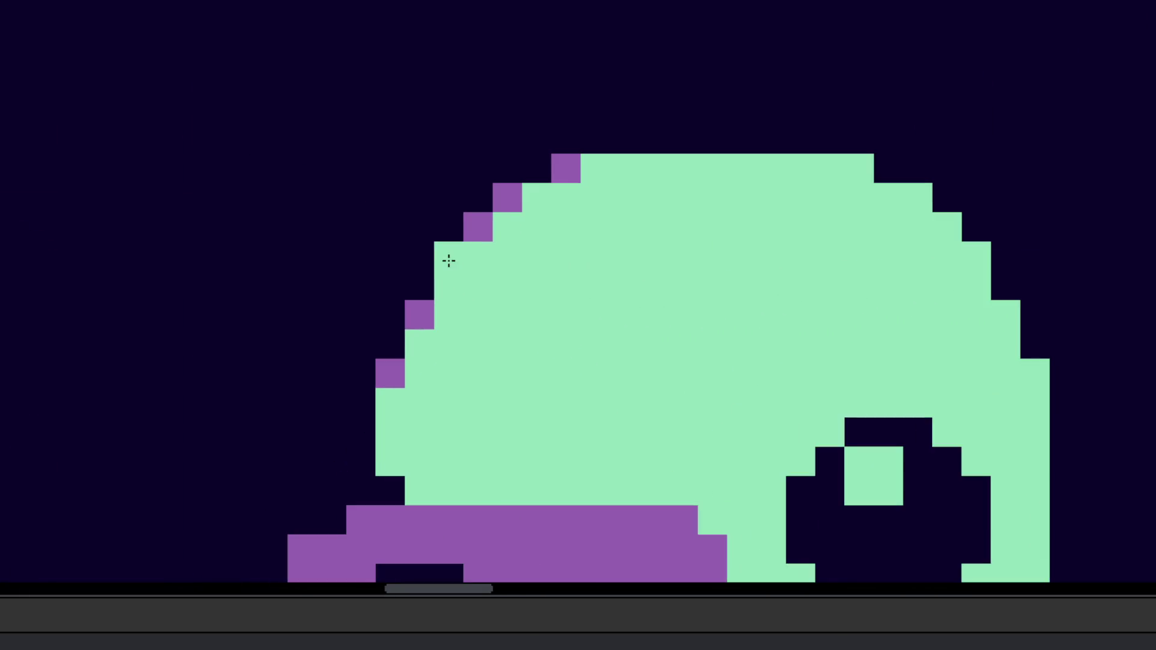
pyautogui.scroll(-4, 536, 280)
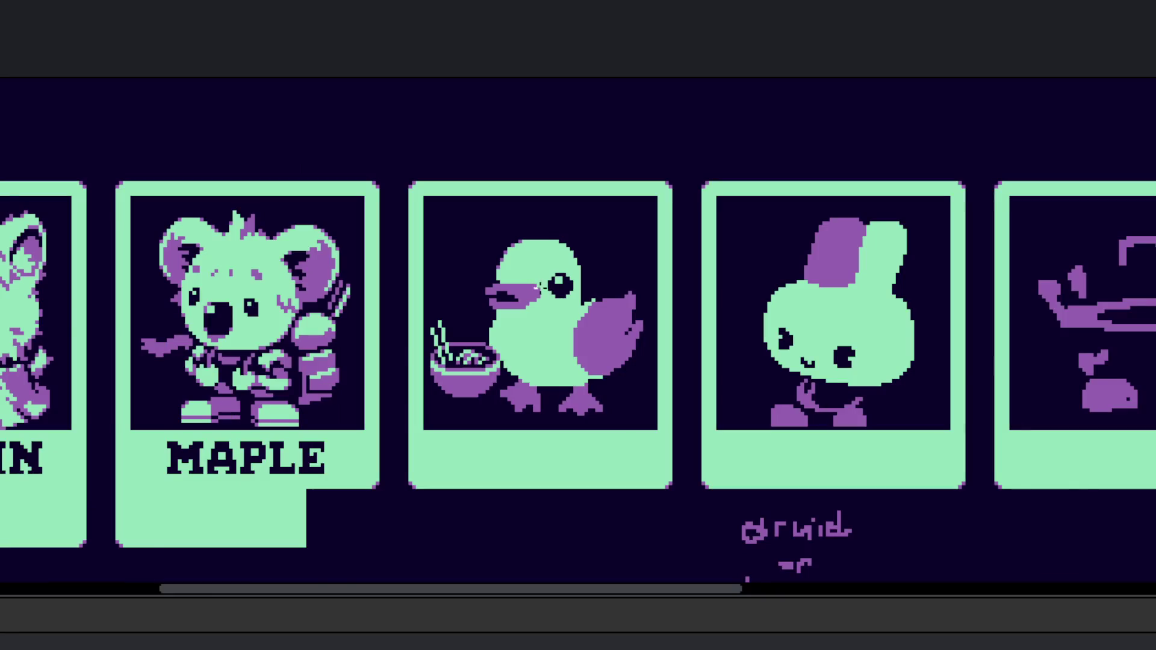
pyautogui.scroll(4, 540, 287)
pyautogui.click(519, 231)
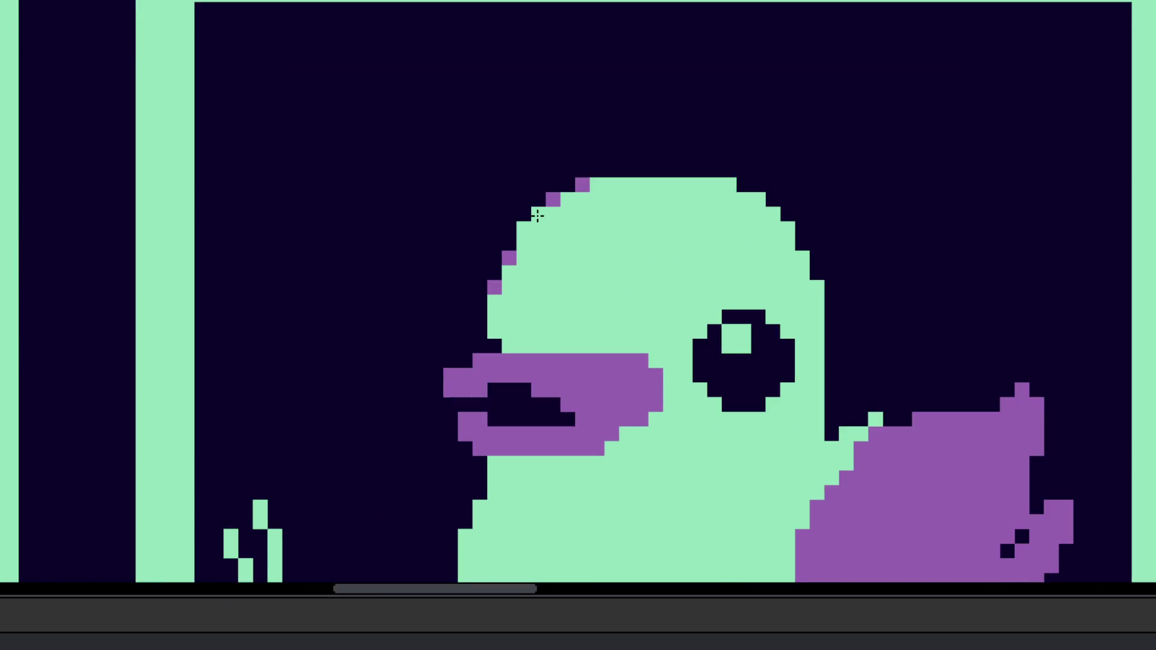
pyautogui.scroll(-4, 538, 215)
pyautogui.scroll(4, 549, 251)
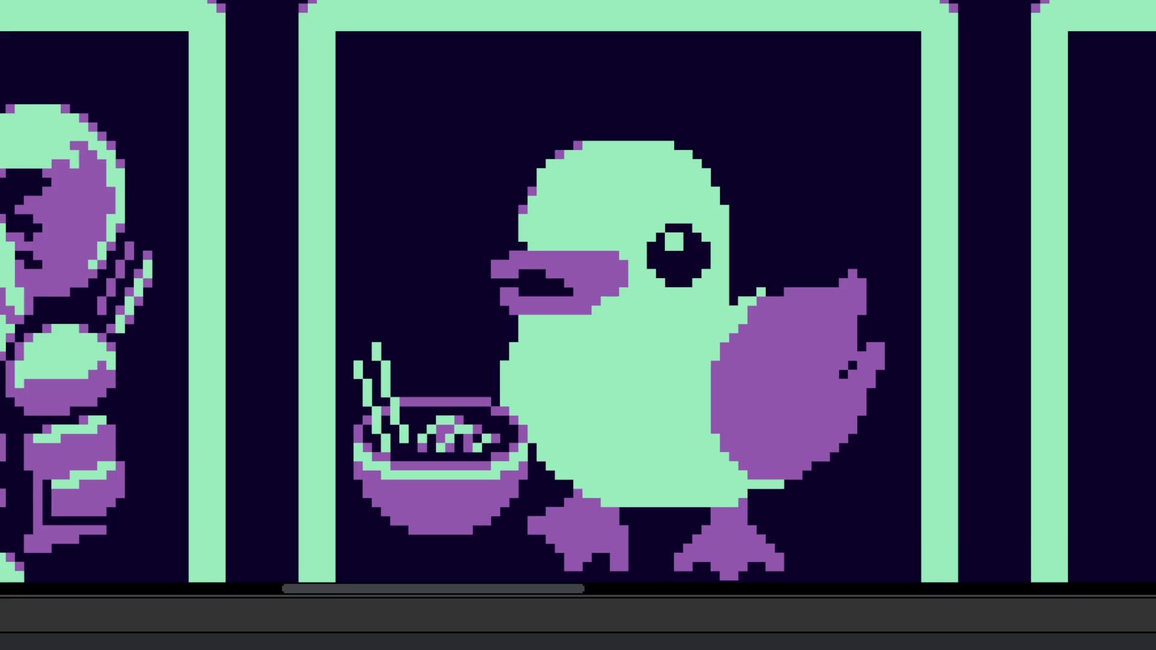
pyautogui.scroll(3, 568, 155)
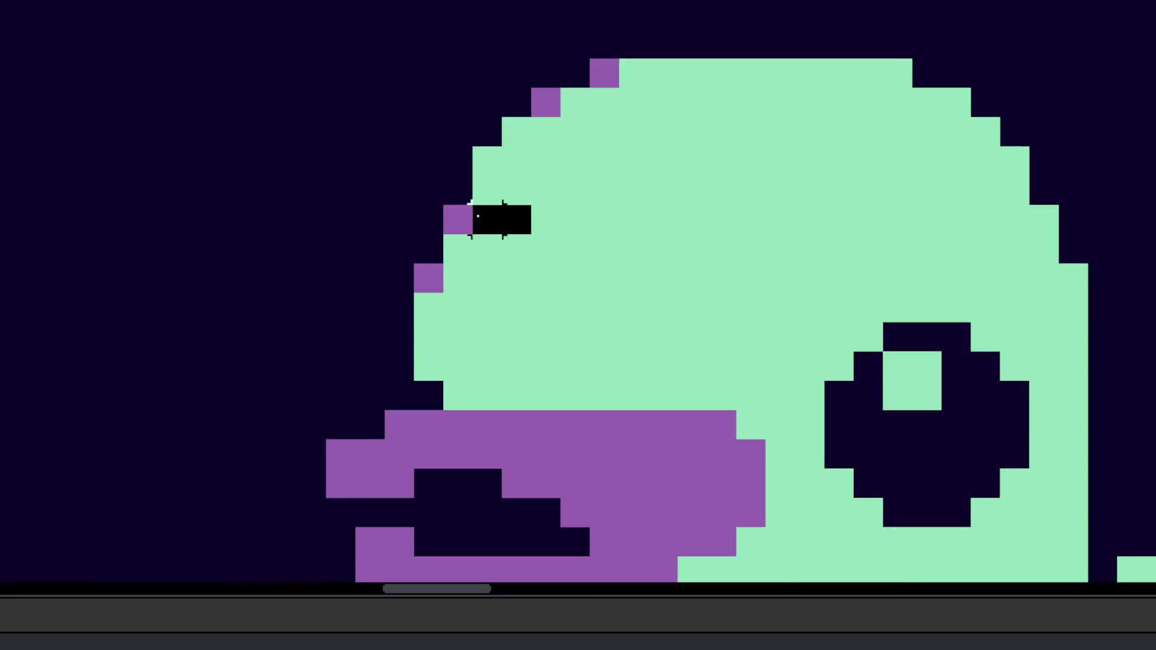
# Step: Select a patch of the duck's head, mirror it horizontally and shift it right
pyautogui.moveTo(381, 199); pyautogui.dragTo(562, 354)
pyautogui.moveTo(508, 307); pyautogui.dragTo(505, 263)
pyautogui.scroll(-4, 576, 176)
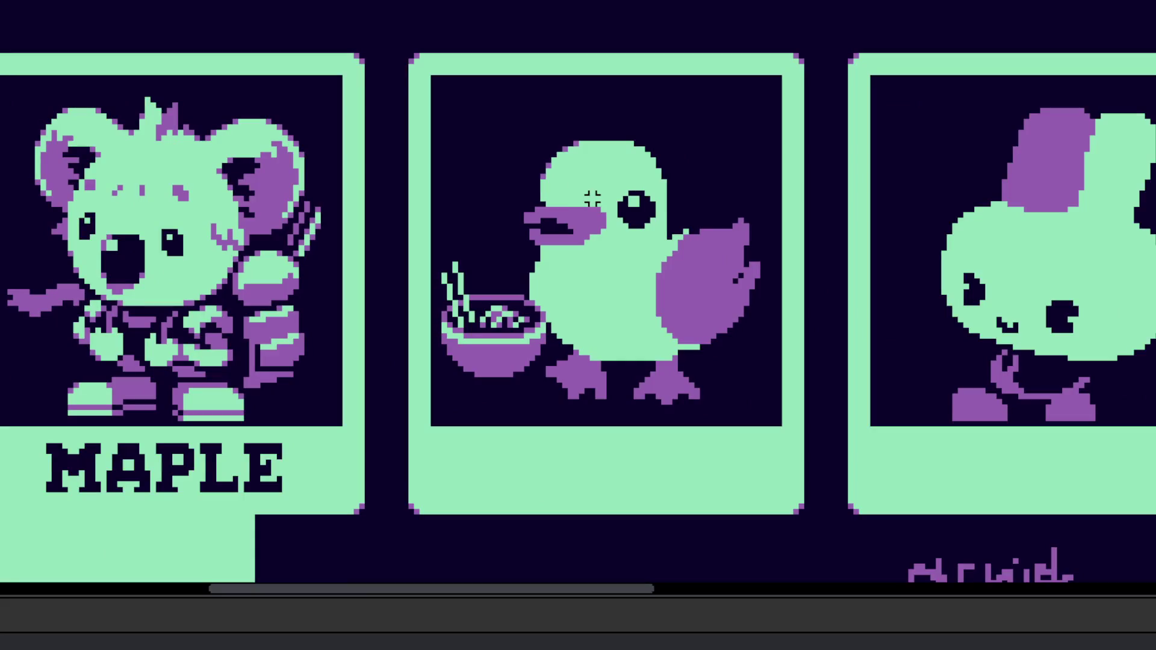
pyautogui.moveTo(598, 199)
pyautogui.mouseDown()
pyautogui.moveTo(298, 232)
pyautogui.moveTo(511, 309)
pyautogui.moveTo(343, 144)
pyautogui.moveTo(530, 301)
pyautogui.mouseUp()
pyautogui.scroll(3, 580, 173)
pyautogui.click(516, 297)
pyautogui.hotkey('shift', 'h')
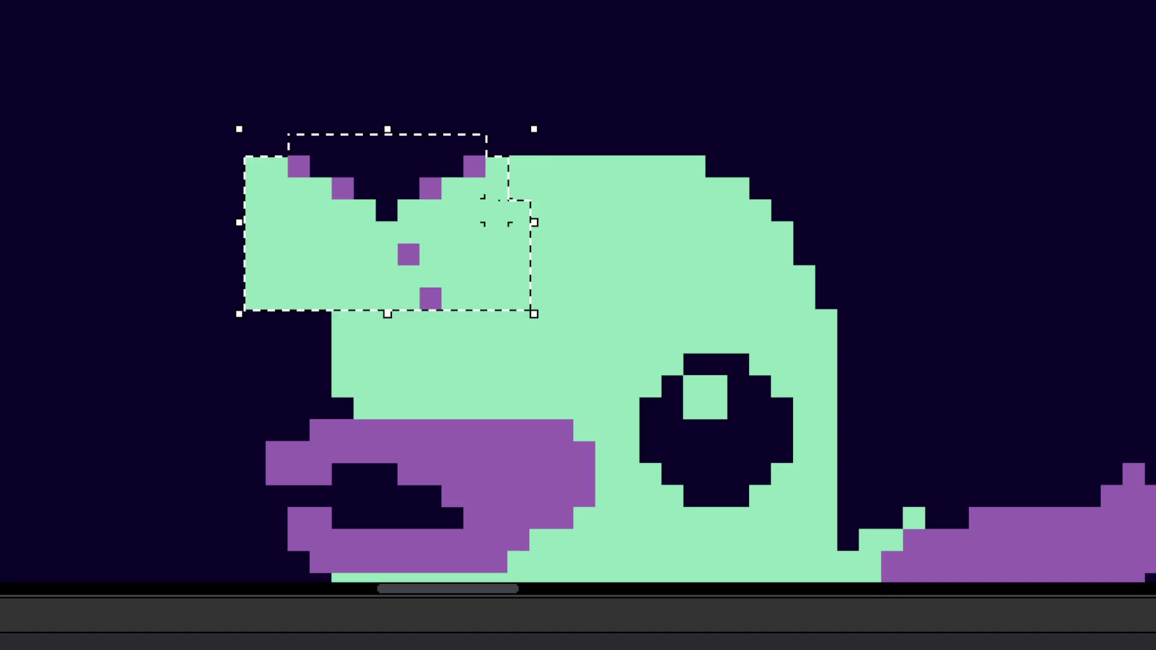
pyautogui.moveTo(649, 268); pyautogui.dragTo(776, 268)
pyautogui.scroll(-3, 596, 291)
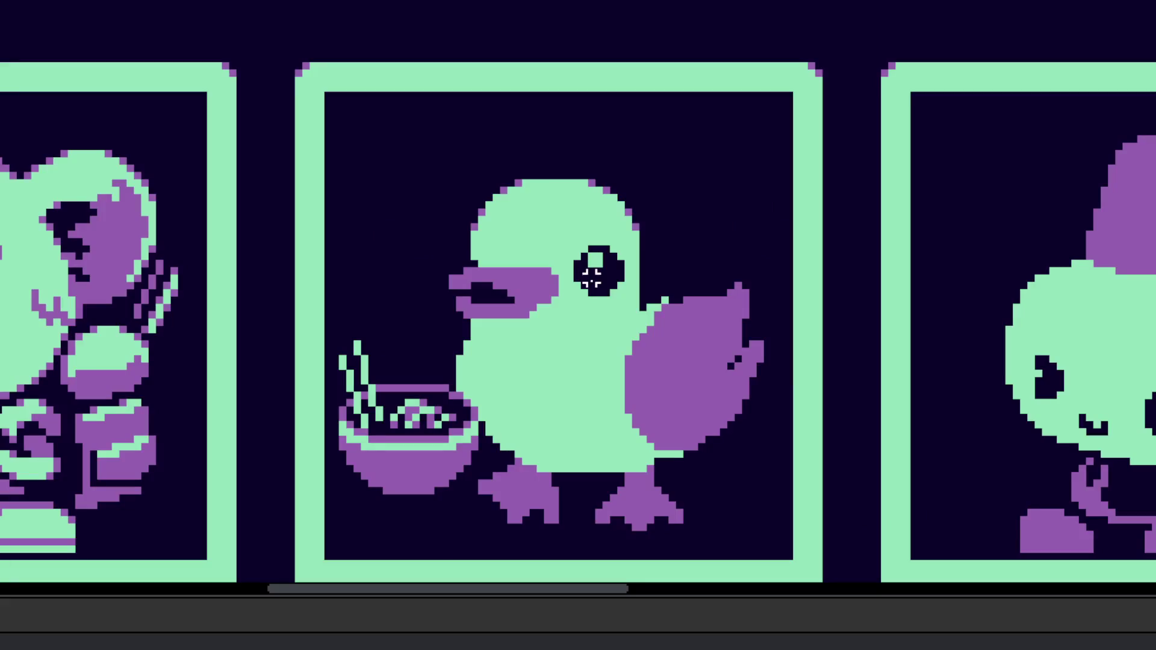
pyautogui.scroll(-3, 620, 293)
pyautogui.scroll(4, 602, 265)
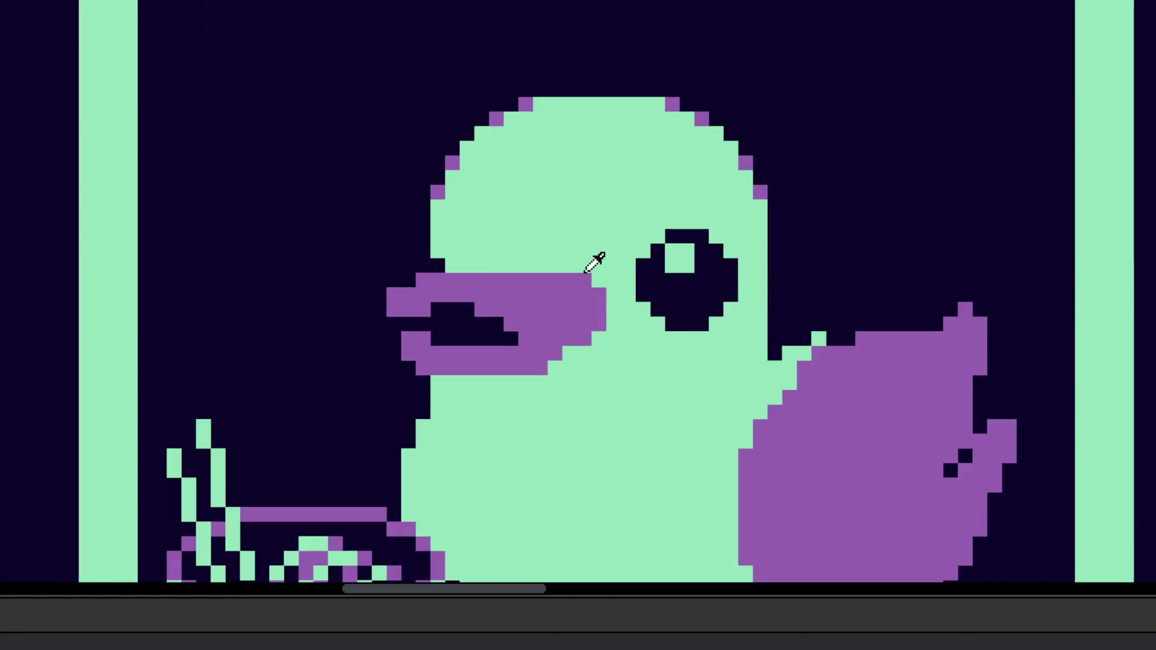
pyautogui.scroll(2, 555, 284)
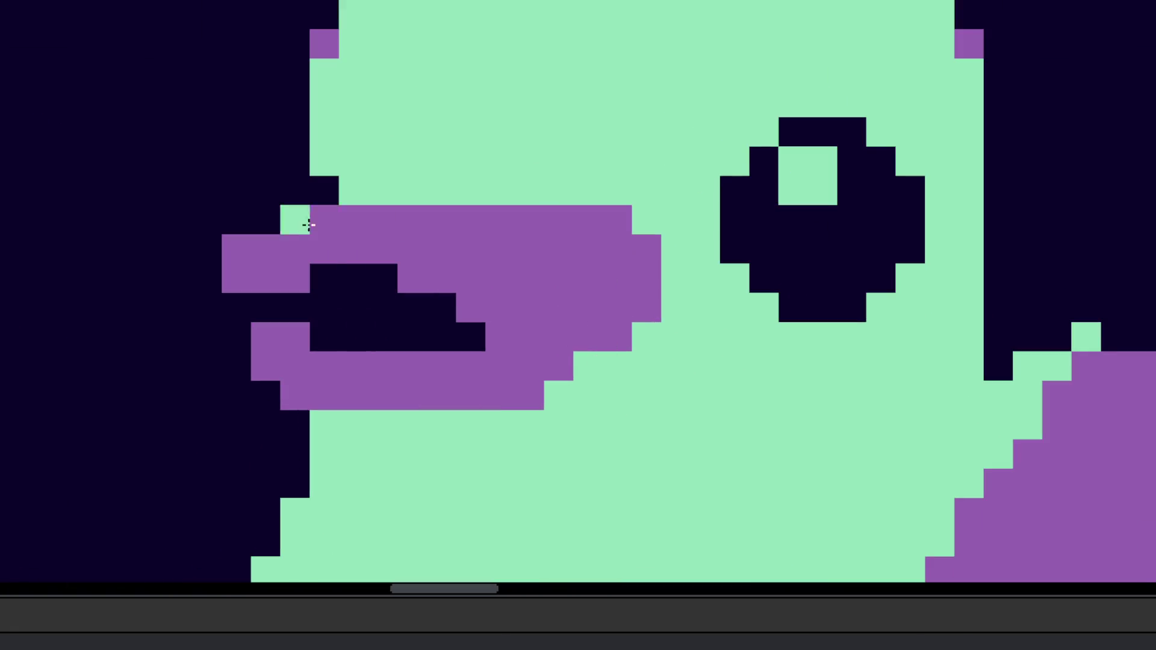
# Step: Paint green across the purple beak, then add back a row of purple beak pixels
pyautogui.moveTo(291, 238)
pyautogui.mouseDown()
pyautogui.moveTo(266, 250)
pyautogui.moveTo(327, 227)
pyautogui.moveTo(526, 274)
pyautogui.moveTo(405, 247)
pyautogui.moveTo(516, 245)
pyautogui.moveTo(576, 259)
pyautogui.mouseUp()
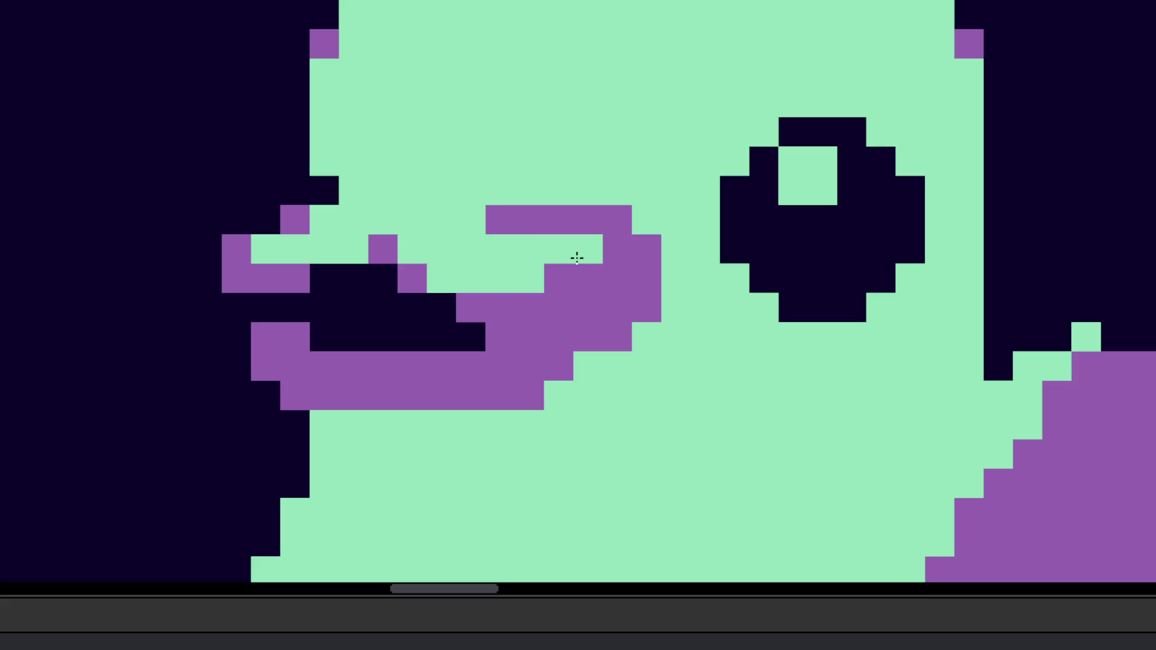
pyautogui.click(532, 271)
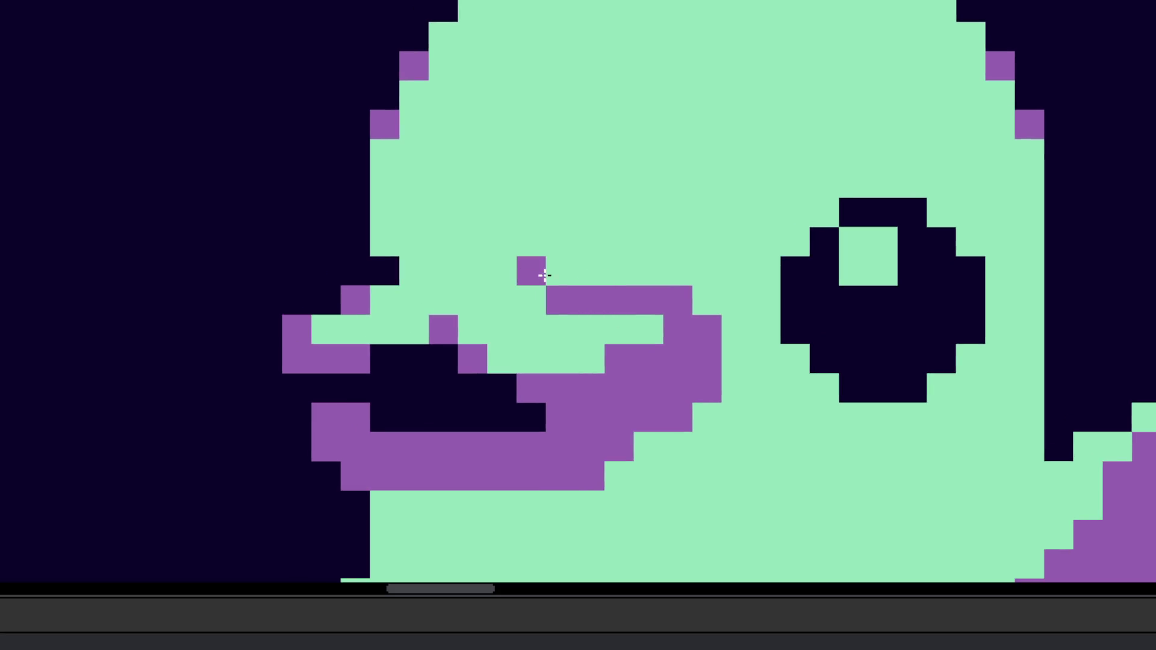
pyautogui.click(561, 271)
pyautogui.click(482, 268)
pyautogui.moveTo(482, 268); pyautogui.dragTo(501, 268)
pyautogui.scroll(-6, 529, 335)
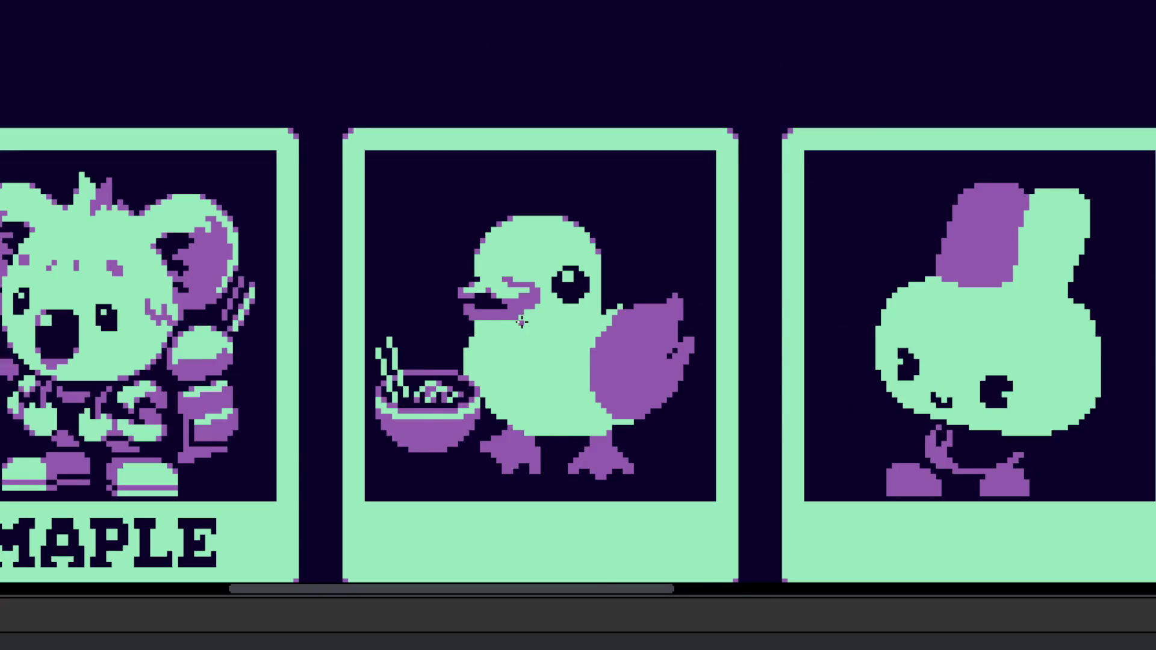
pyautogui.scroll(-1, 560, 363)
pyautogui.scroll(7, 563, 373)
# Step: Repaint beak pixels with a purple row along the beak and a pixel above it
pyautogui.click(503, 259)
pyautogui.click(444, 235)
pyautogui.moveTo(443, 234); pyautogui.dragTo(473, 237)
pyautogui.click(417, 214)
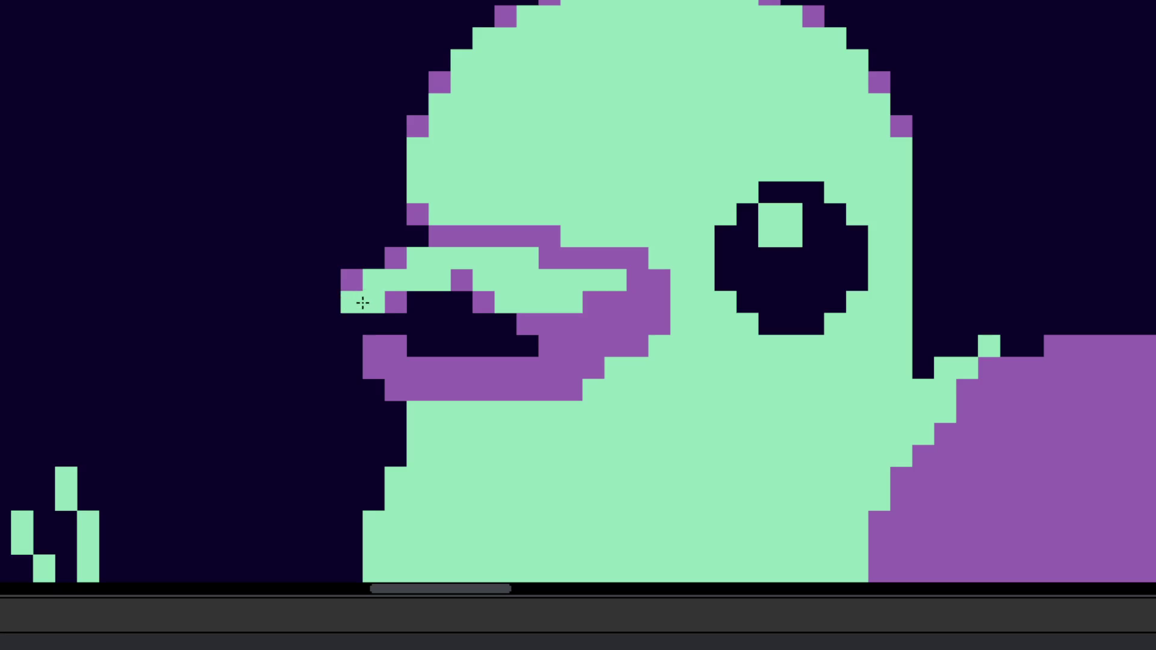
pyautogui.scroll(-5, 327, 299)
pyautogui.scroll(5, 421, 342)
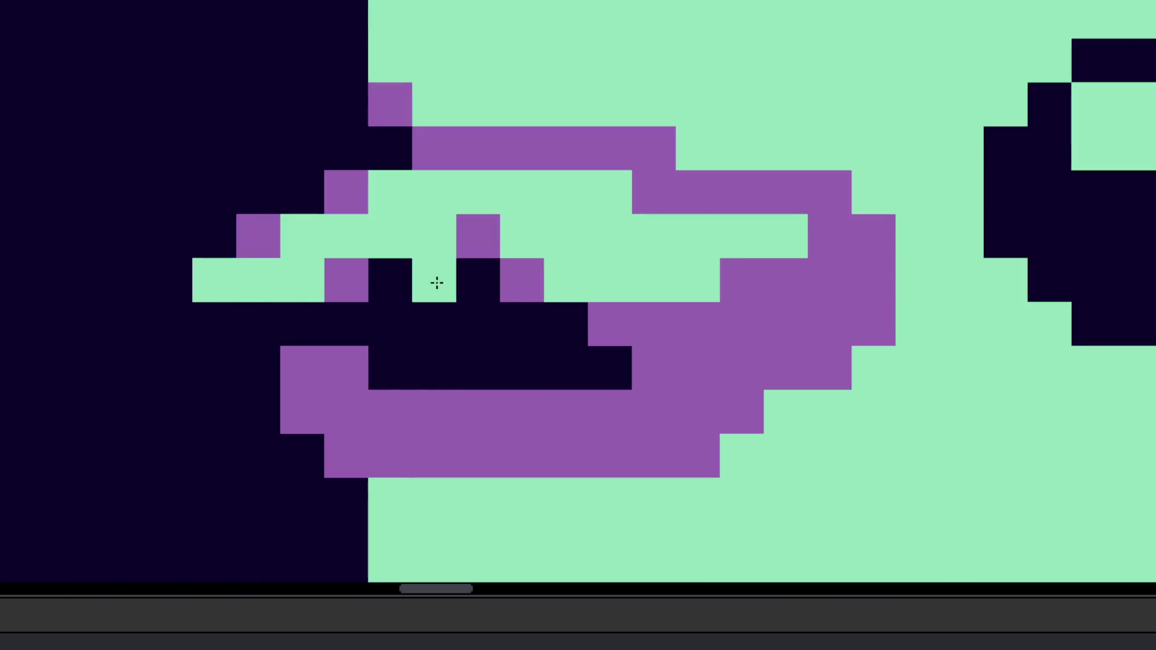
pyautogui.scroll(-3, 479, 240)
pyautogui.scroll(5, 520, 324)
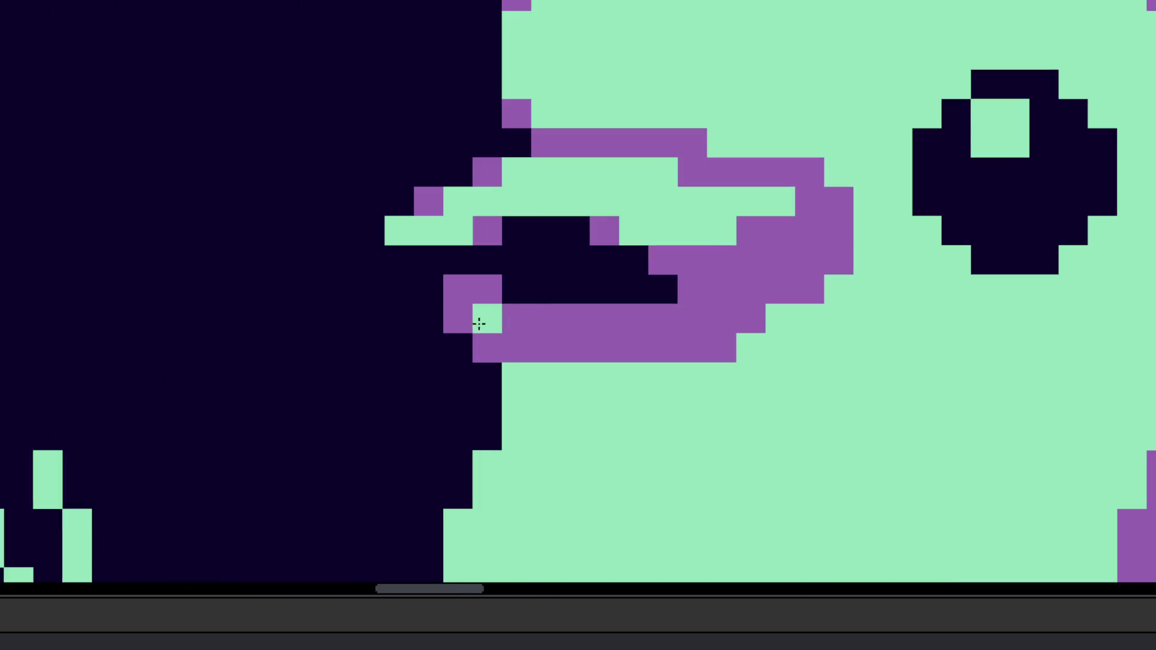
pyautogui.scroll(-5, 459, 325)
pyautogui.scroll(5, 508, 363)
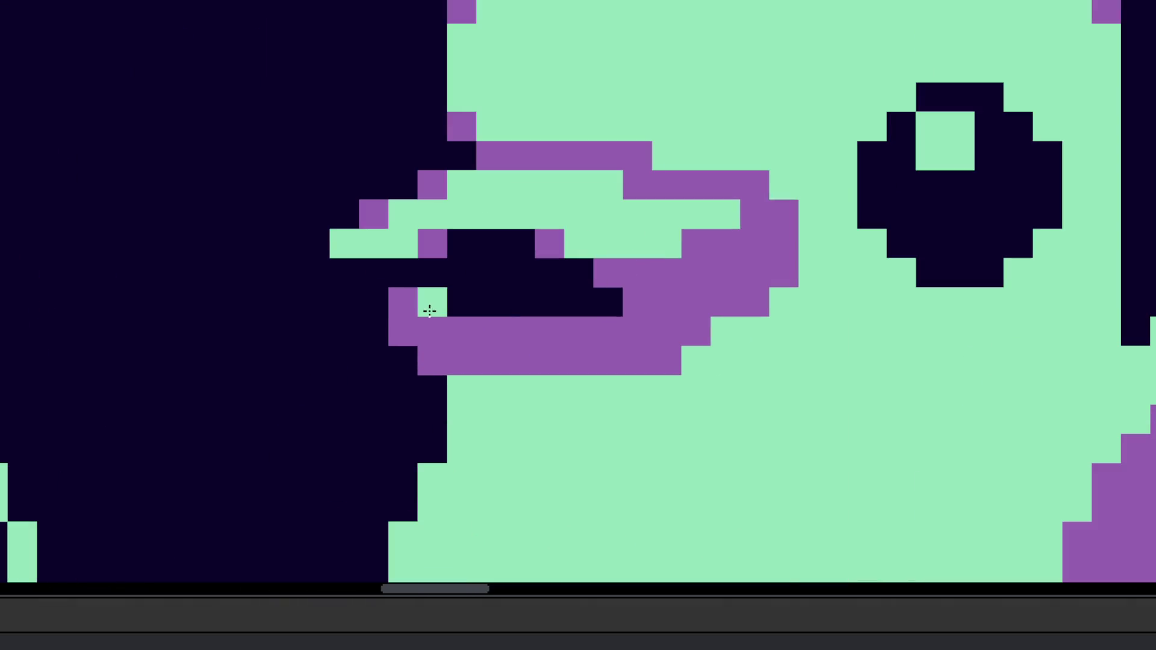
pyautogui.scroll(-5, 421, 307)
pyautogui.scroll(3, 445, 343)
pyautogui.scroll(5, 403, 259)
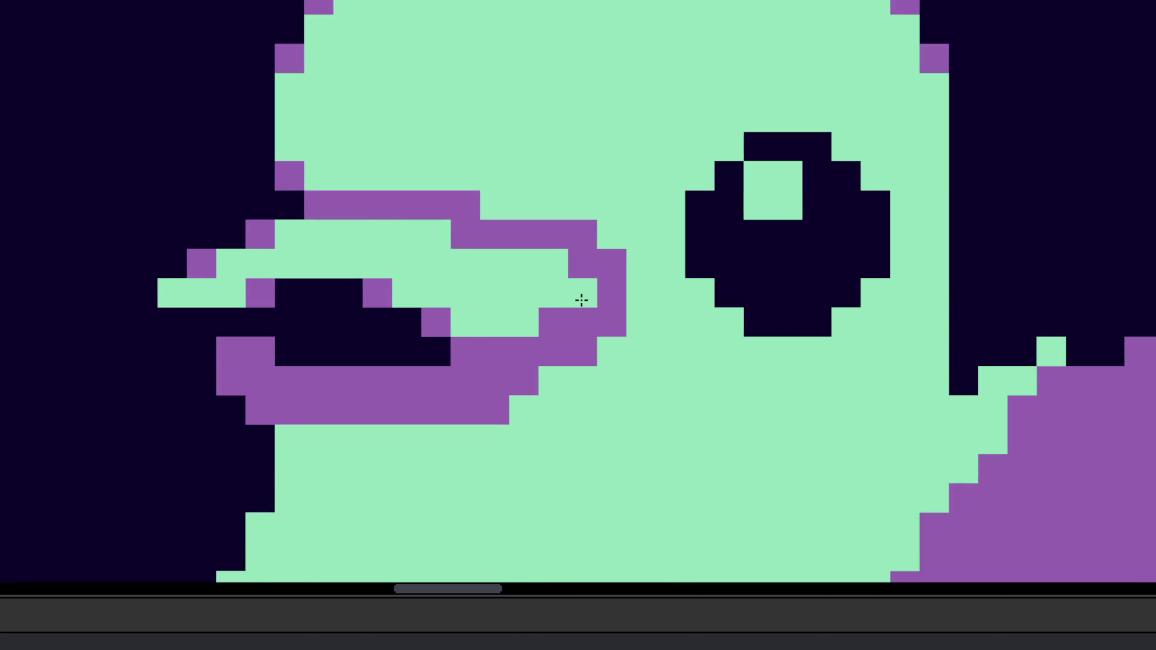
pyautogui.scroll(-5, 586, 296)
pyautogui.scroll(5, 566, 330)
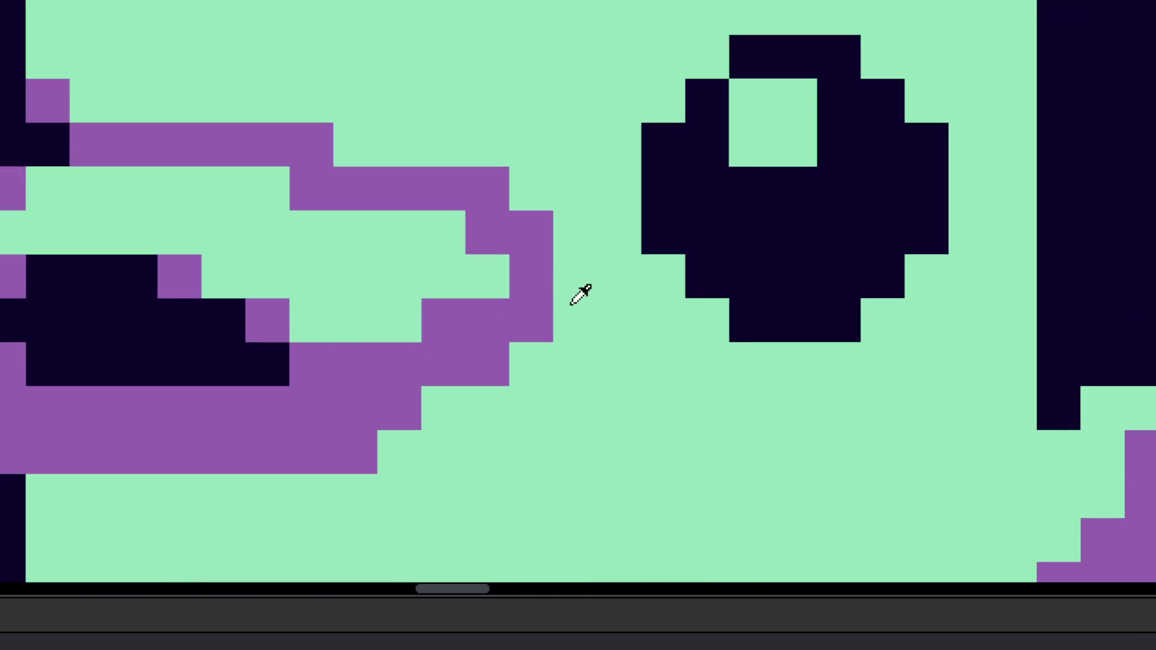
# Step: Add a purple pixel at the beak tip and paint a dark outline under the beak
pyautogui.click(572, 277)
pyautogui.scroll(-5, 552, 281)
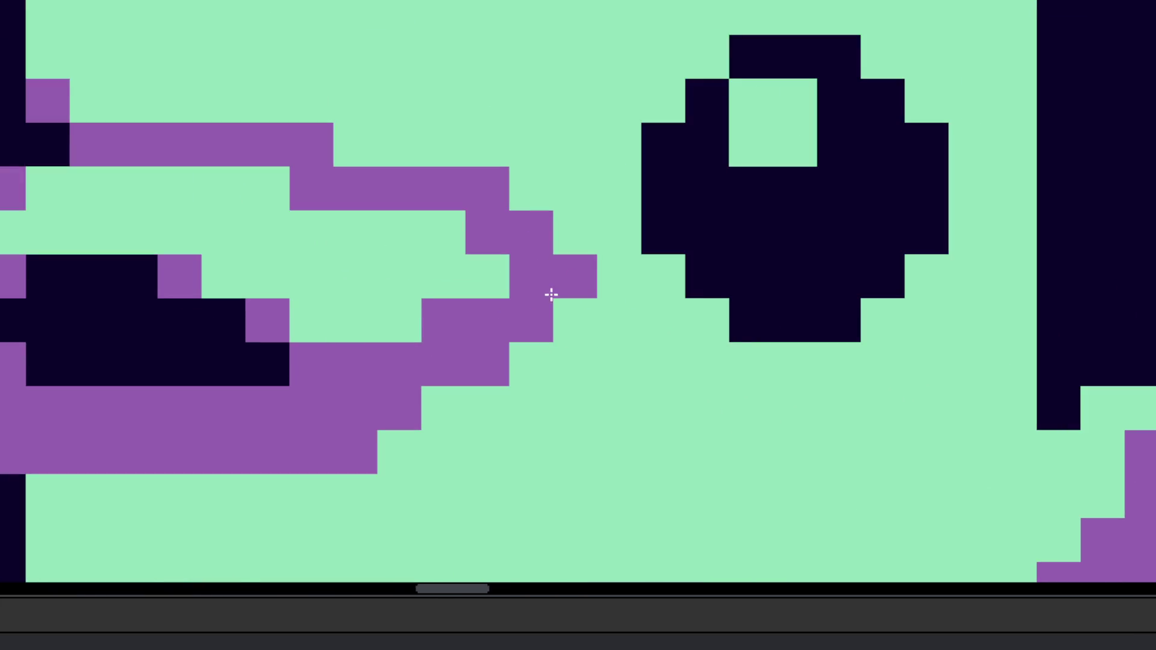
pyautogui.scroll(4, 573, 374)
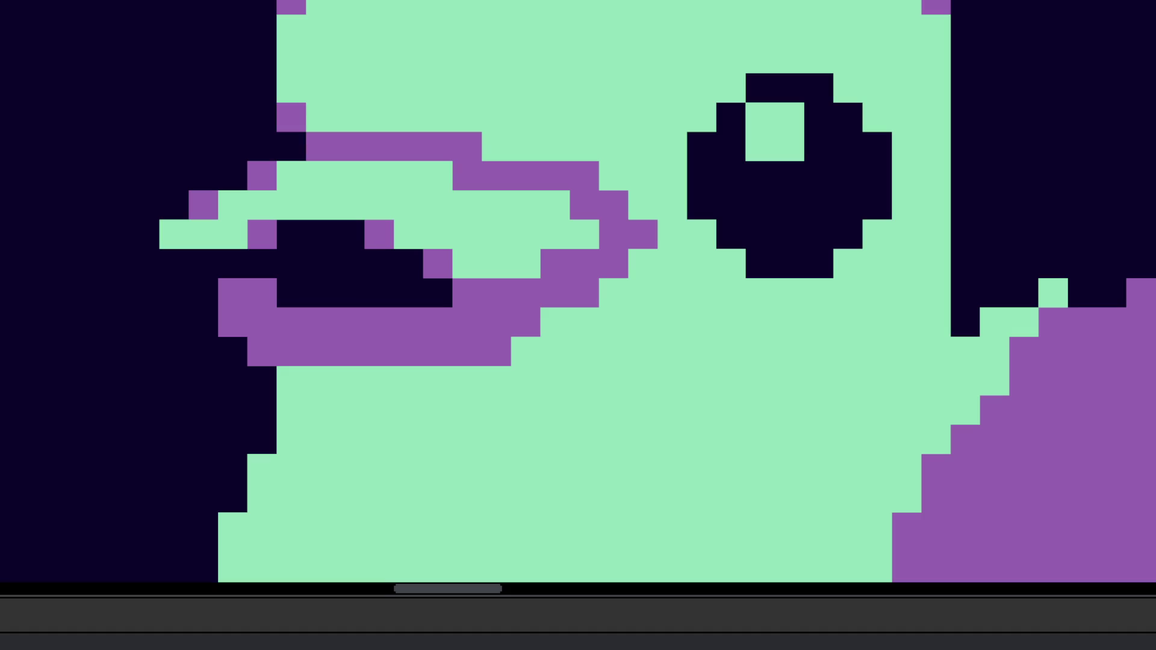
pyautogui.hscroll(-3, 626, 391)
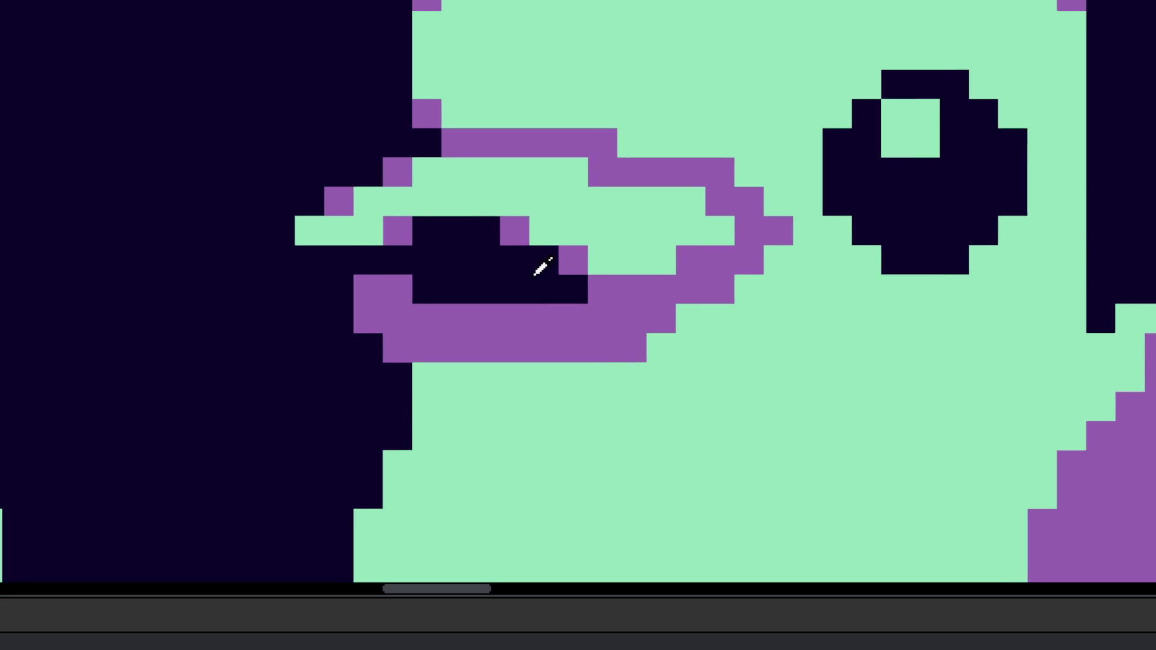
pyautogui.scroll(1, 458, 401)
pyautogui.moveTo(394, 391)
pyautogui.mouseDown()
pyautogui.moveTo(647, 408)
pyautogui.moveTo(744, 394)
pyautogui.moveTo(748, 328)
pyautogui.moveTo(828, 307)
pyautogui.moveTo(822, 354)
pyautogui.moveTo(869, 225)
pyautogui.mouseUp()
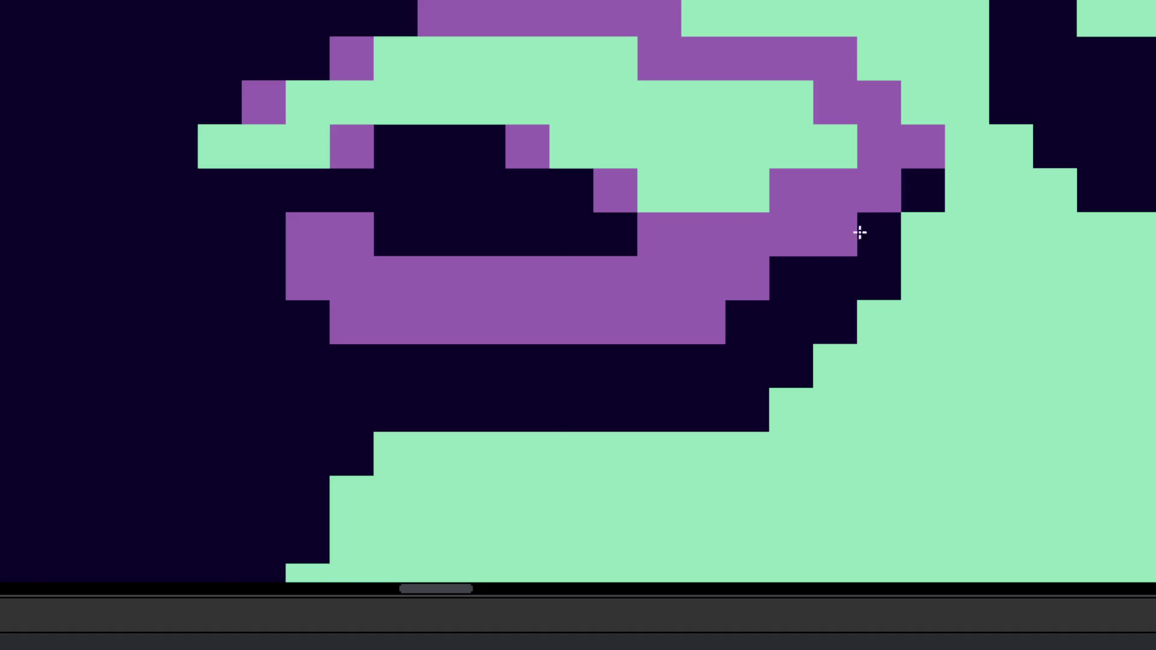
pyautogui.scroll(-3, 816, 379)
pyautogui.scroll(-2, 816, 379)
pyautogui.scroll(5, 813, 376)
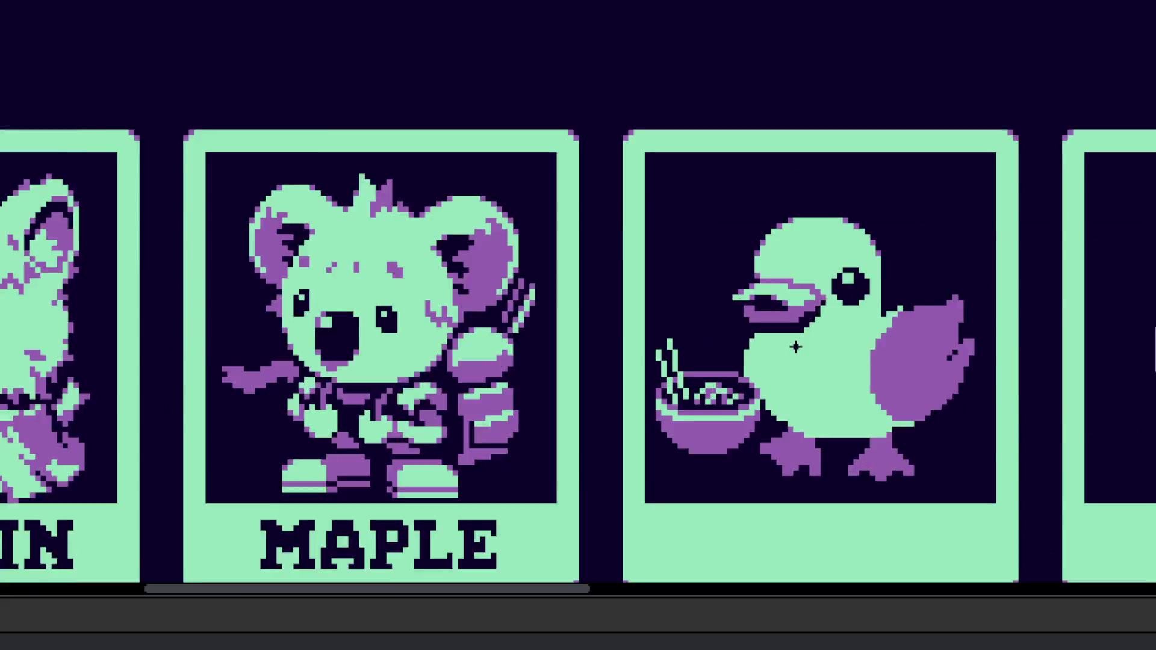
# Step: Paint a diagonal green line beside the noodle bowl's rim, next to the duck's breast
pyautogui.scroll(3, 752, 347)
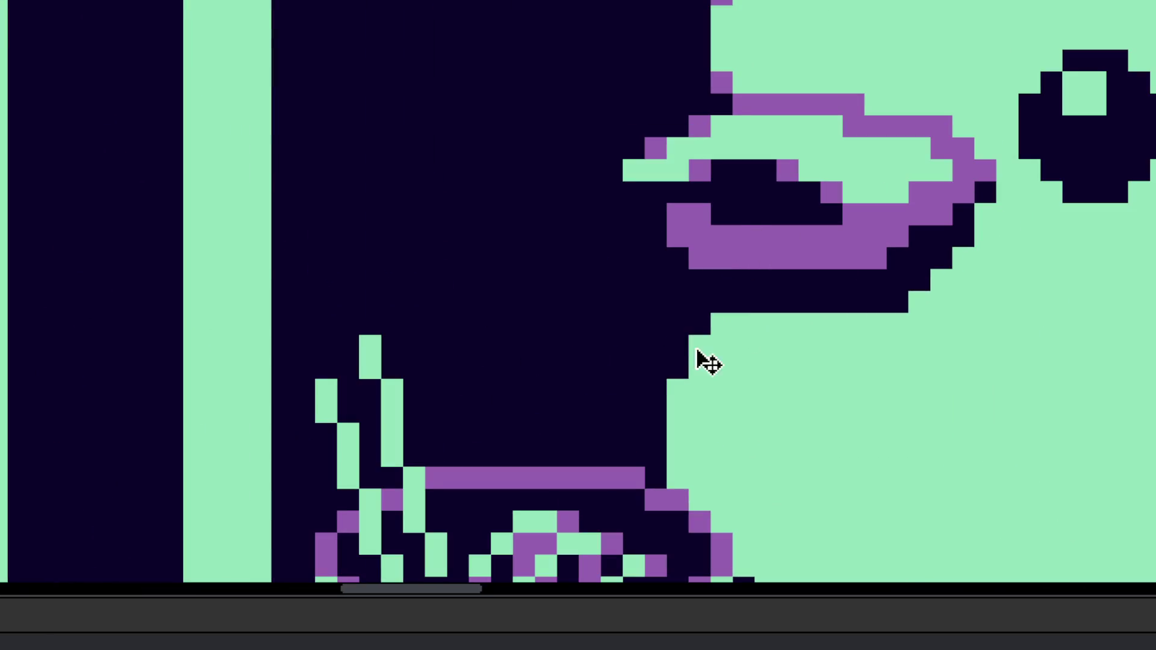
pyautogui.scroll(-4, 713, 325)
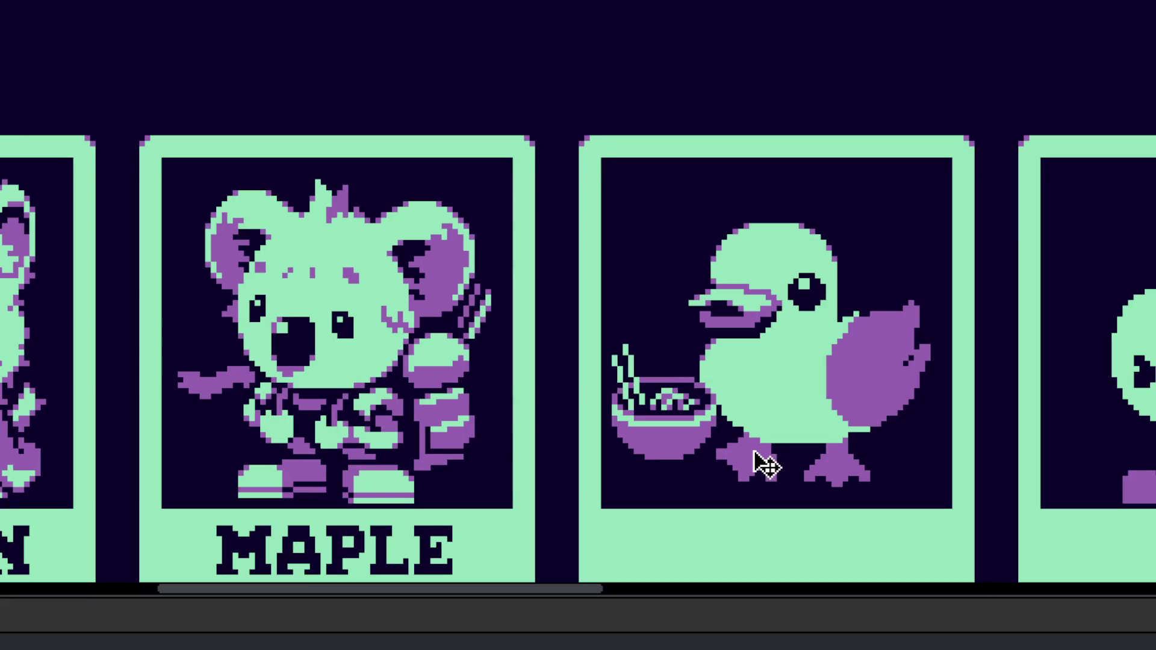
pyautogui.hscroll(2, 753, 460)
pyautogui.scroll(4, 640, 403)
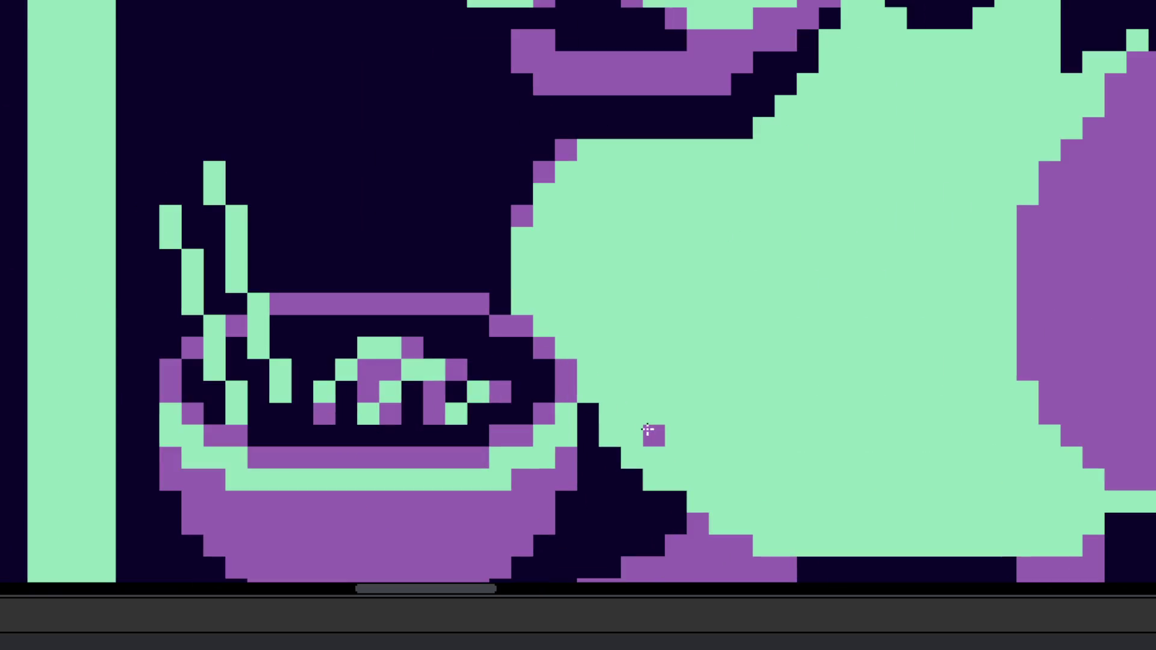
pyautogui.moveTo(584, 410)
pyautogui.mouseDown()
pyautogui.moveTo(601, 454)
pyautogui.moveTo(660, 493)
pyautogui.mouseUp()
pyautogui.scroll(-3, 645, 457)
pyautogui.scroll(3, 626, 464)
pyautogui.scroll(-5, 633, 482)
pyautogui.scroll(5, 638, 503)
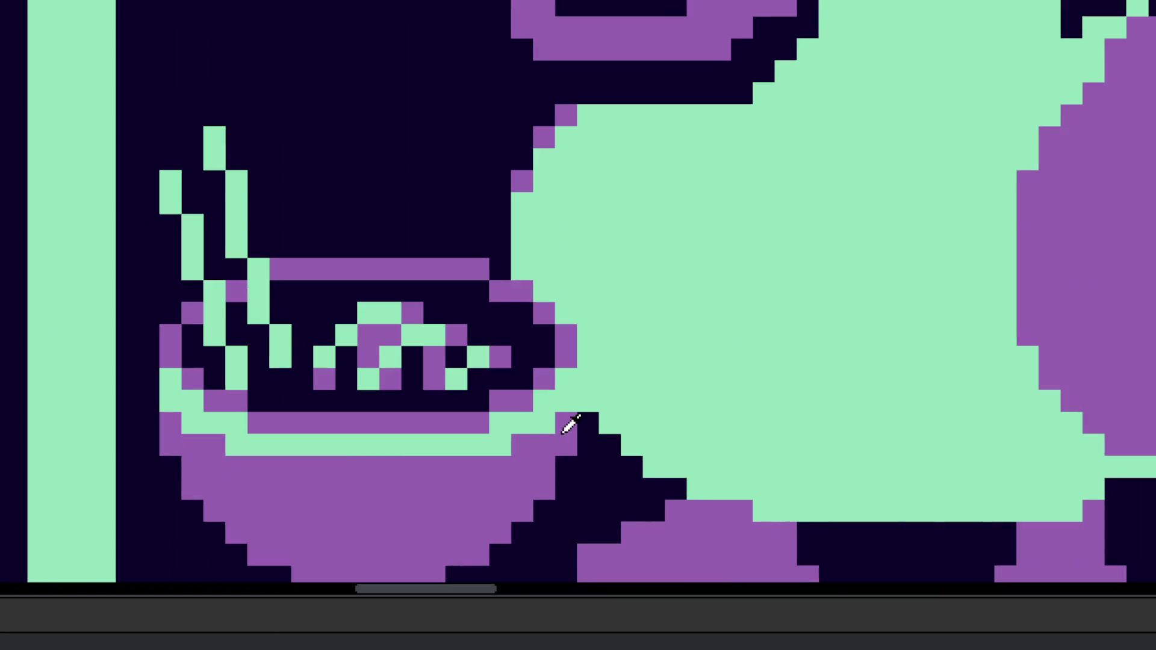
pyautogui.hscroll(-2, 593, 405)
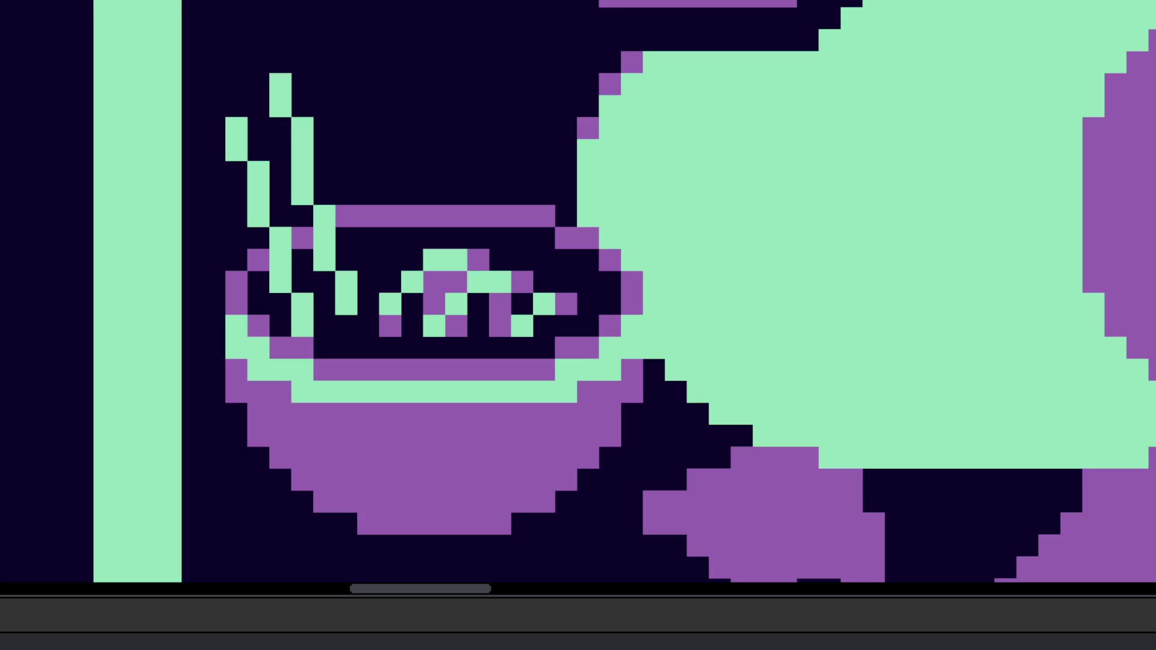
pyautogui.hscroll(-2, 662, 340)
pyautogui.scroll(1, 680, 340)
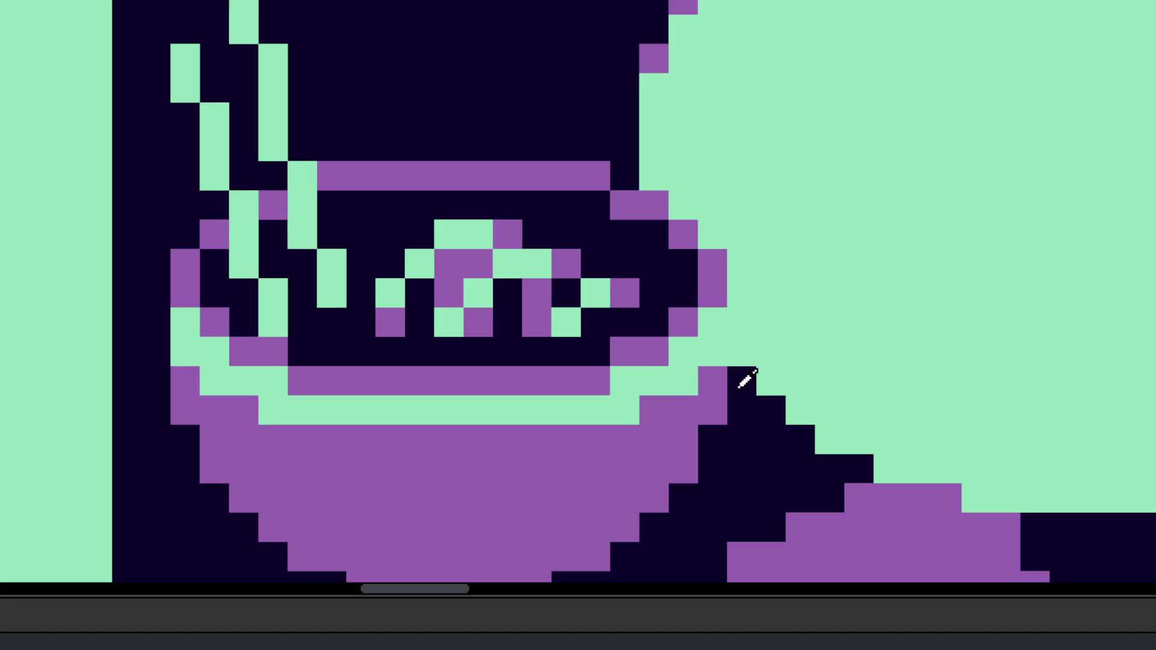
pyautogui.scroll(-5, 643, 334)
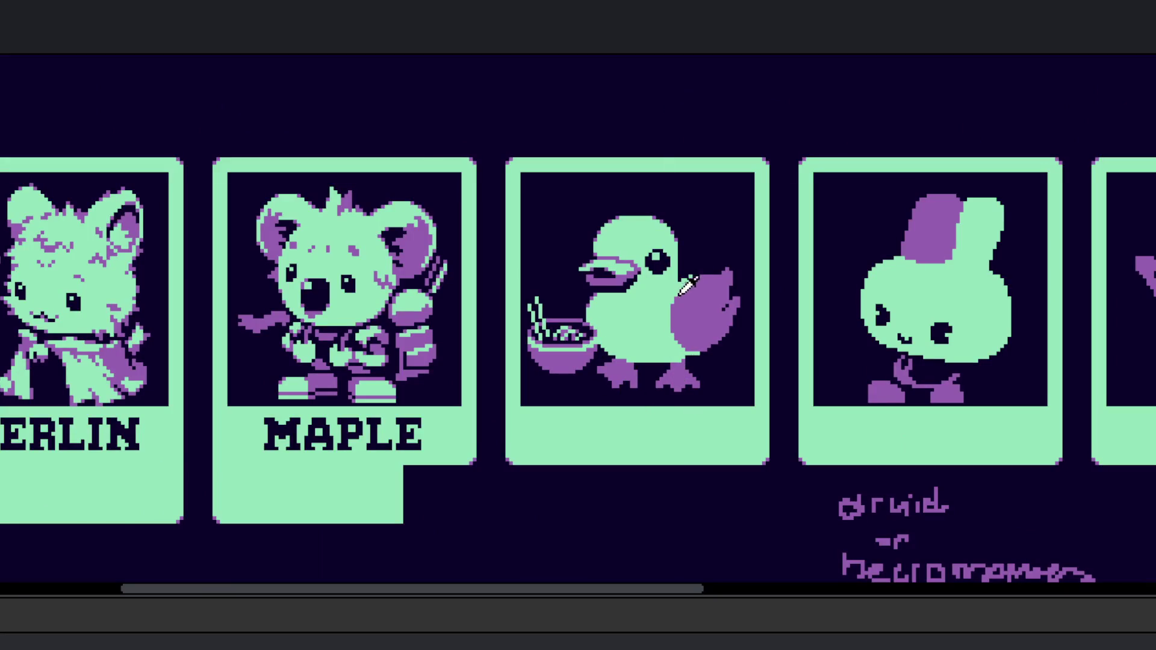
pyautogui.scroll(4, 687, 283)
pyautogui.scroll(-1, 640, 380)
pyautogui.scroll(4, 635, 369)
pyautogui.hscroll(-1, 674, 368)
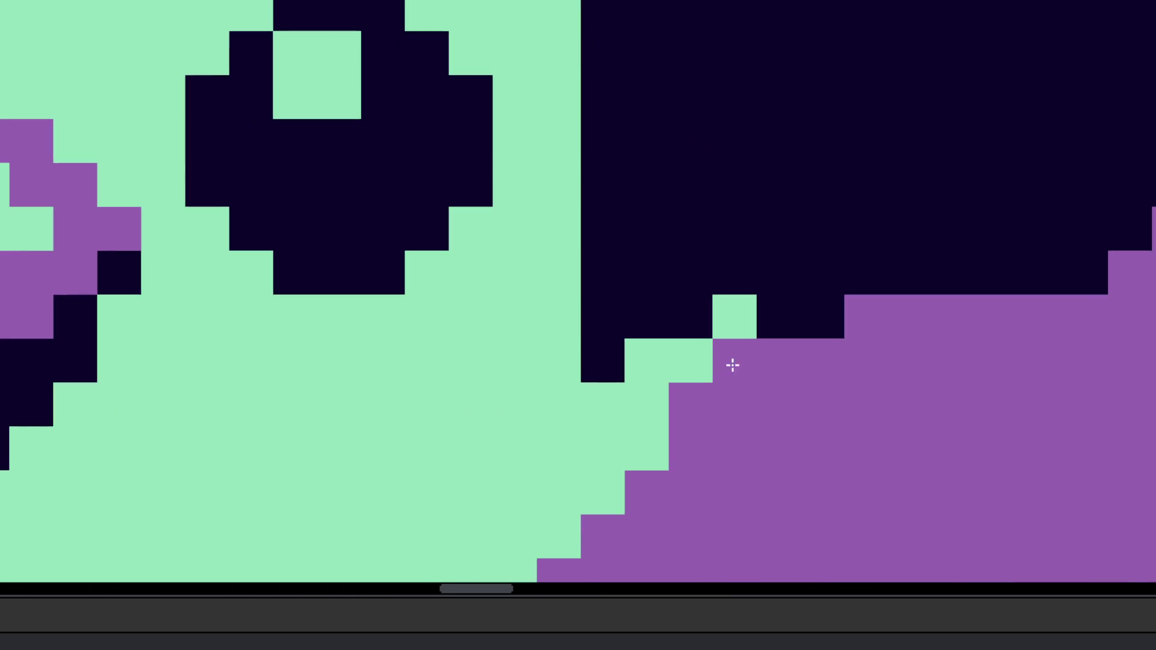
# Step: Fill the wing's edge cells, a left column and the stepped upper-left edge with purple
pyautogui.click(659, 388)
pyautogui.click(629, 425)
pyautogui.scroll(-2, 626, 458)
pyautogui.scroll(-3, 662, 391)
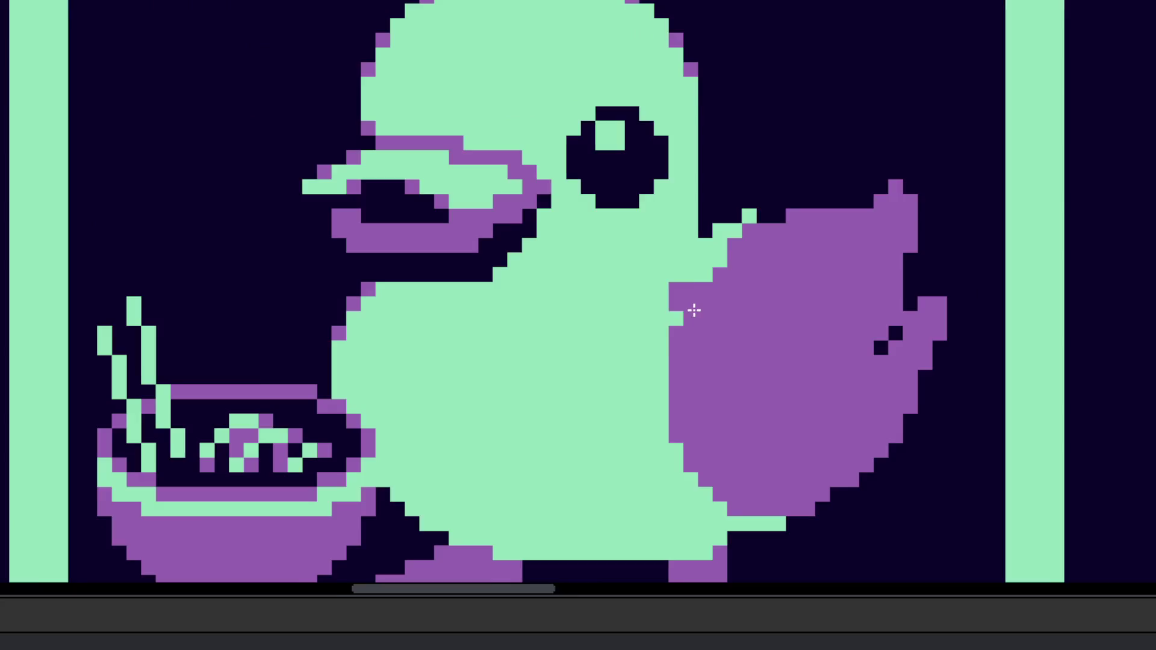
pyautogui.moveTo(647, 458); pyautogui.dragTo(655, 394)
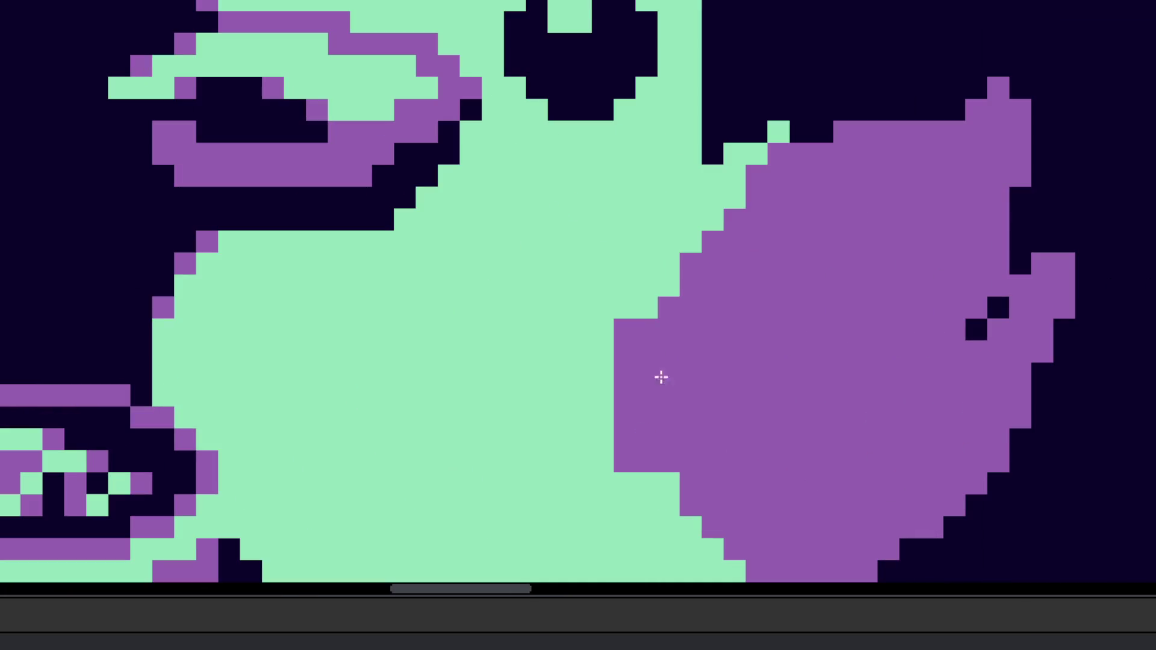
pyautogui.moveTo(671, 300)
pyautogui.mouseDown()
pyautogui.moveTo(704, 250)
pyautogui.moveTo(669, 241)
pyautogui.moveTo(712, 245)
pyautogui.moveTo(741, 228)
pyautogui.mouseUp()
pyautogui.scroll(-4, 742, 228)
pyautogui.scroll(2, 732, 302)
pyautogui.scroll(2, 728, 328)
pyautogui.moveTo(728, 337); pyautogui.dragTo(792, 377)
pyautogui.scroll(-4, 792, 376)
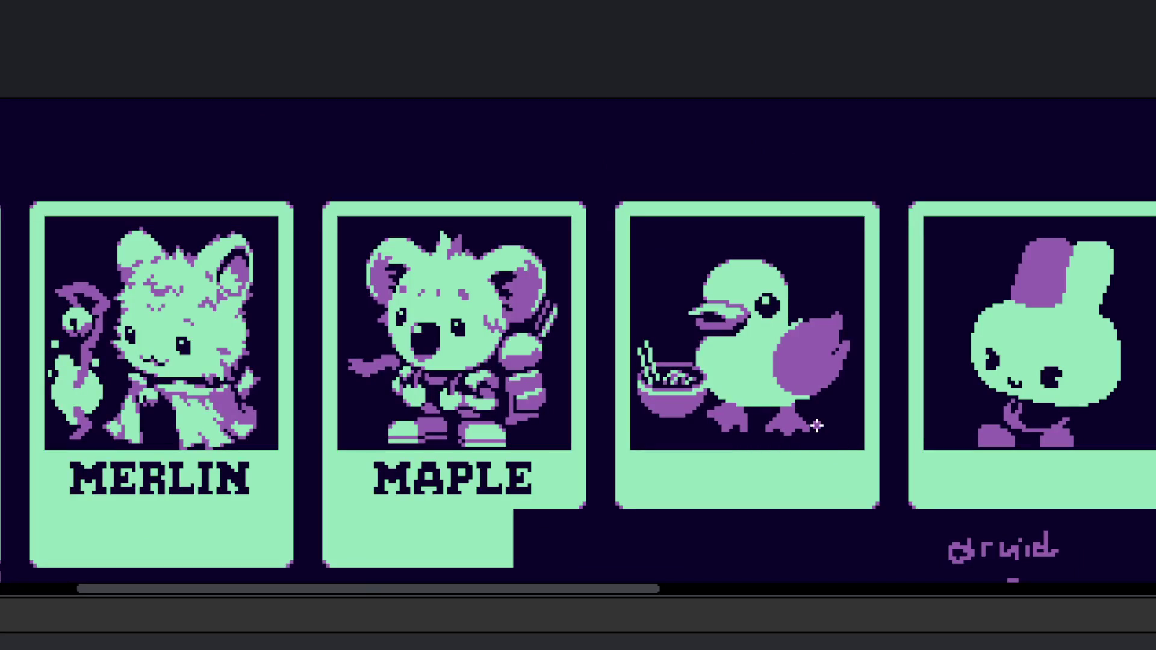
pyautogui.hscroll(2, 815, 426)
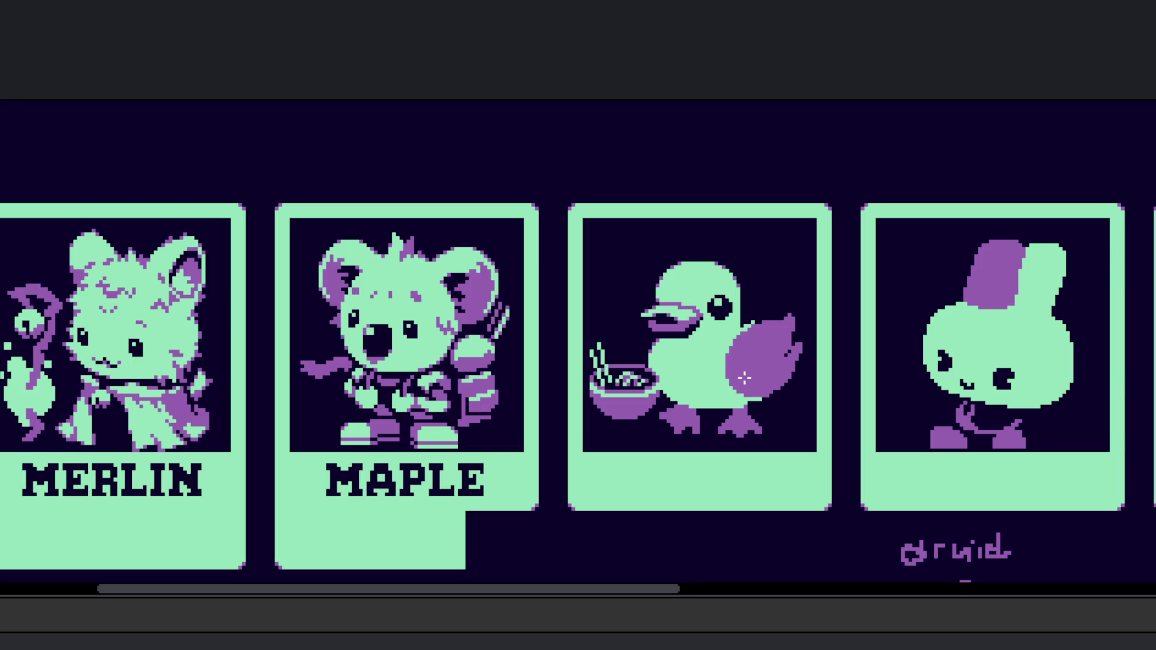
pyautogui.hscroll(3, 757, 421)
pyautogui.scroll(-1, 757, 420)
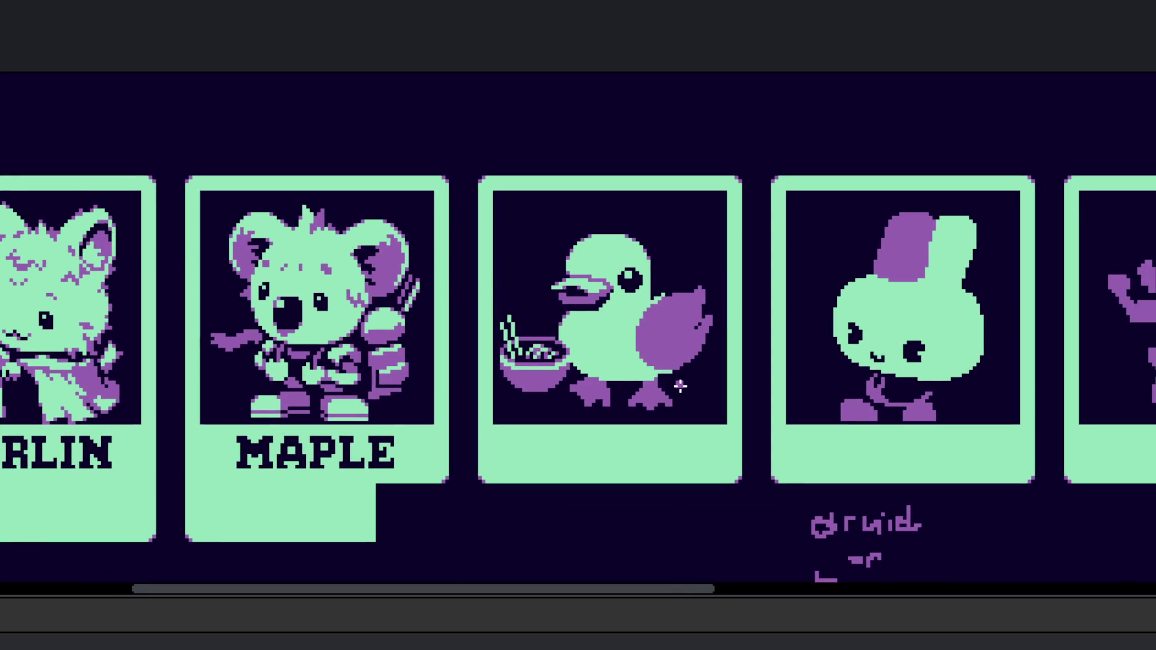
pyautogui.scroll(5, 924, 279)
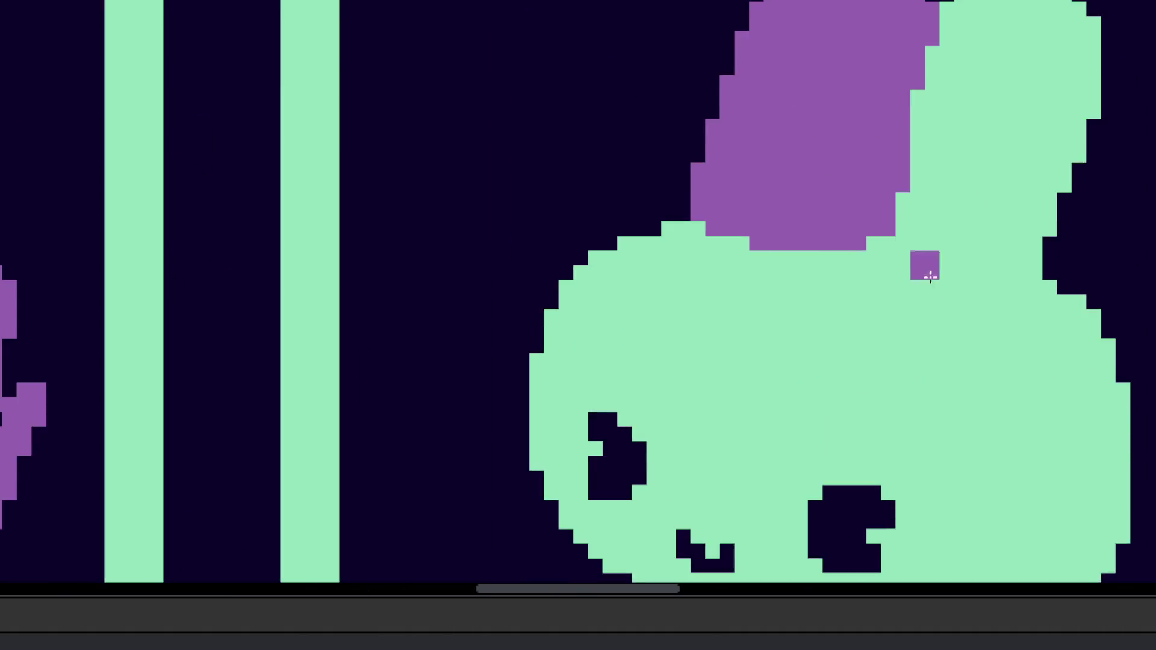
# Step: Paint the green pixels beside the bunny's ear purple and repaint a dark column next to it
pyautogui.moveTo(828, 274)
pyautogui.mouseDown()
pyautogui.moveTo(834, 284)
pyautogui.moveTo(885, 245)
pyautogui.moveTo(890, 315)
pyautogui.moveTo(859, 328)
pyautogui.mouseUp()
pyautogui.scroll(-5, 869, 258)
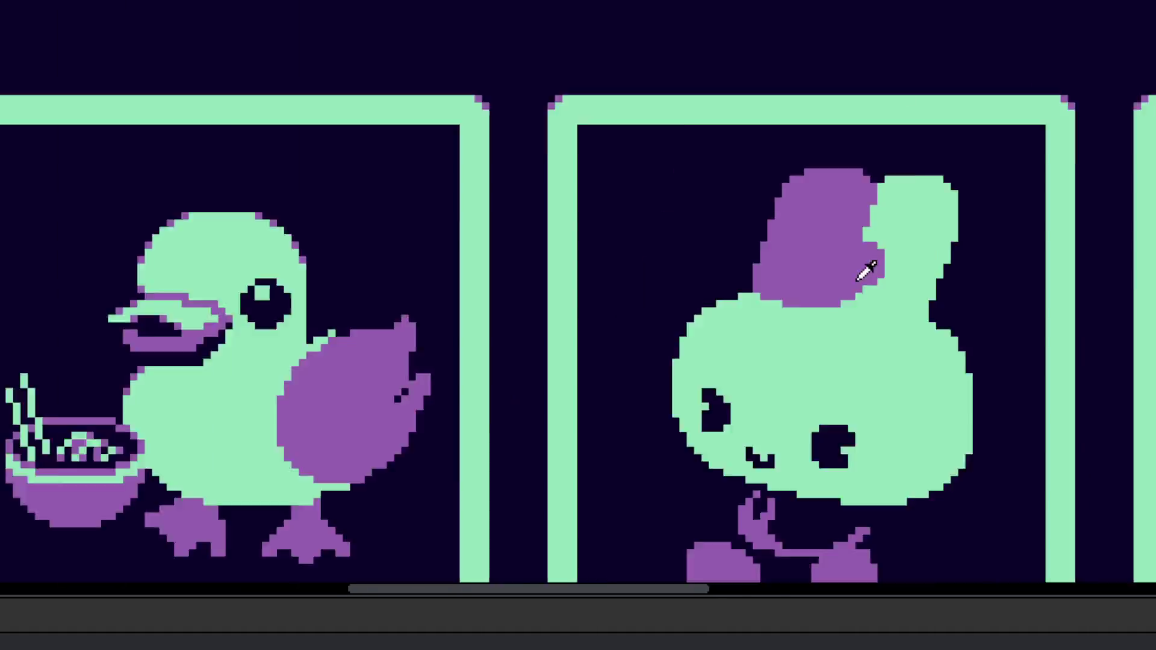
pyautogui.scroll(3, 856, 293)
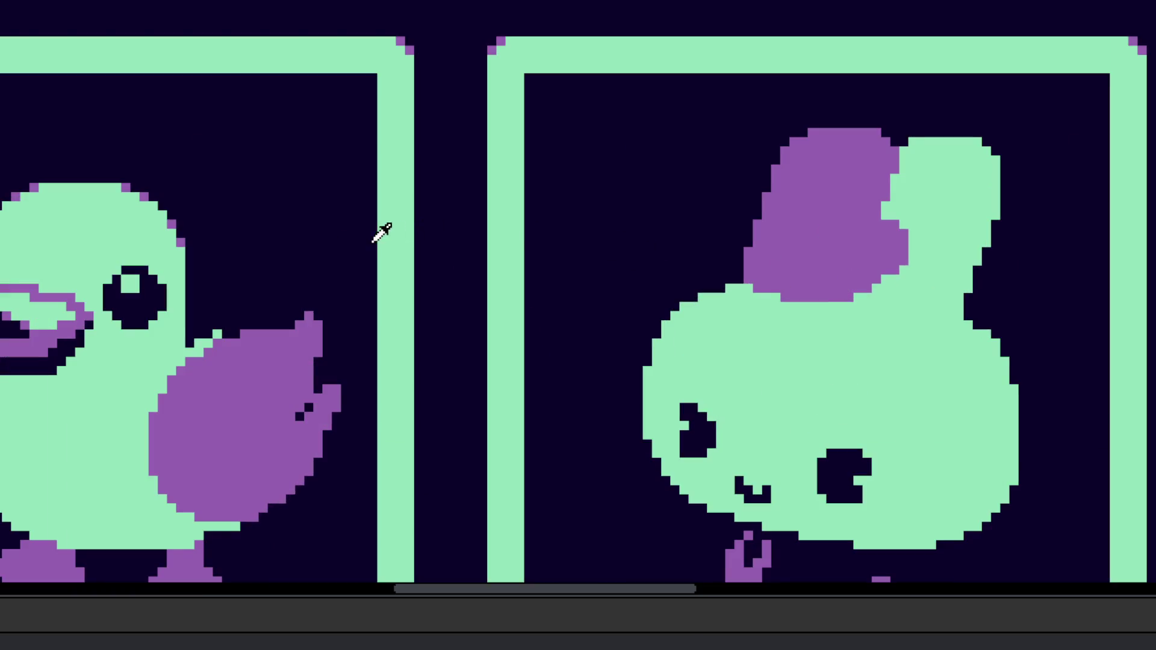
pyautogui.scroll(2, 859, 176)
pyautogui.moveTo(924, 155); pyautogui.dragTo(848, 438)
pyautogui.scroll(-5, 848, 439)
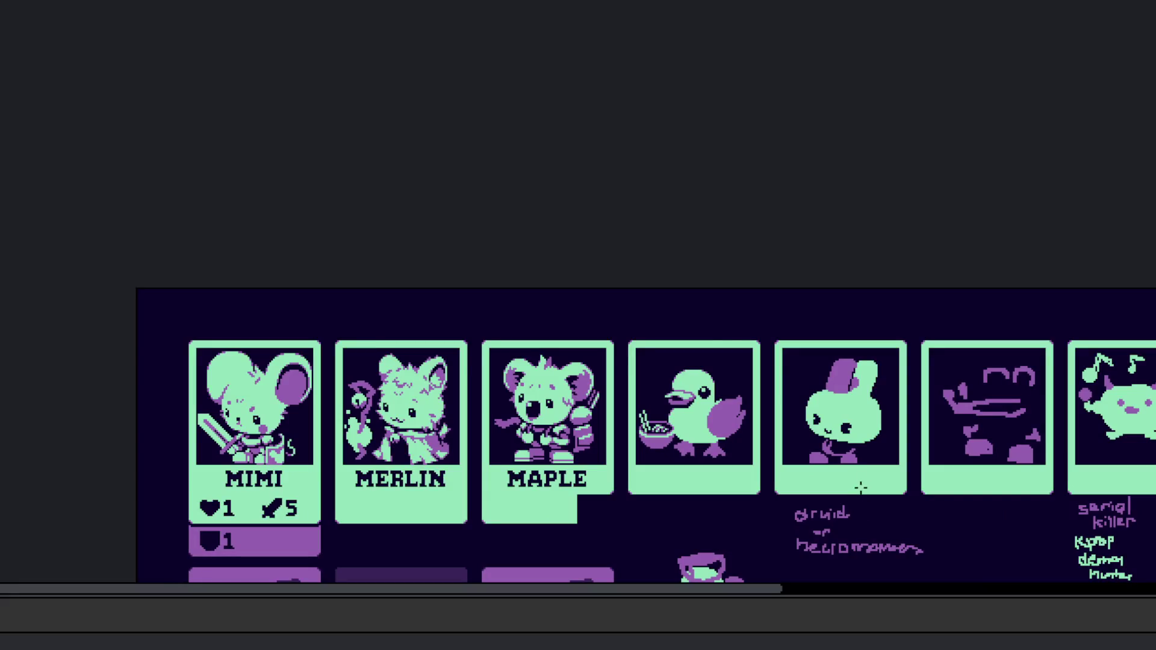
pyautogui.scroll(5, 903, 420)
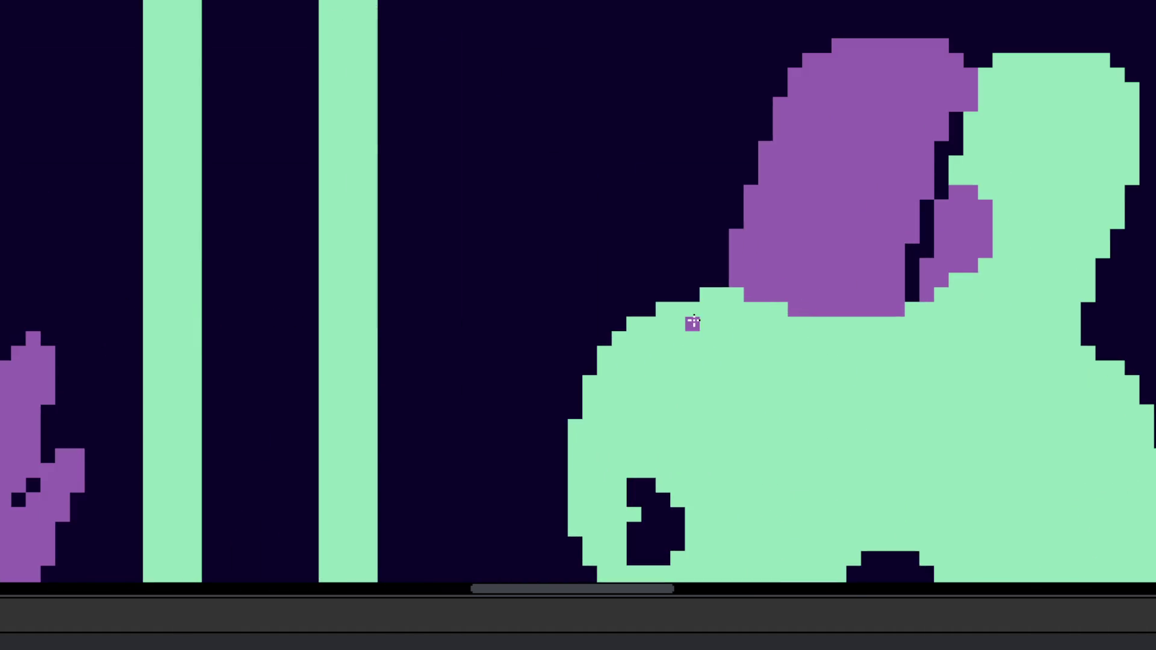
# Step: Add purple pixels near the ear and a purple stroke across the bunny's head
pyautogui.click(693, 309)
pyautogui.click(707, 324)
pyautogui.moveTo(721, 324)
pyautogui.mouseDown()
pyautogui.moveTo(766, 354)
pyautogui.moveTo(835, 352)
pyautogui.moveTo(876, 340)
pyautogui.moveTo(914, 308)
pyautogui.mouseUp()
pyautogui.scroll(-2, 818, 330)
pyautogui.scroll(-5, 818, 330)
pyautogui.scroll(3, 855, 390)
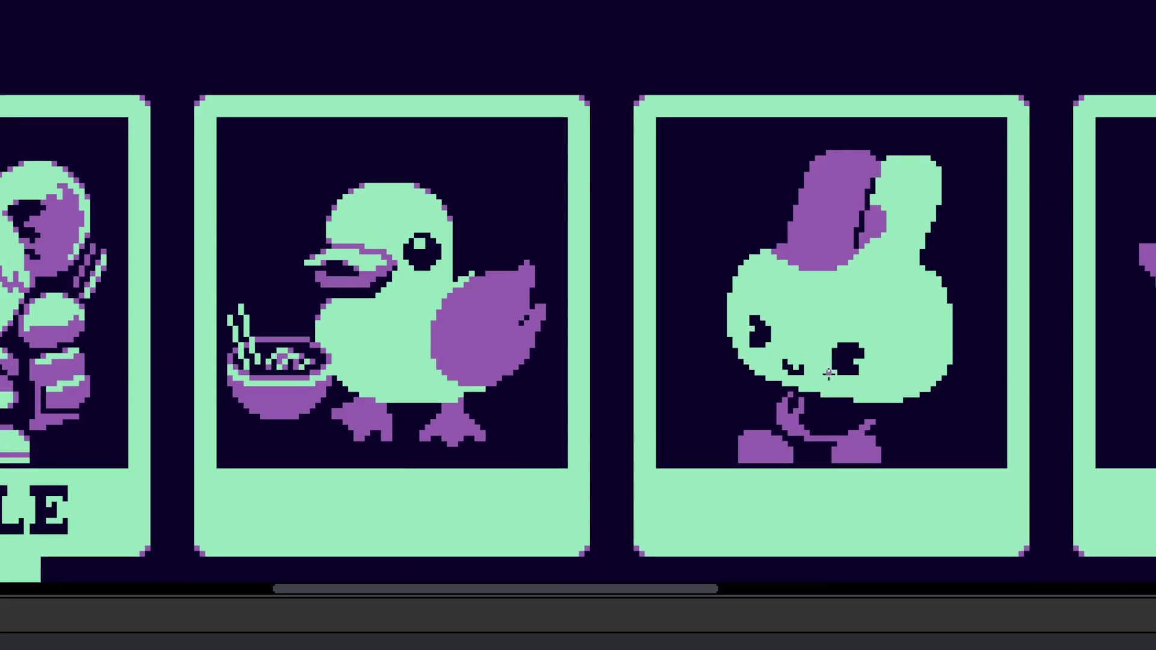
pyautogui.moveTo(856, 390); pyautogui.dragTo(987, 368)
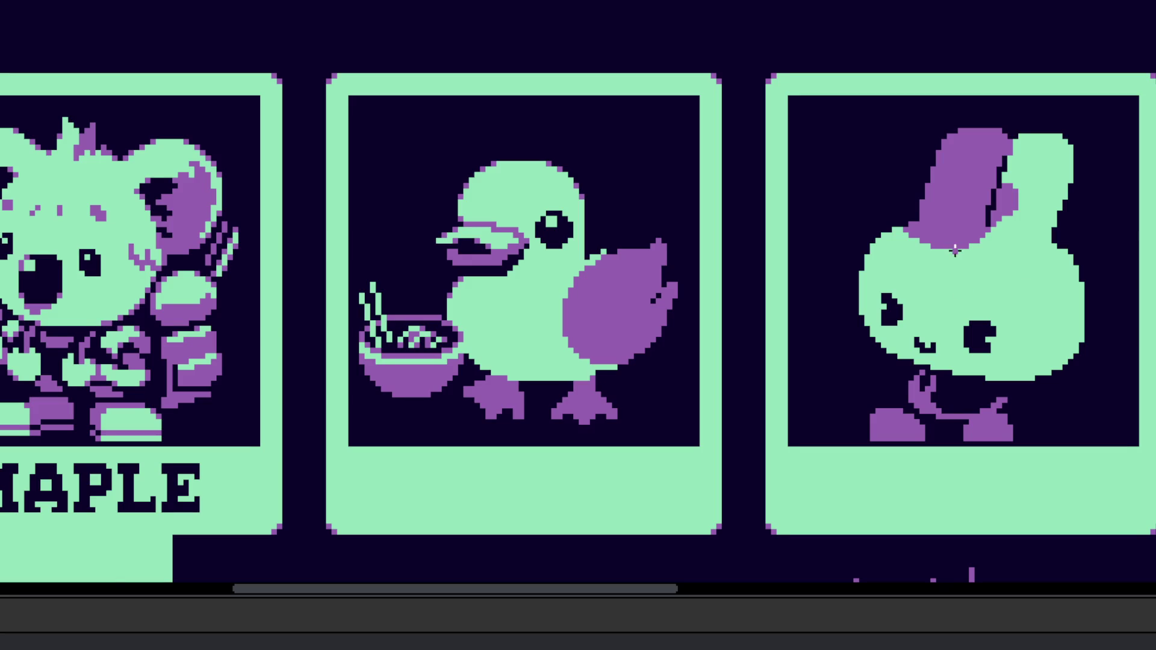
pyautogui.scroll(2, 966, 235)
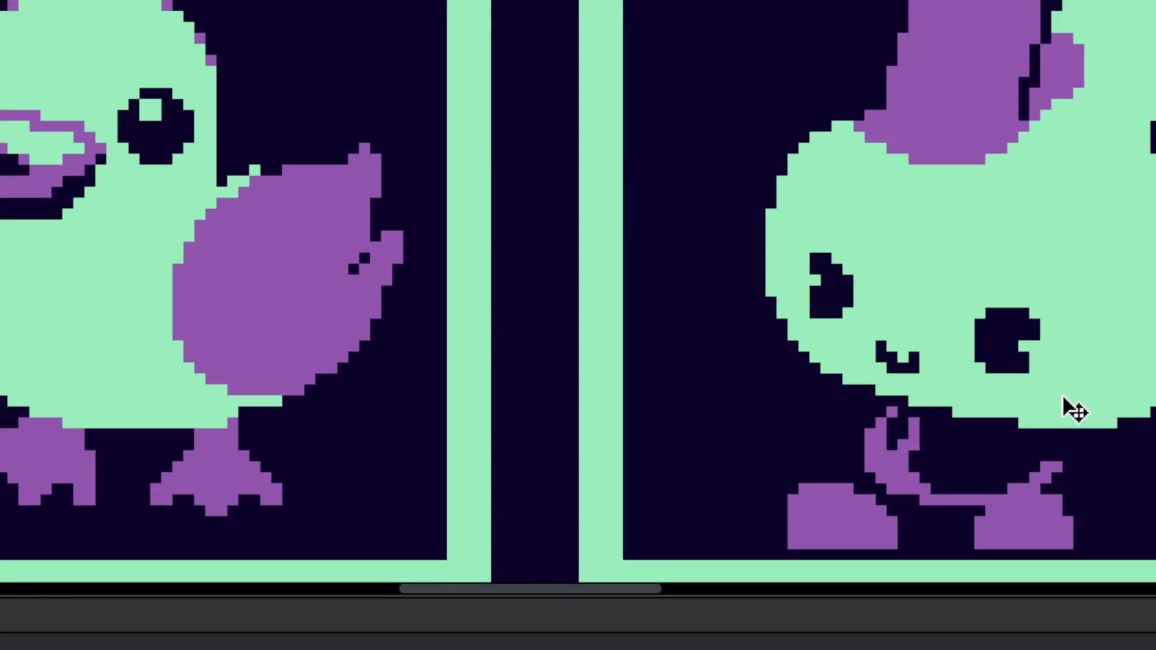
# Step: Widen the purple patch on the bunny's face and round off both of its bottom corners
pyautogui.moveTo(1060, 395); pyautogui.dragTo(1053, 397)
pyautogui.click(1033, 423)
pyautogui.click(1078, 423)
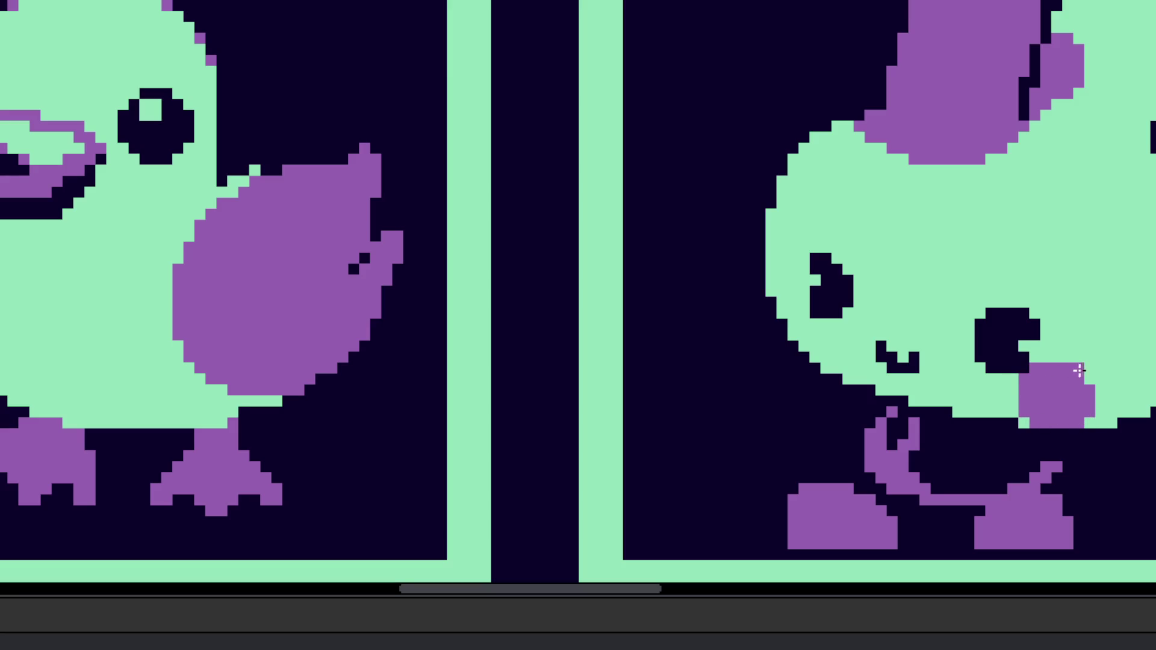
# Step: Paint a purple blush block at the bunny's cheek edge, then zoom out to both cards
pyautogui.scroll(2, 685, 268)
pyautogui.click(897, 352)
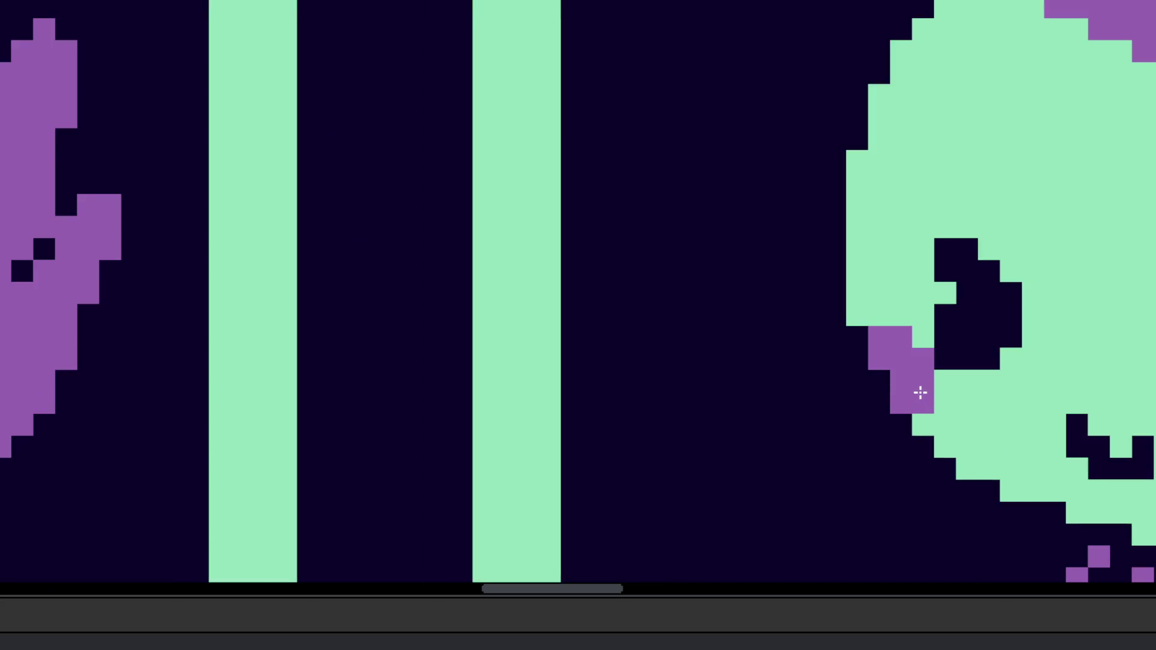
pyautogui.scroll(-5, 919, 389)
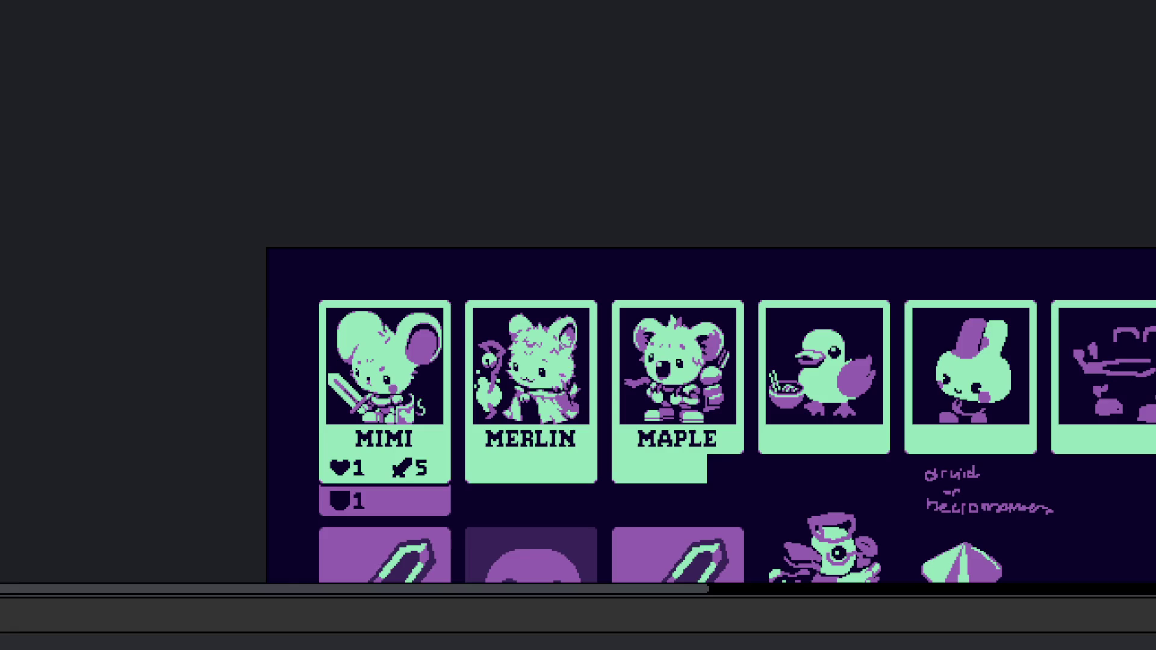
pyautogui.scroll(5, 780, 356)
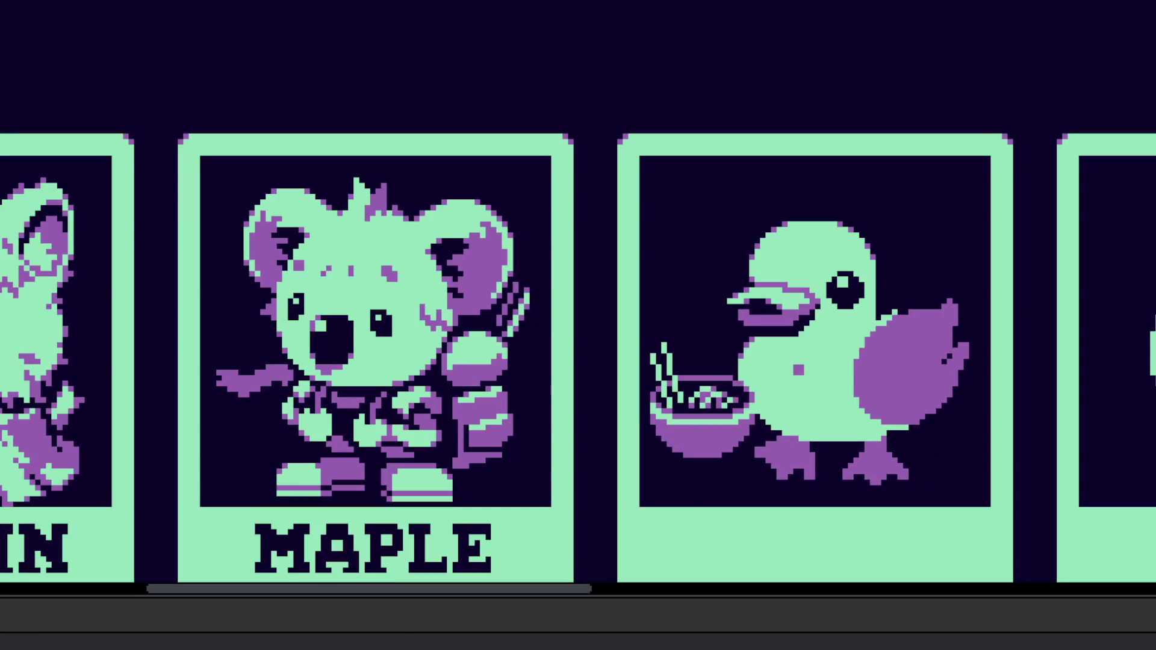
pyautogui.scroll(-5, 780, 357)
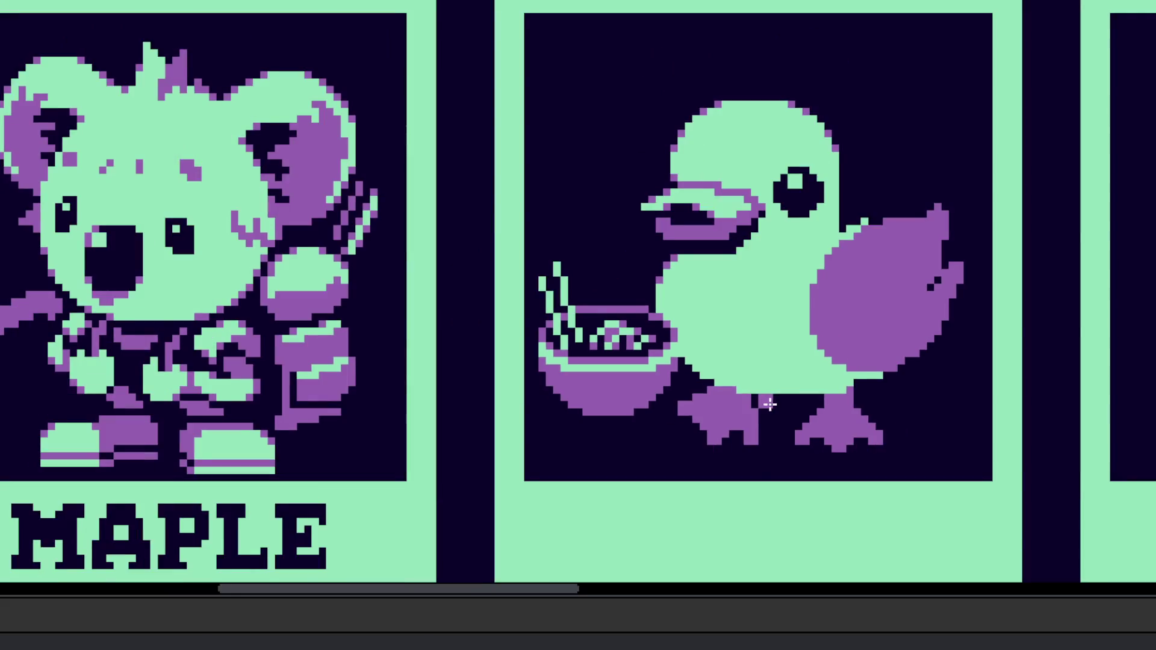
pyautogui.moveTo(766, 400); pyautogui.dragTo(374, 434)
pyautogui.scroll(-1, 373, 434)
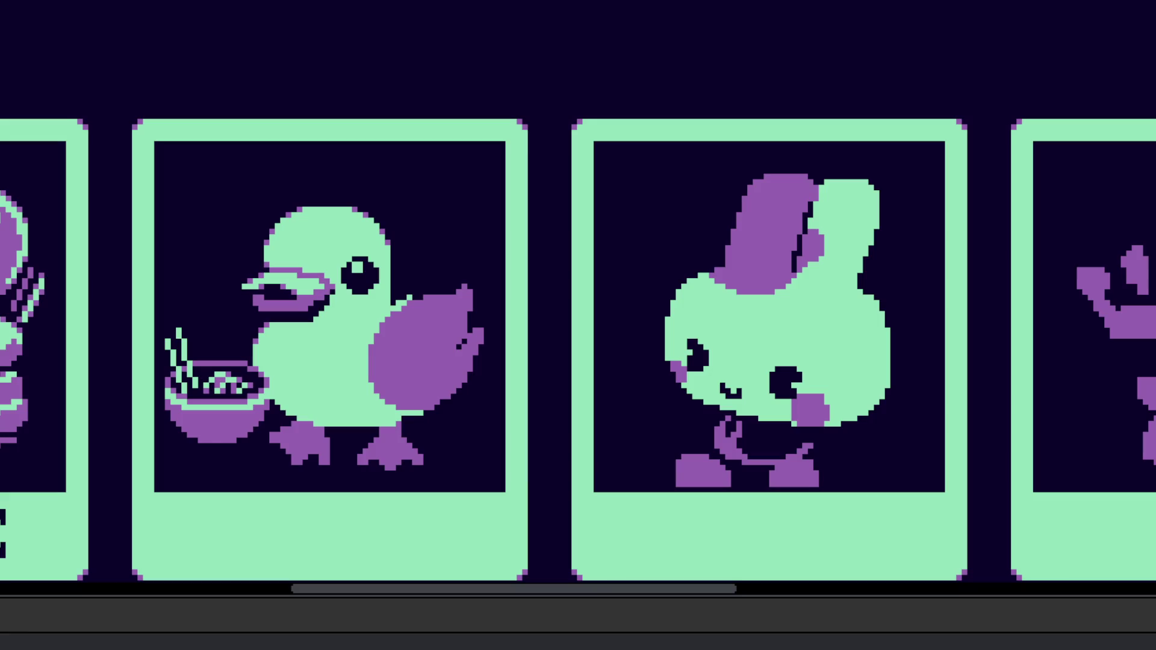
pyautogui.scroll(-5, 530, 331)
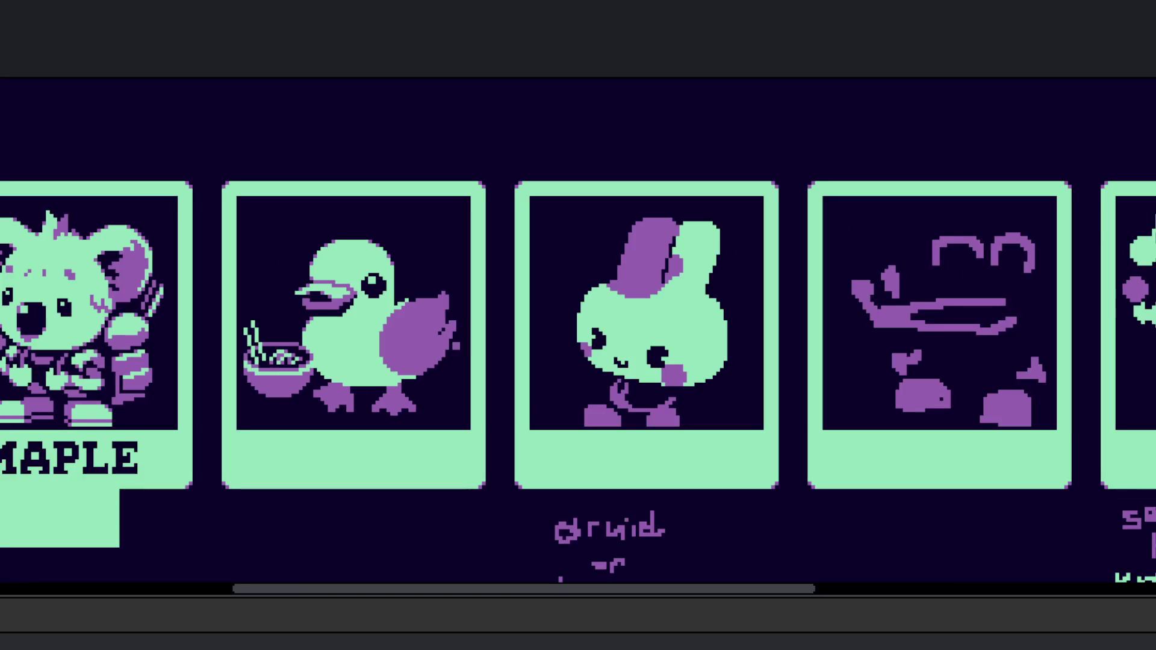
pyautogui.hscroll(2, 674, 383)
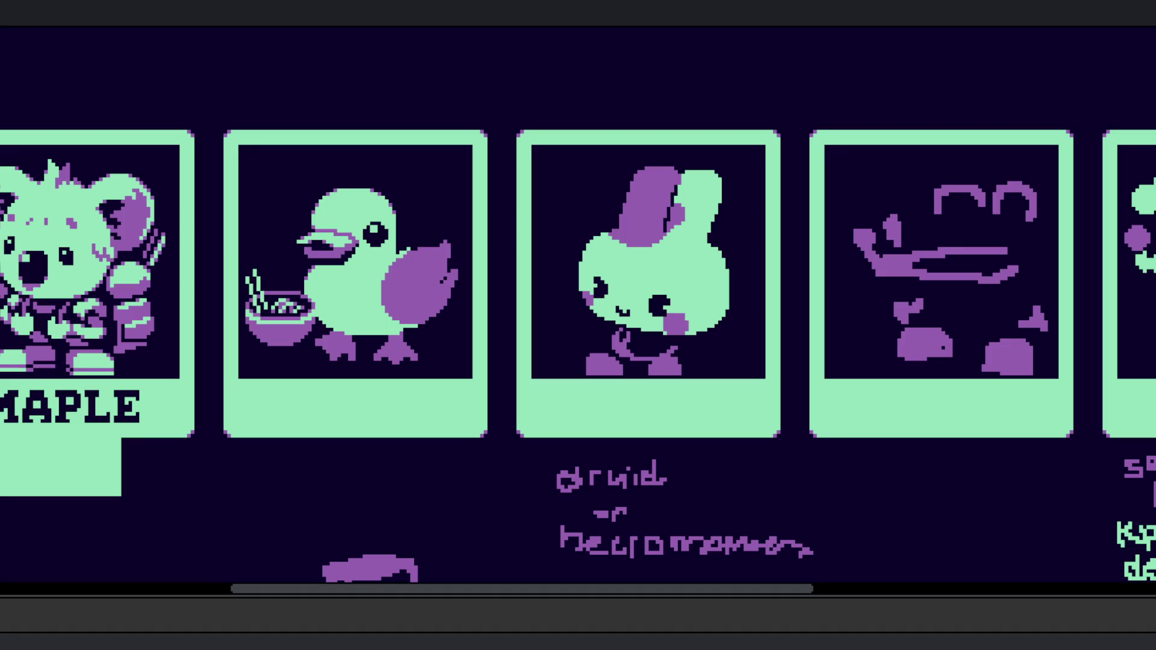
# Step: Draw a long purple diagonal line out from the bunny's right side
pyautogui.scroll(5, 700, 356)
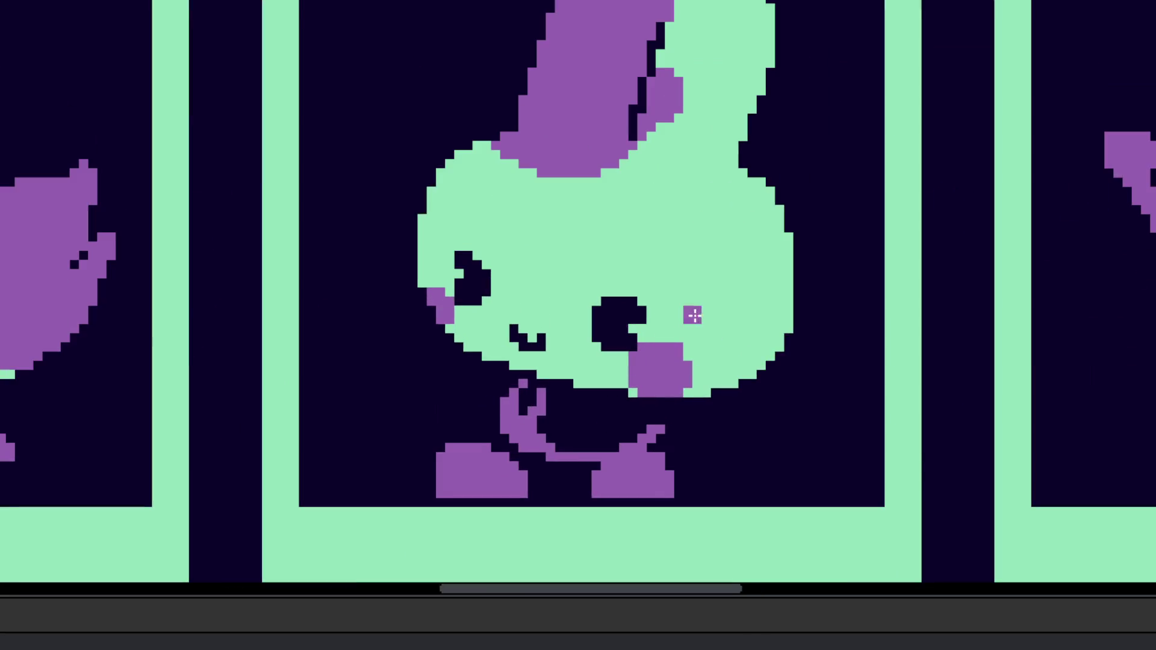
pyautogui.scroll(-2, 738, 346)
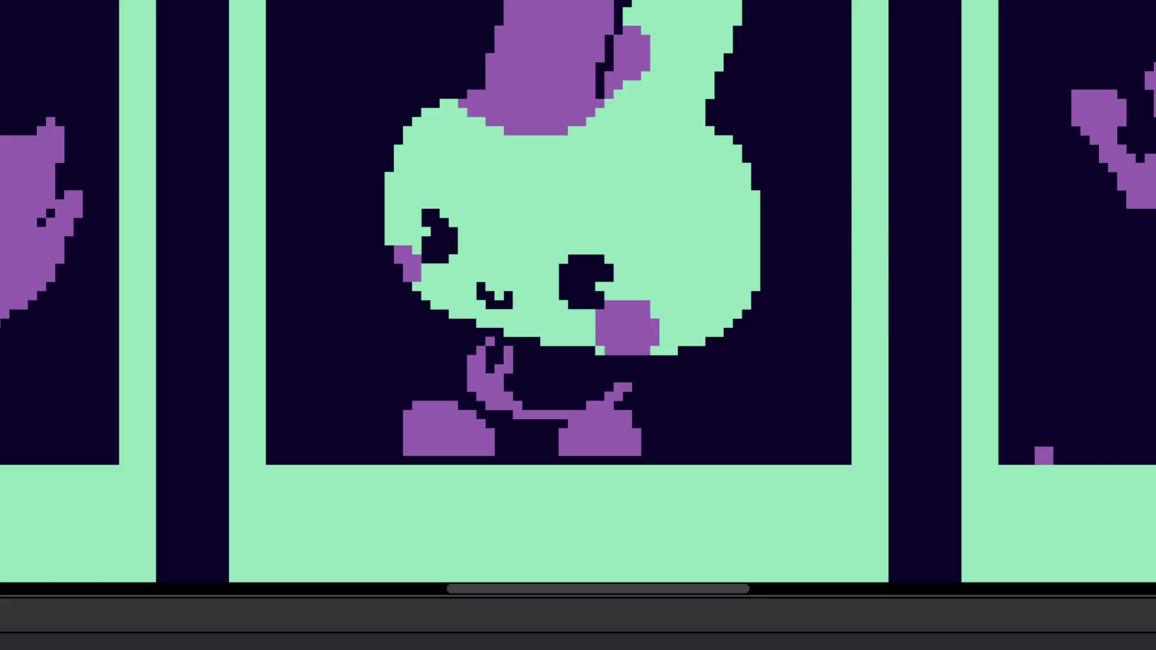
pyautogui.scroll(2, 698, 331)
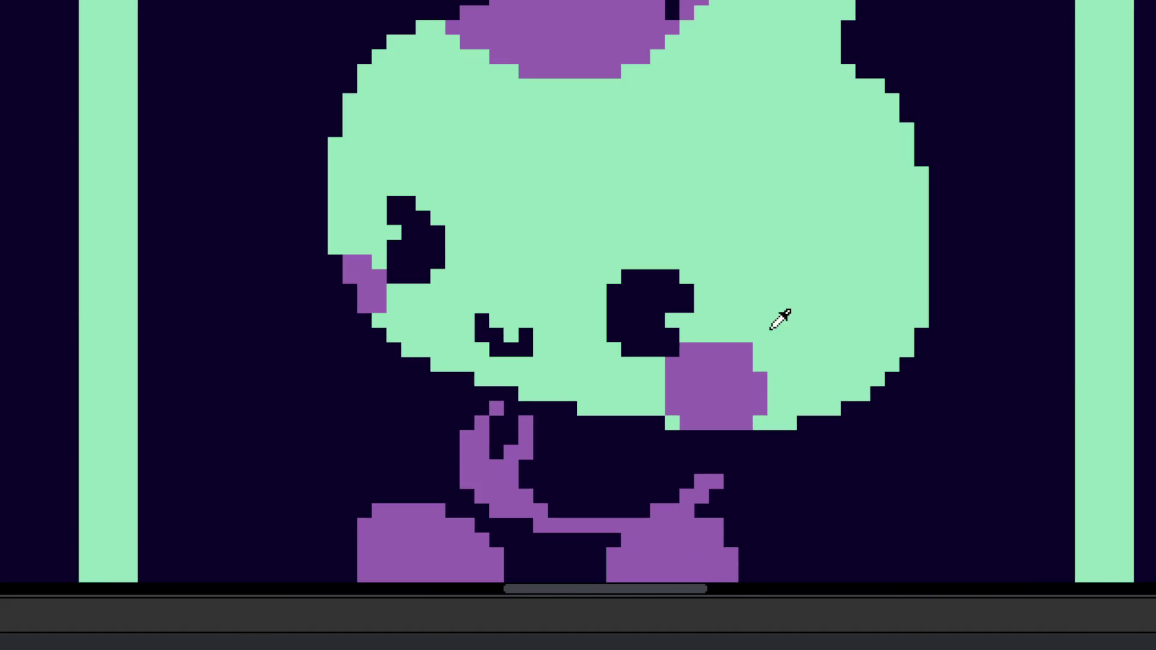
pyautogui.scroll(1, 777, 490)
pyautogui.moveTo(883, 287)
pyautogui.mouseDown()
pyautogui.moveTo(885, 314)
pyautogui.moveTo(976, 485)
pyautogui.moveTo(1024, 493)
pyautogui.moveTo(909, 394)
pyautogui.moveTo(952, 470)
pyautogui.moveTo(983, 485)
pyautogui.moveTo(952, 459)
pyautogui.moveTo(971, 485)
pyautogui.moveTo(1035, 503)
pyautogui.moveTo(998, 490)
pyautogui.moveTo(1064, 497)
pyautogui.mouseUp()
# Step: Thicken the bunny's diagonal arm with a second purple stroke
pyautogui.scroll(1, 971, 486)
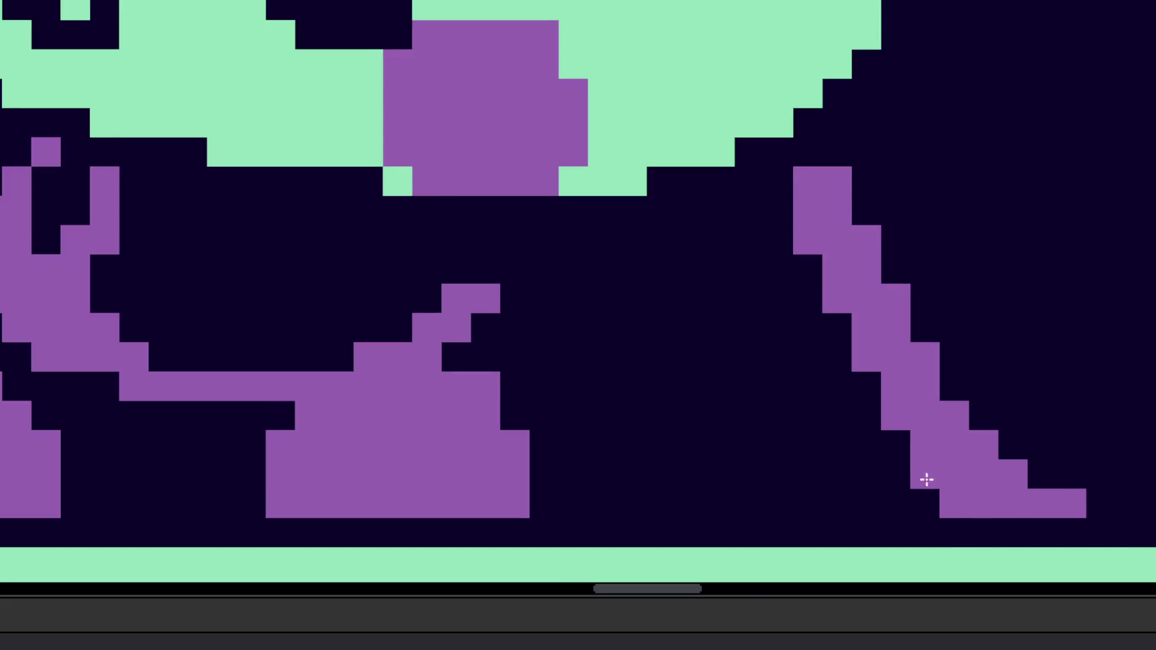
pyautogui.scroll(-6, 939, 492)
pyautogui.scroll(3, 752, 412)
pyautogui.moveTo(623, 378); pyautogui.dragTo(533, 482)
# Step: Paint purple strokes and pixels to the left of the bunny
pyautogui.scroll(-2, 536, 475)
pyautogui.scroll(2, 569, 398)
pyautogui.moveTo(550, 384); pyautogui.dragTo(577, 449)
pyautogui.moveTo(562, 381)
pyautogui.mouseDown()
pyautogui.moveTo(548, 337)
pyautogui.moveTo(602, 343)
pyautogui.moveTo(611, 443)
pyautogui.mouseUp()
pyautogui.click(591, 332)
pyautogui.click(614, 379)
# Step: Undo the stray purple strokes left of the bunny and move to the gray chibi sheet
pyautogui.scroll(-3, 626, 433)
pyautogui.hotkey('ctrl', 'z')
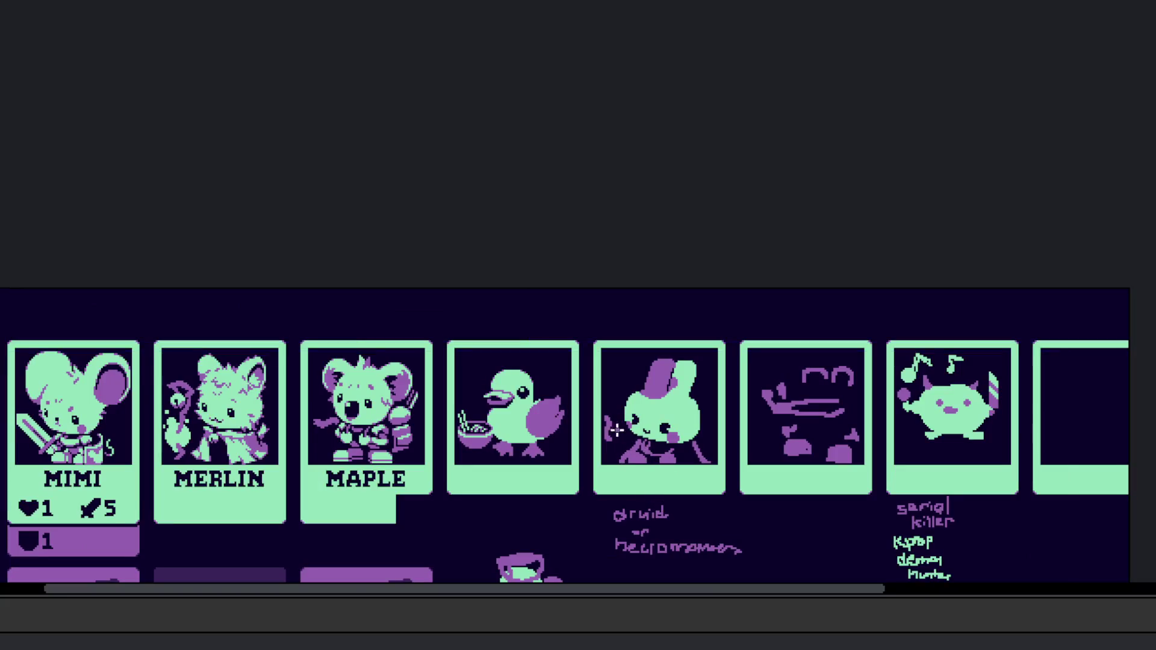
pyautogui.scroll(3, 650, 484)
pyautogui.scroll(1, 658, 439)
pyautogui.hotkey('ctrl', 'z')
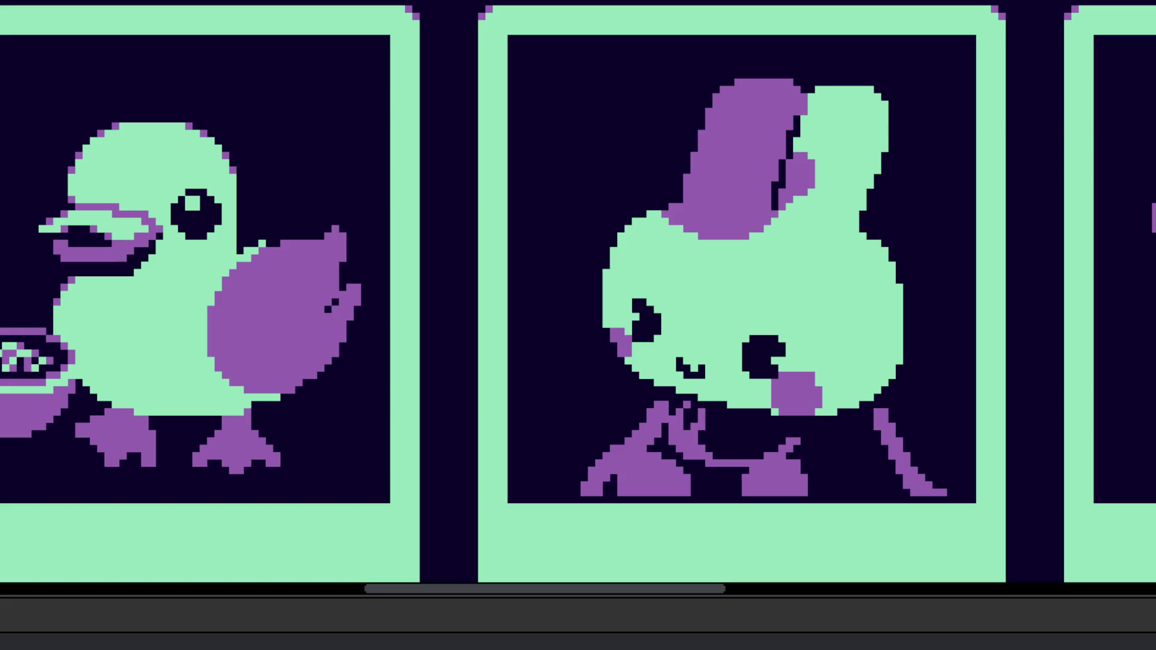
pyautogui.hscroll(-2, 483, 292)
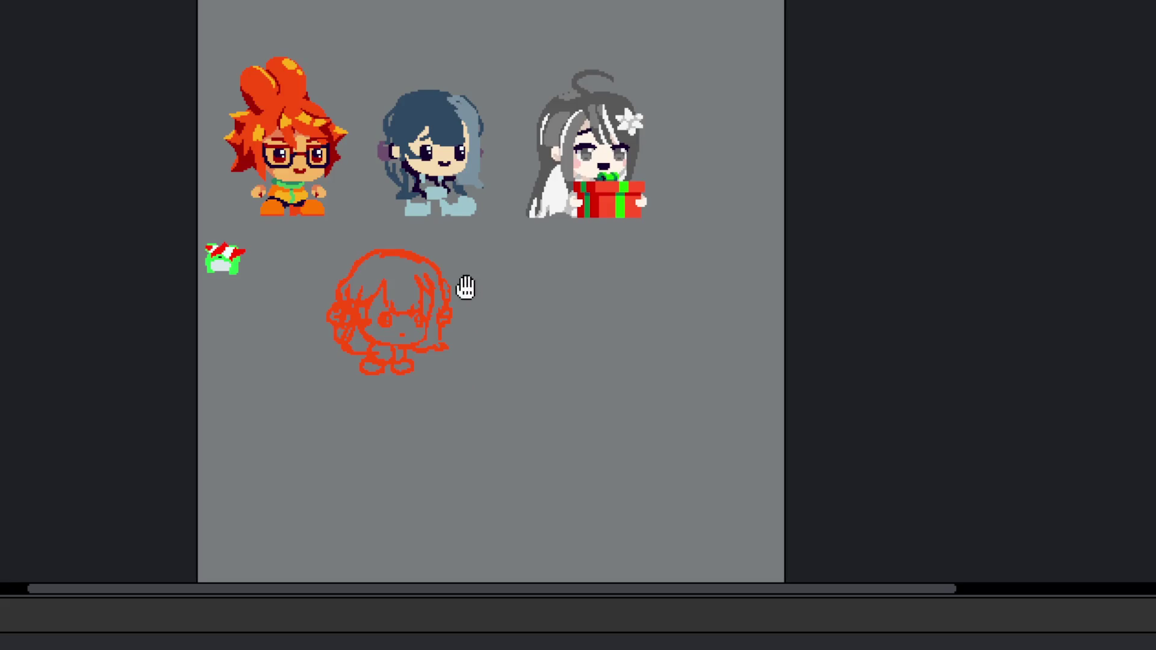
# Step: Move the small frog sprite to a spot below the orange character
pyautogui.scroll(5, 467, 289)
pyautogui.click(415, 424)
pyautogui.moveTo(415, 424); pyautogui.dragTo(612, 413)
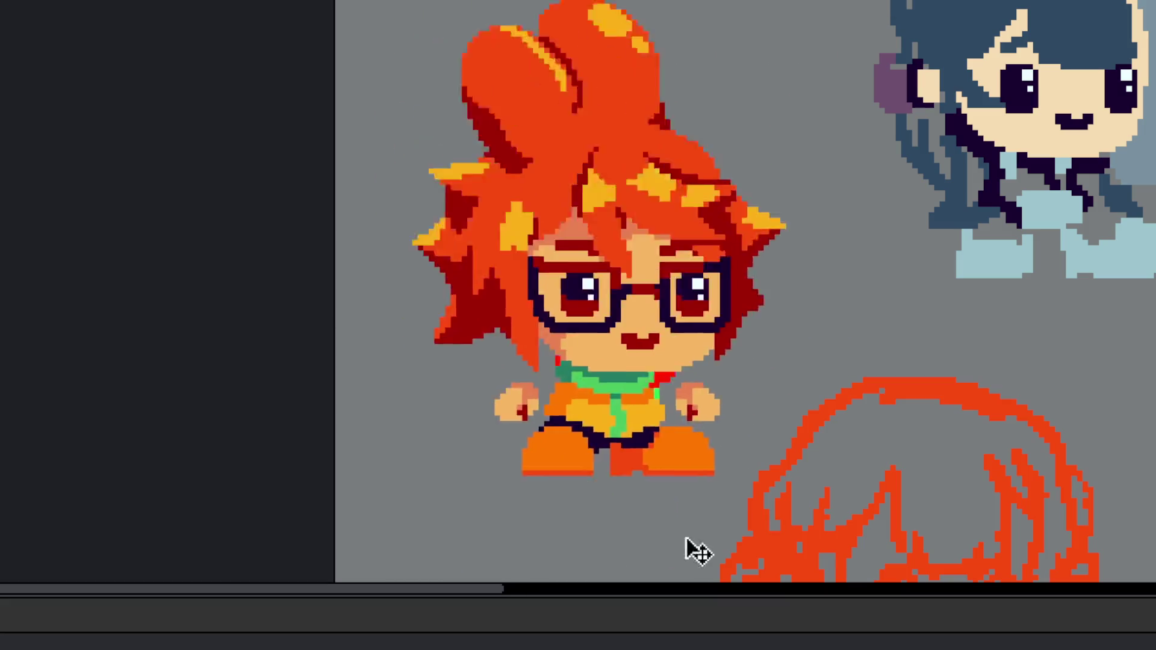
# Step: Pan across the gray sheet to the gift-holding girl and back to all characters
pyautogui.scroll(-5, 652, 534)
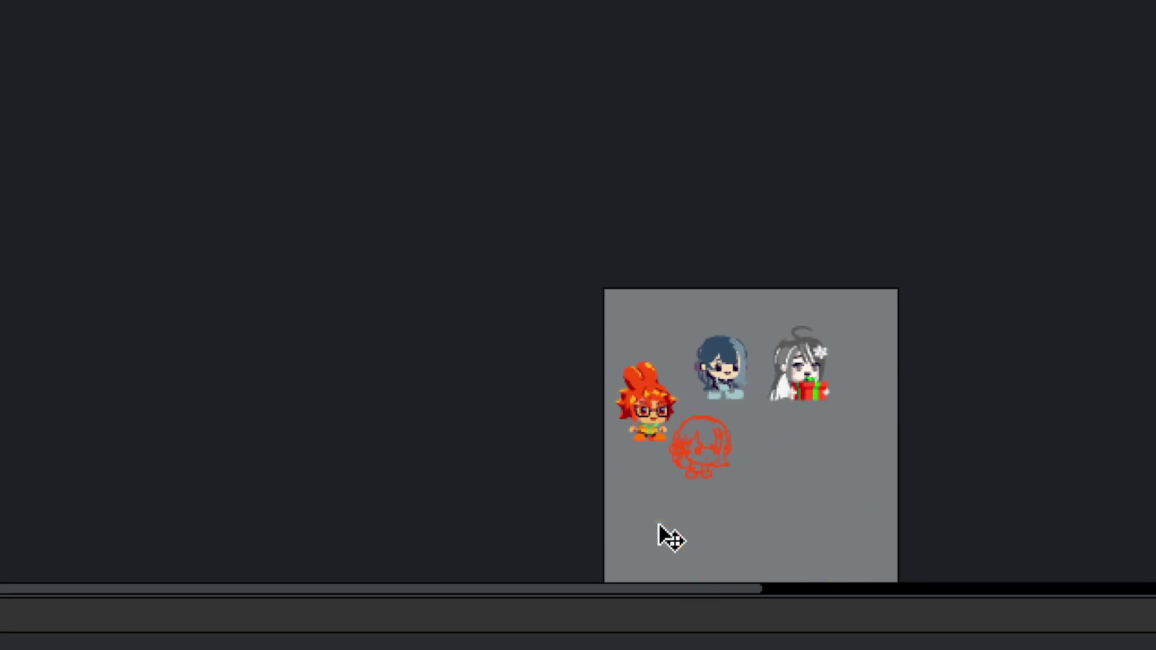
pyautogui.scroll(4, 752, 476)
pyautogui.moveTo(874, 359); pyautogui.dragTo(818, 377)
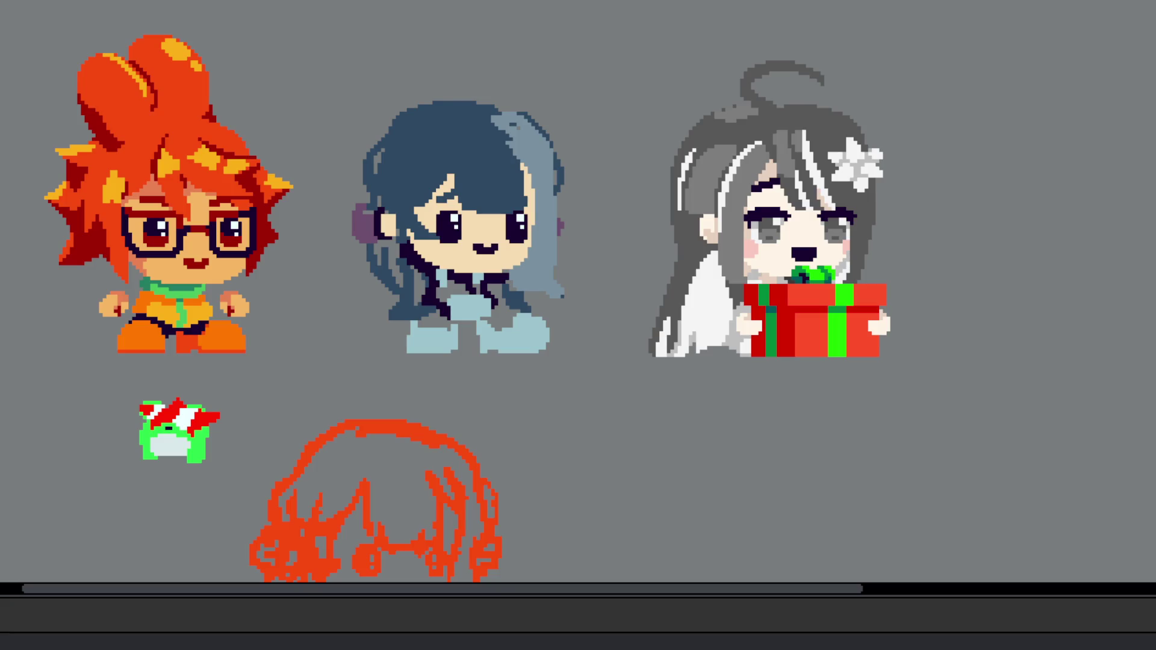
pyautogui.moveTo(871, 319); pyautogui.dragTo(815, 366)
pyautogui.scroll(2, 730, 330)
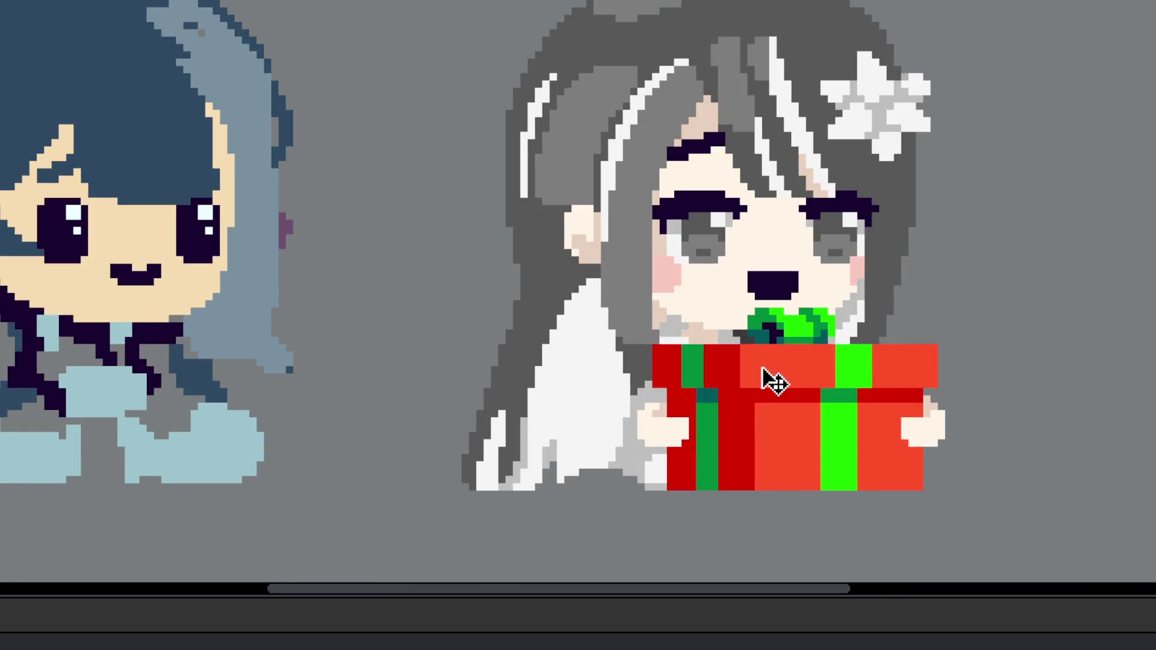
pyautogui.scroll(-2, 733, 375)
pyautogui.moveTo(702, 363)
pyautogui.mouseDown()
pyautogui.moveTo(879, 328)
pyautogui.moveTo(836, 323)
pyautogui.mouseUp()
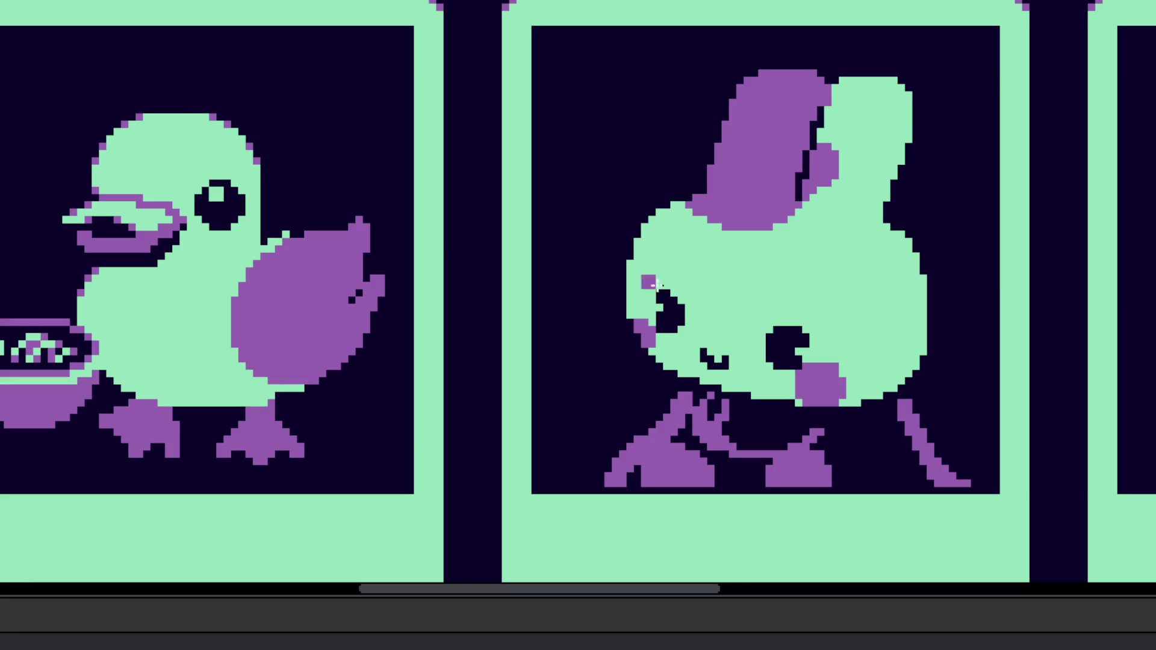
# Step: Paint a vertical one-pixel dark column through the bunny's purple arm
pyautogui.scroll(2, 709, 331)
pyautogui.scroll(-3, 649, 194)
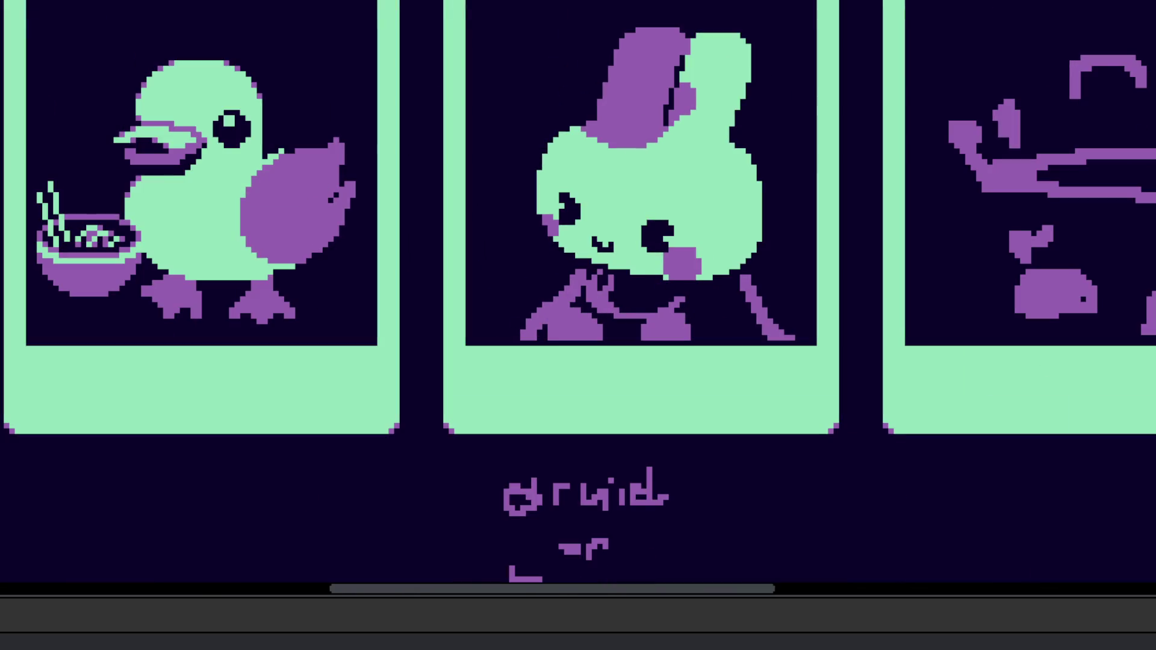
pyautogui.scroll(3, 566, 361)
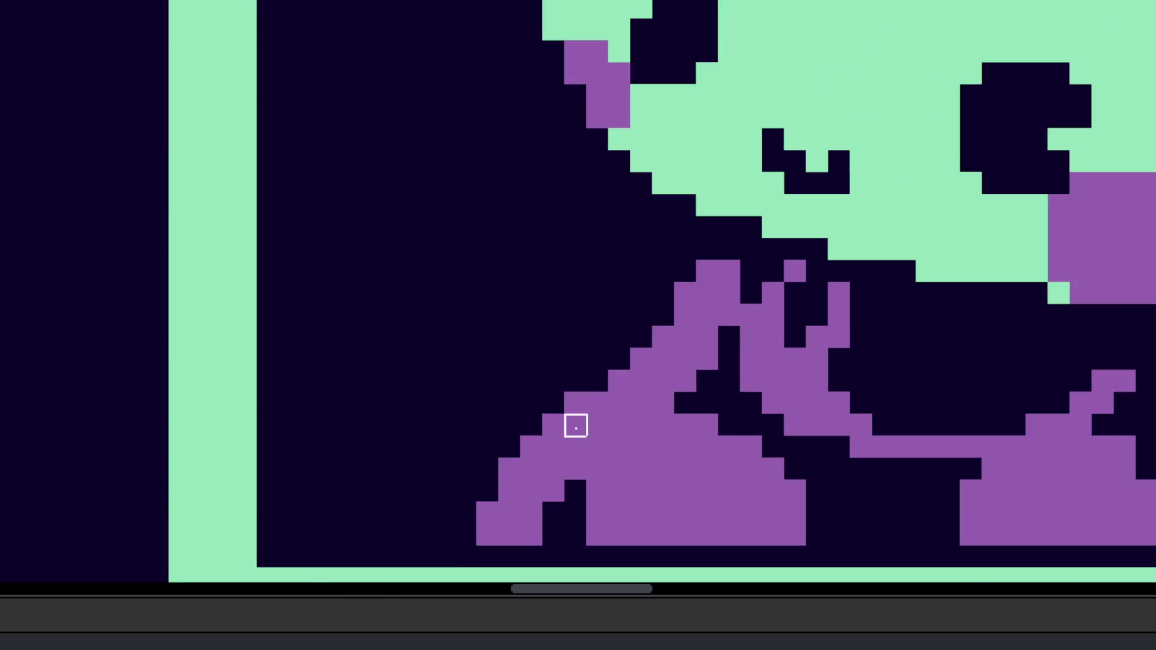
pyautogui.moveTo(575, 424); pyautogui.dragTo(575, 491)
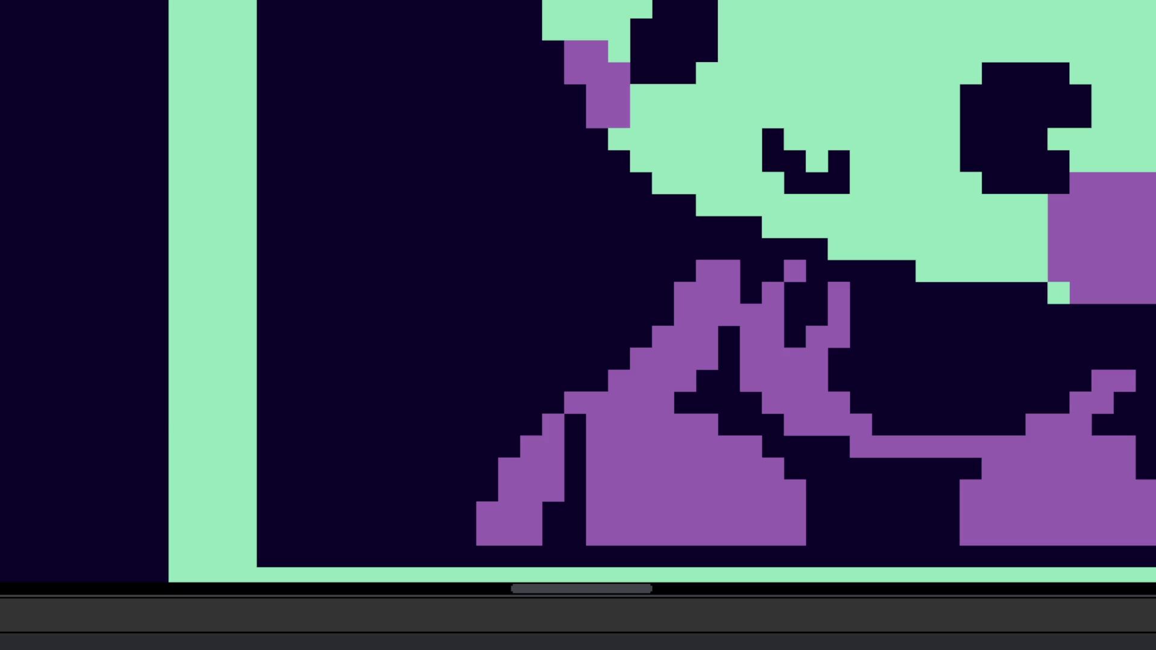
pyautogui.scroll(-3, 676, 315)
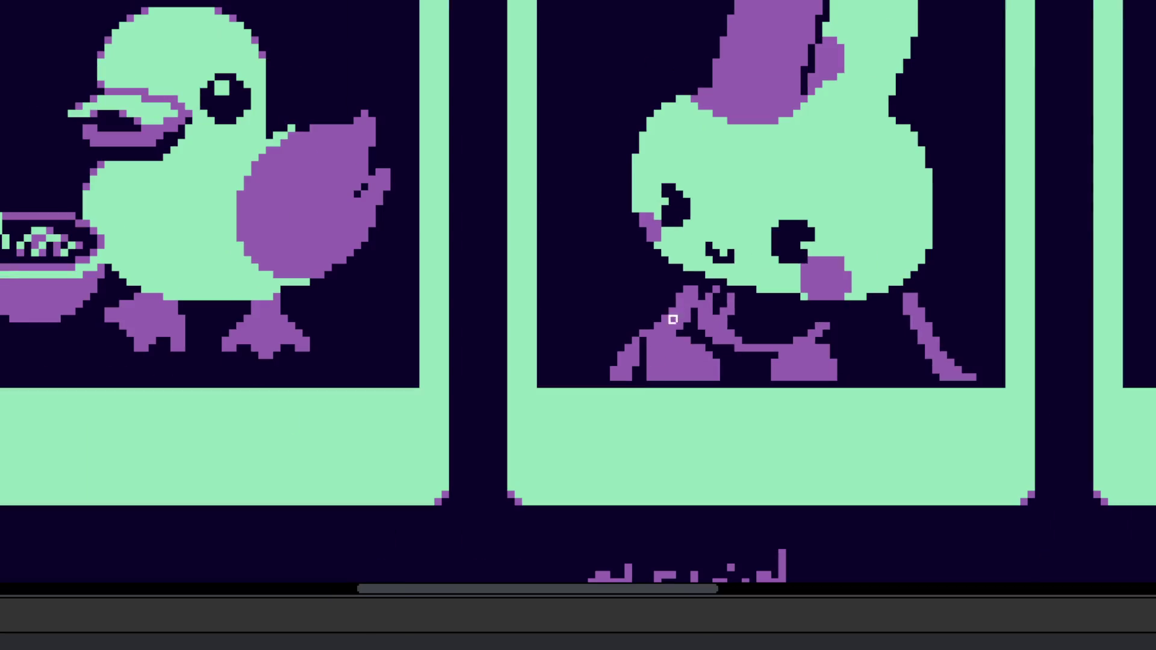
pyautogui.scroll(2, 673, 355)
pyautogui.scroll(-3, 745, 322)
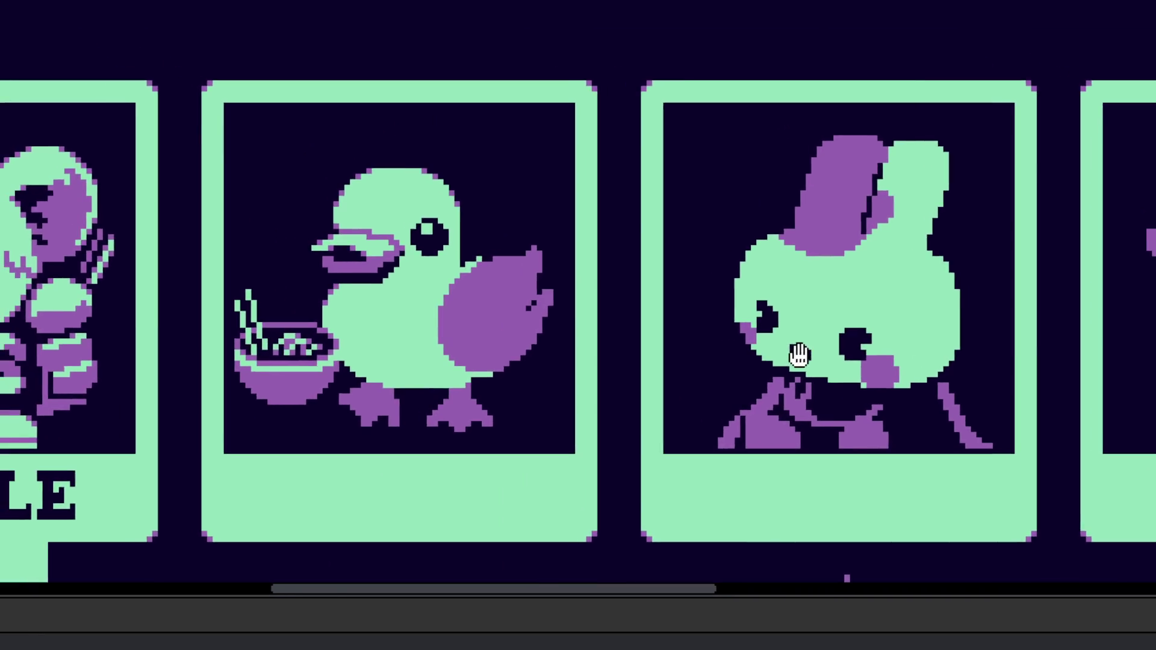
pyautogui.scroll(2, 812, 297)
pyautogui.scroll(-2, 819, 274)
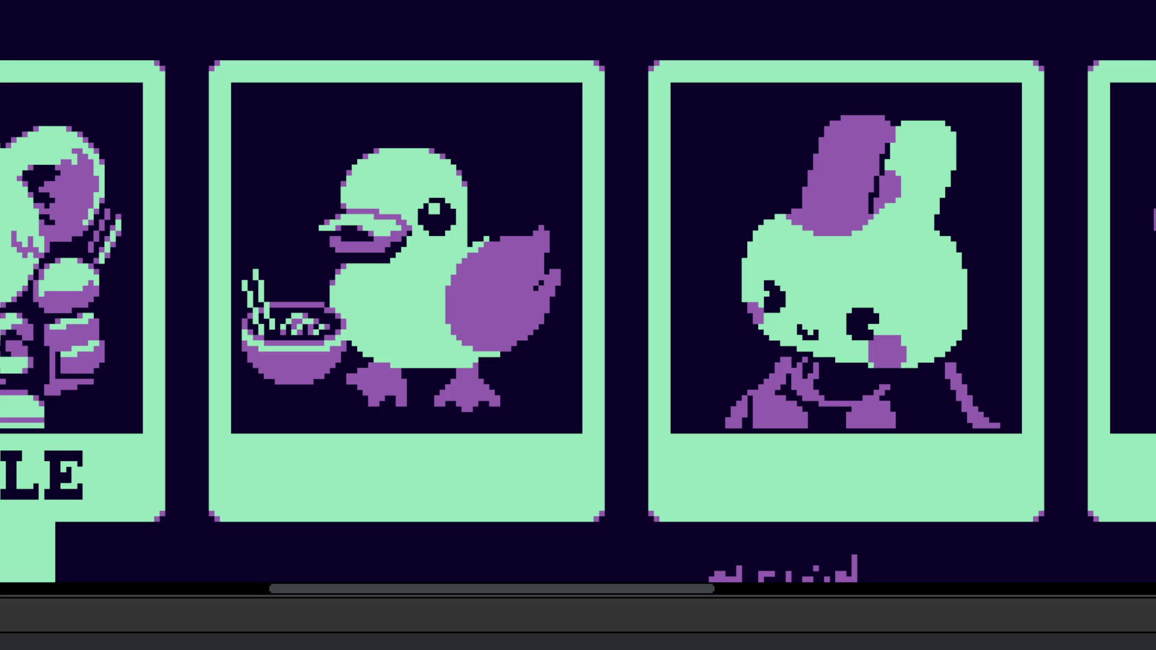
pyautogui.scroll(5, 562, 301)
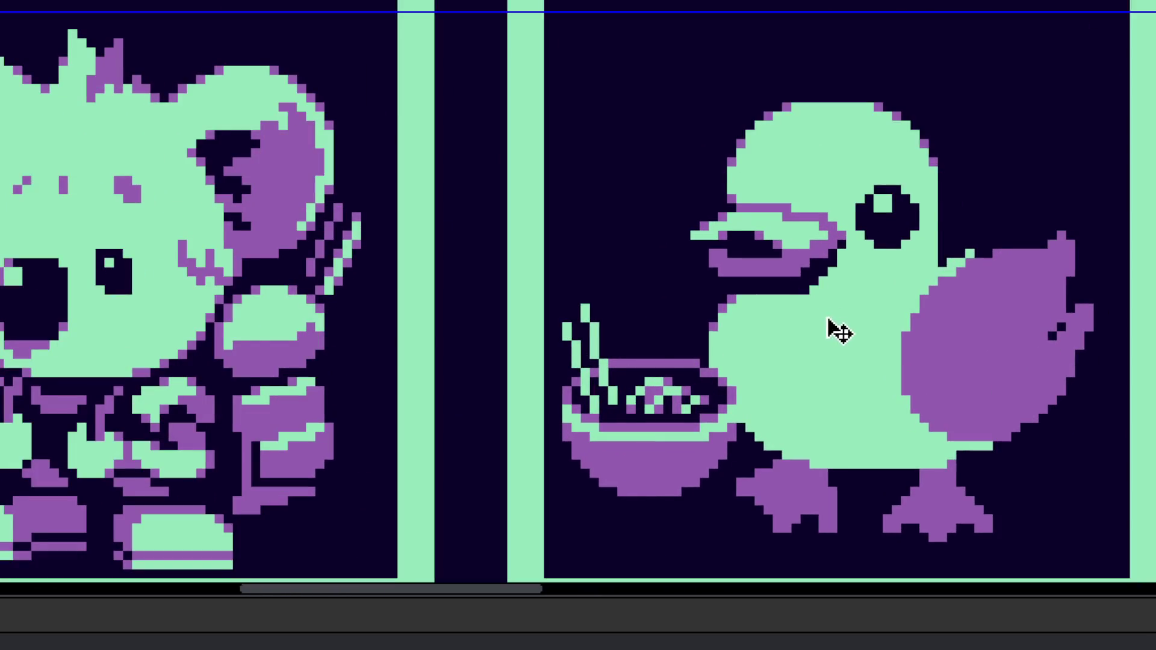
# Step: Paint a purple hook stroke to the left of the duck's beak
pyautogui.scroll(-2, 837, 325)
pyautogui.scroll(-2, 783, 320)
pyautogui.scroll(4, 771, 361)
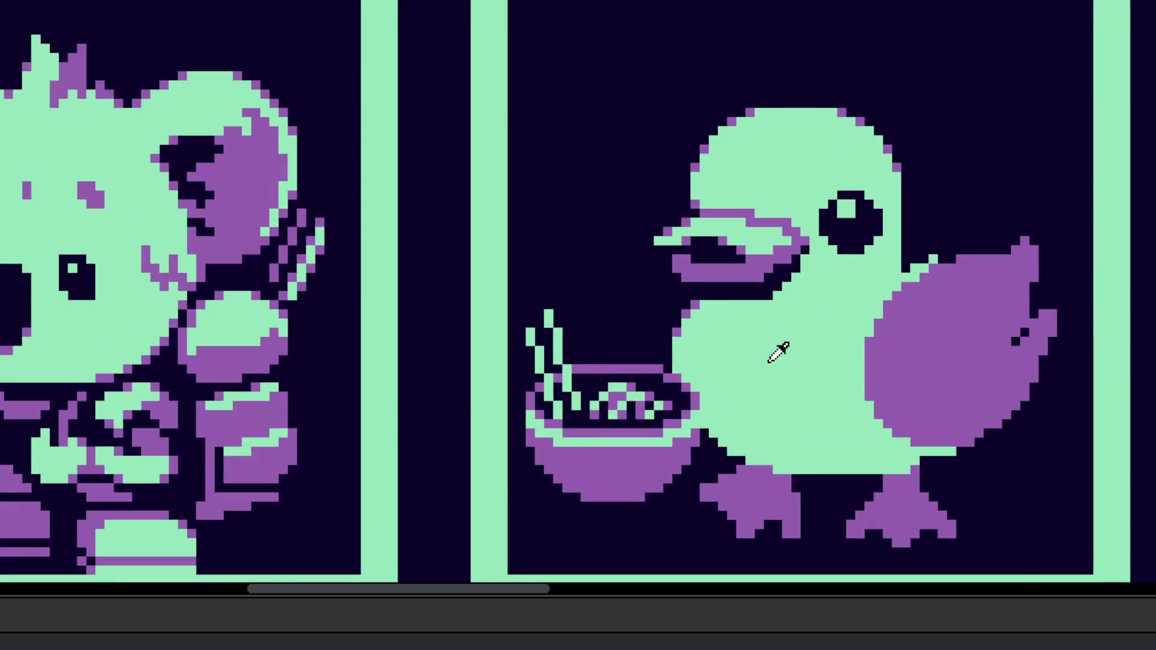
pyautogui.scroll(2, 687, 319)
pyautogui.moveTo(536, 150)
pyautogui.mouseDown()
pyautogui.moveTo(521, 147)
pyautogui.moveTo(500, 216)
pyautogui.moveTo(486, 170)
pyautogui.moveTo(477, 186)
pyautogui.moveTo(516, 231)
pyautogui.moveTo(531, 188)
pyautogui.moveTo(612, 234)
pyautogui.moveTo(643, 274)
pyautogui.moveTo(550, 286)
pyautogui.moveTo(514, 312)
pyautogui.moveTo(516, 302)
pyautogui.moveTo(562, 371)
pyautogui.moveTo(548, 375)
pyautogui.mouseUp()
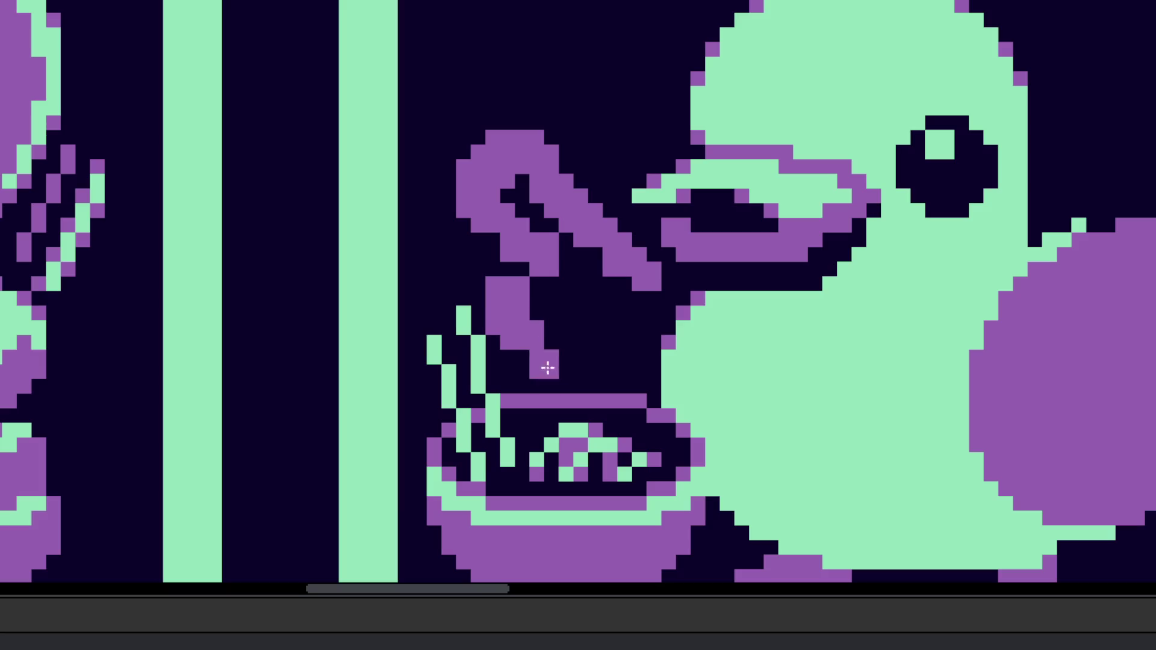
# Step: Erase the hook's bottom and fill it out into a solid rounded purple shape
pyautogui.press('e')
pyautogui.moveTo(477, 315)
pyautogui.mouseDown()
pyautogui.moveTo(565, 356)
pyautogui.moveTo(493, 299)
pyautogui.mouseUp()
pyautogui.press('b')
pyautogui.moveTo(530, 334)
pyautogui.mouseDown()
pyautogui.moveTo(611, 369)
pyautogui.moveTo(571, 324)
pyautogui.moveTo(627, 343)
pyautogui.moveTo(550, 227)
pyautogui.moveTo(614, 297)
pyautogui.moveTo(542, 134)
pyautogui.moveTo(498, 155)
pyautogui.moveTo(498, 142)
pyautogui.moveTo(547, 132)
pyautogui.moveTo(578, 185)
pyautogui.moveTo(572, 175)
pyautogui.mouseUp()
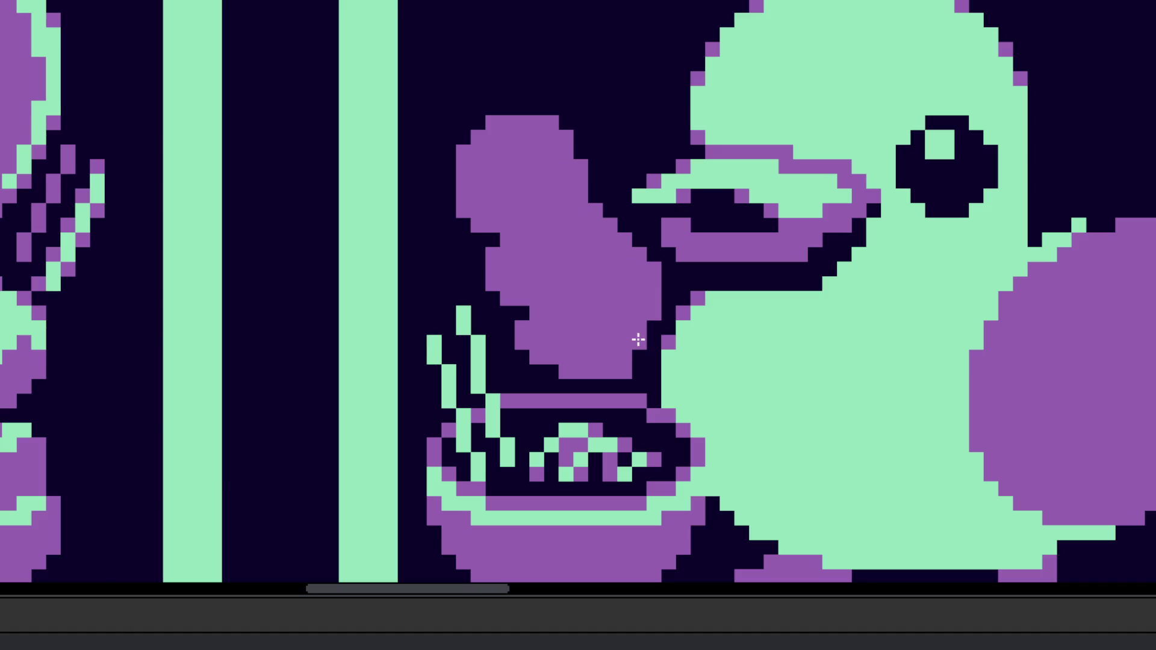
pyautogui.scroll(-4, 656, 325)
pyautogui.scroll(2, 656, 352)
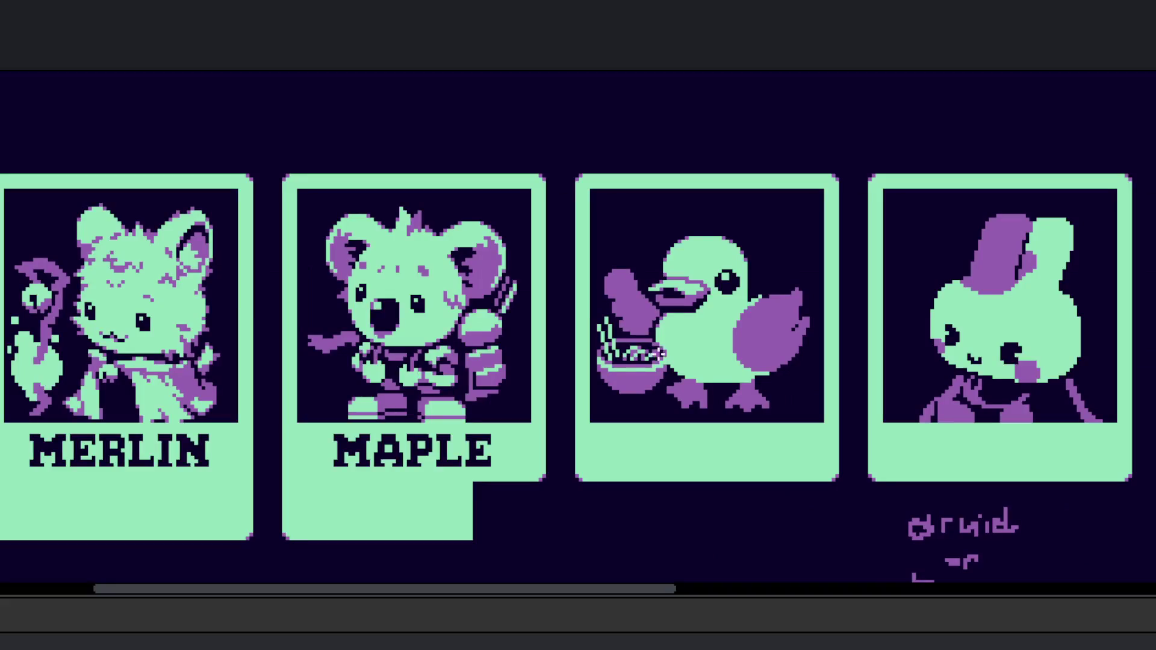
# Step: Paint a mint-green stroke under the bowl's left edge, undoing its lower part
pyautogui.scroll(1, 658, 353)
pyautogui.scroll(3, 658, 353)
pyautogui.moveTo(819, 187)
pyautogui.mouseDown()
pyautogui.moveTo(795, 265)
pyautogui.moveTo(732, 334)
pyautogui.mouseUp()
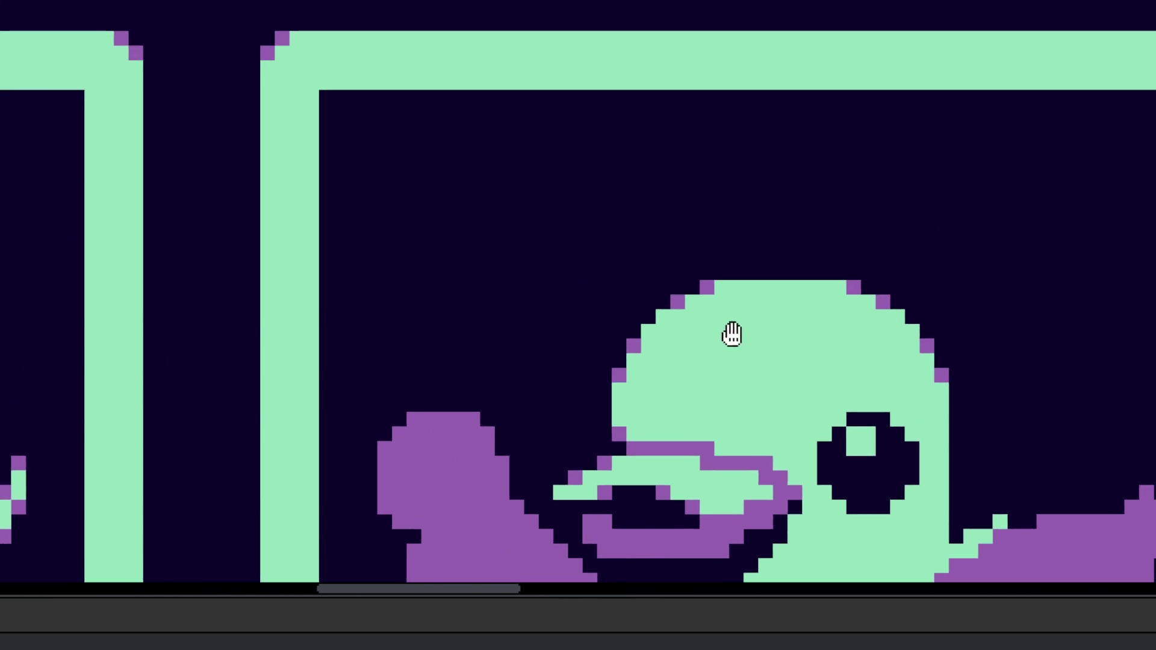
pyautogui.scroll(-2, 765, 268)
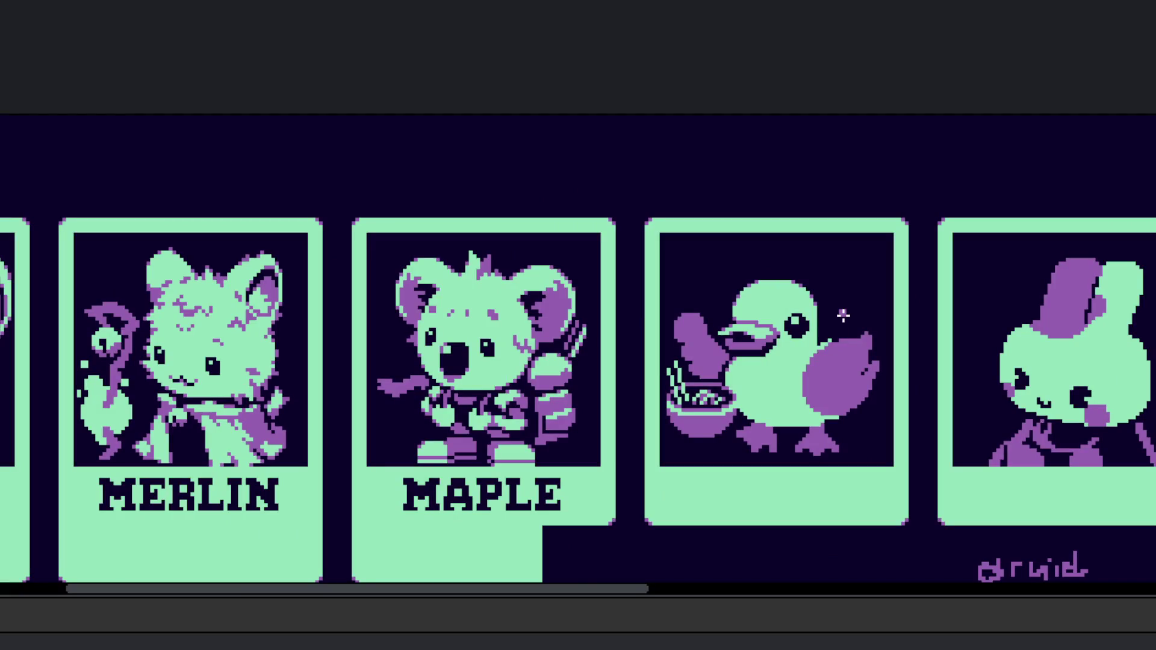
pyautogui.scroll(4, 861, 319)
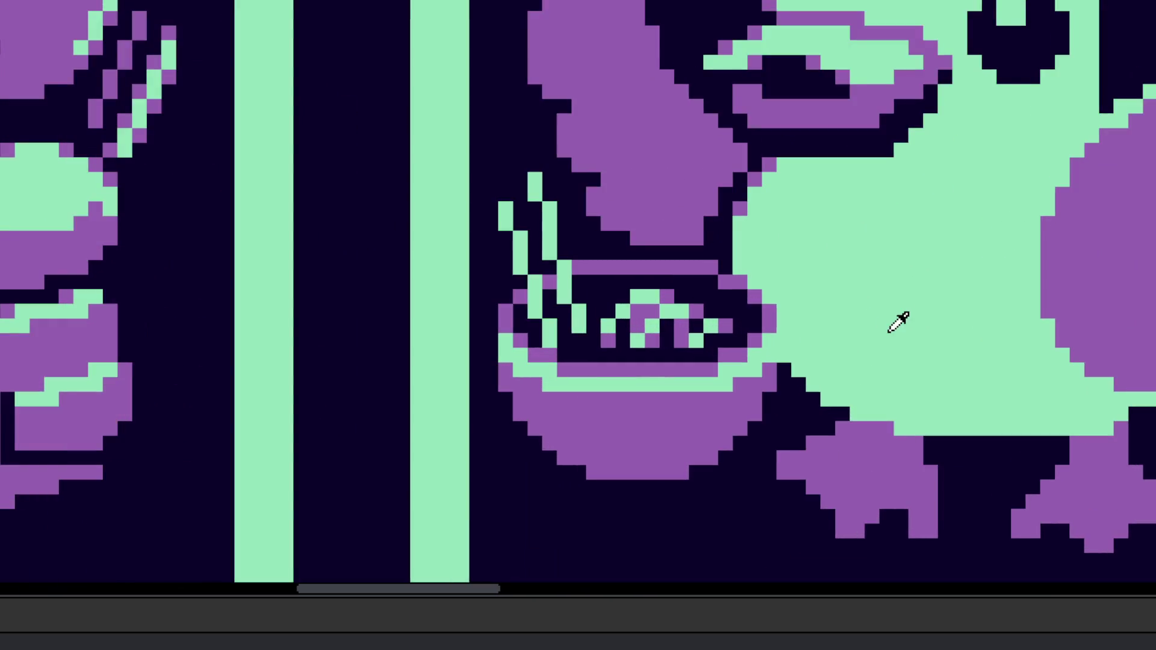
pyautogui.scroll(-3, 880, 330)
pyautogui.moveTo(617, 338)
pyautogui.mouseDown()
pyautogui.moveTo(602, 355)
pyautogui.moveTo(596, 337)
pyautogui.moveTo(620, 383)
pyautogui.moveTo(602, 382)
pyautogui.moveTo(738, 436)
pyautogui.moveTo(614, 376)
pyautogui.moveTo(632, 369)
pyautogui.moveTo(702, 408)
pyautogui.moveTo(816, 403)
pyautogui.moveTo(719, 421)
pyautogui.mouseUp()
pyautogui.hotkey('ctrl', 'z')
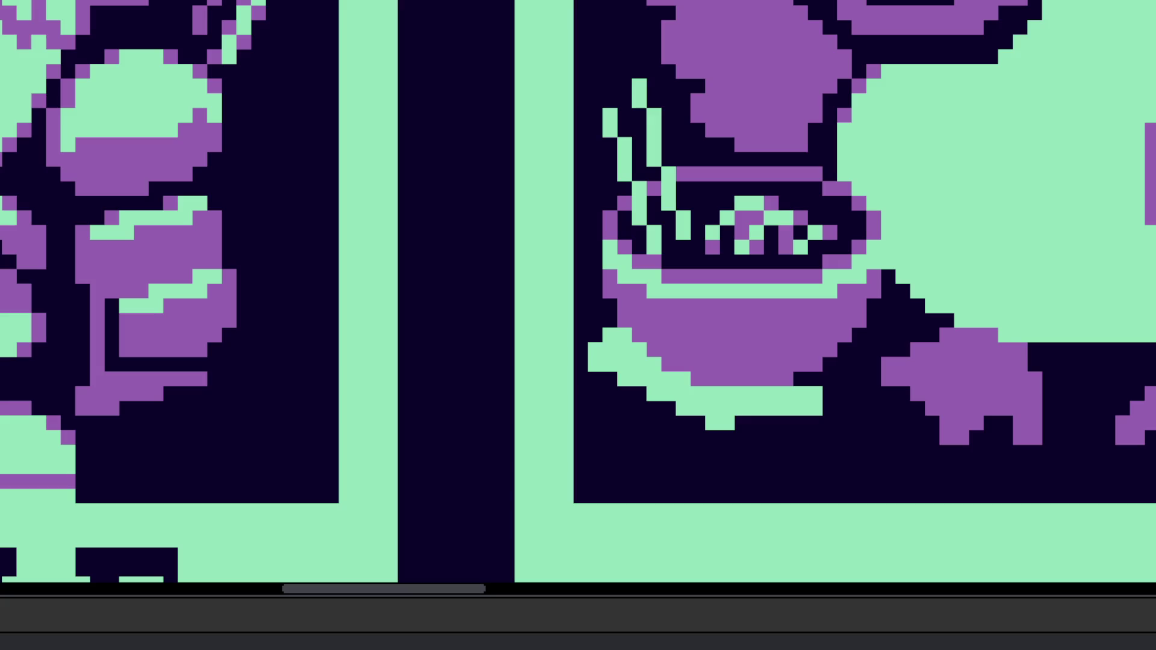
# Step: Paint the stray green pixels under the bowl over in the dark colour
pyautogui.hscroll(3, 621, 475)
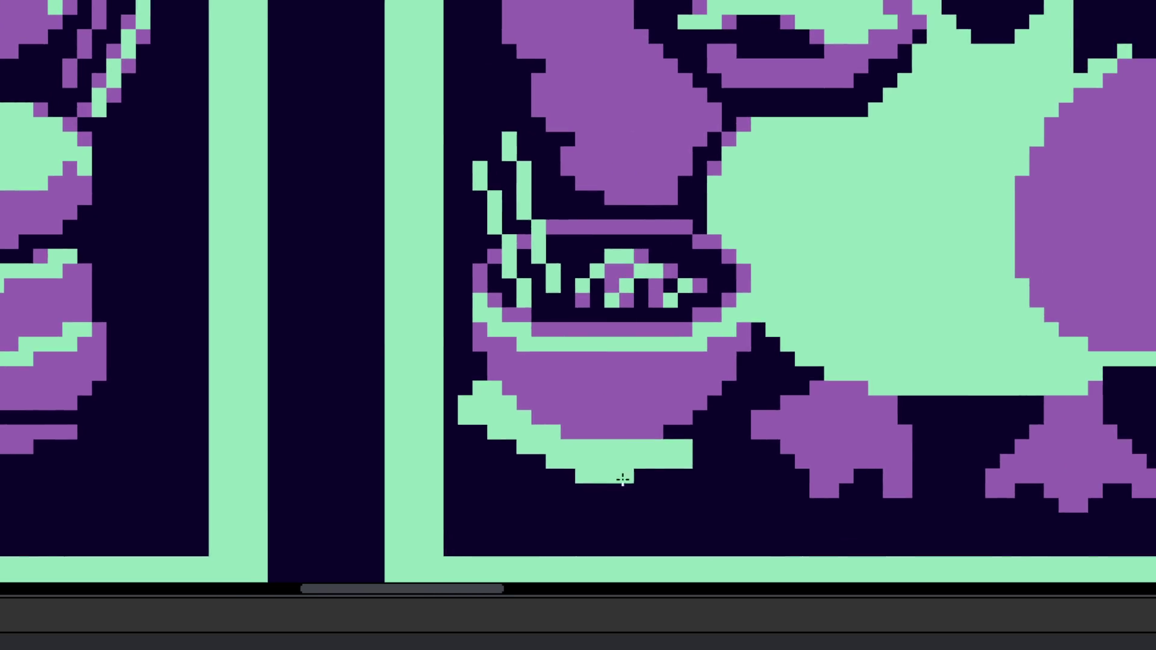
pyautogui.scroll(2, 653, 467)
pyautogui.scroll(-2, 608, 397)
pyautogui.click(608, 397)
pyautogui.click(388, 349)
pyautogui.click(330, 320)
pyautogui.moveTo(417, 350)
pyautogui.mouseDown()
pyautogui.moveTo(446, 379)
pyautogui.moveTo(505, 379)
pyautogui.moveTo(506, 409)
pyautogui.moveTo(534, 409)
pyautogui.mouseUp()
# Step: Draw a mint-green line along the bowl's bottom and a mint leg beneath it
pyautogui.moveTo(622, 408)
pyautogui.mouseDown()
pyautogui.moveTo(706, 399)
pyautogui.moveTo(769, 372)
pyautogui.moveTo(795, 340)
pyautogui.moveTo(735, 345)
pyautogui.moveTo(769, 320)
pyautogui.moveTo(738, 381)
pyautogui.mouseUp()
pyautogui.scroll(-2, 557, 260)
pyautogui.hscroll(-4, 557, 261)
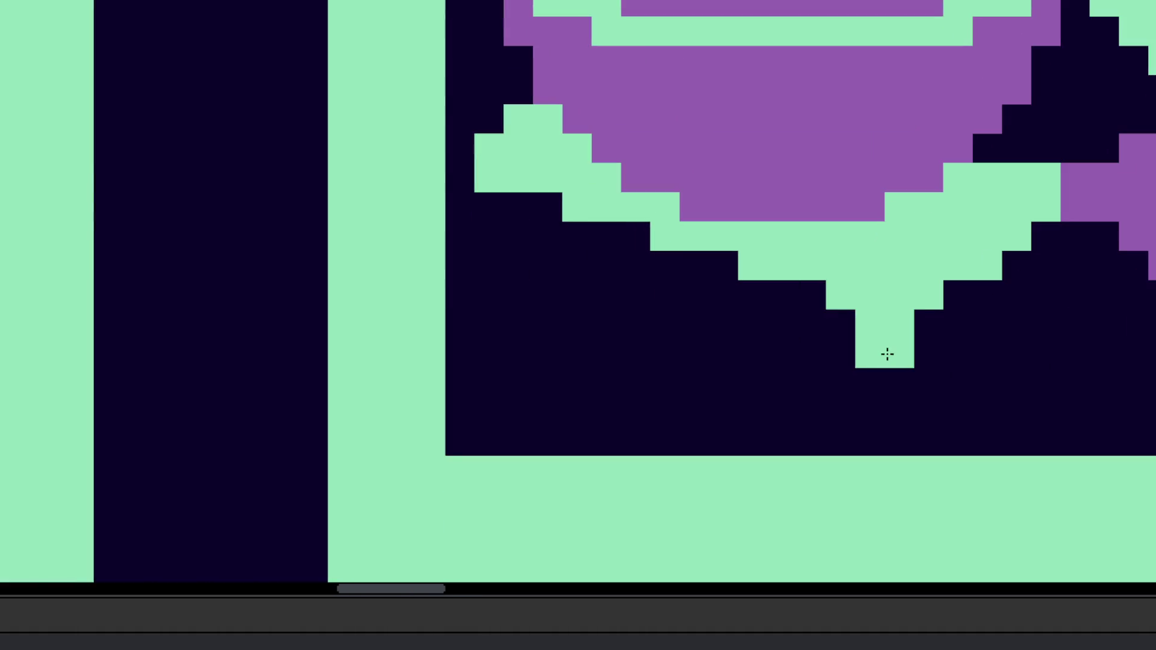
pyautogui.moveTo(896, 370); pyautogui.dragTo(899, 411)
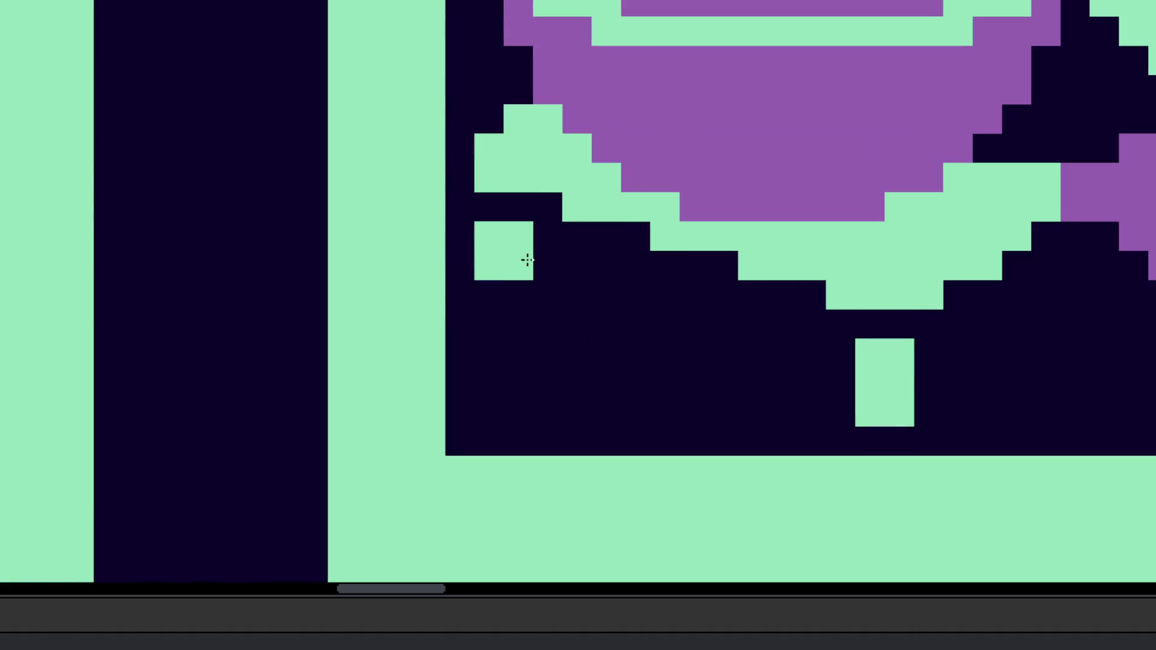
pyautogui.scroll(-5, 620, 377)
pyautogui.scroll(5, 733, 356)
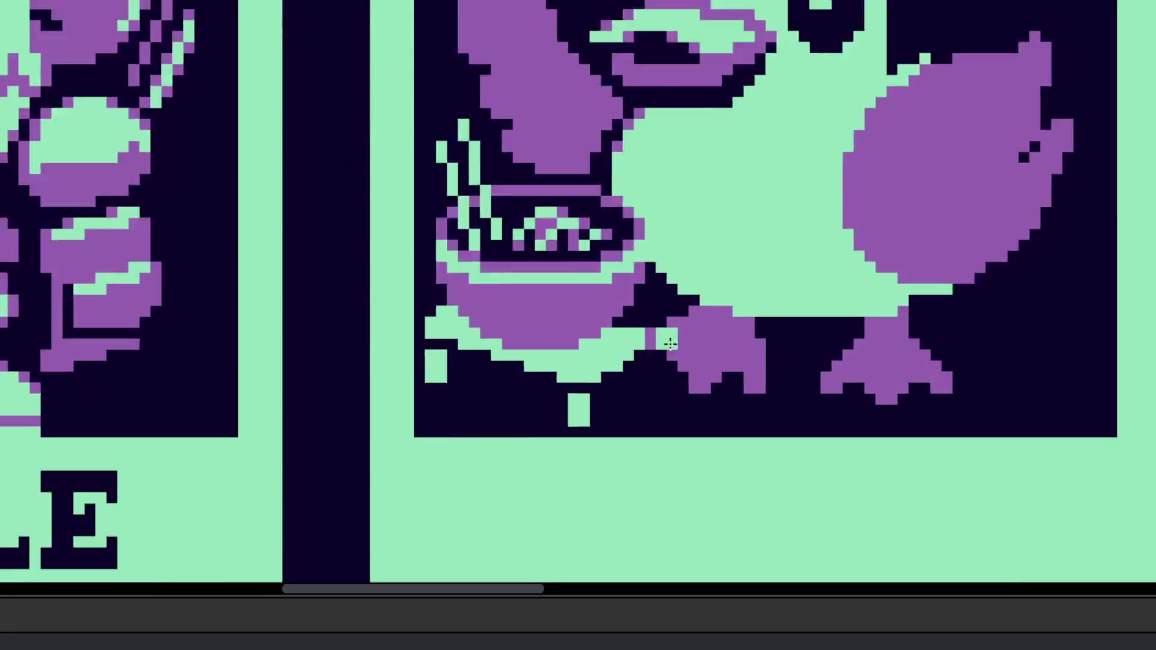
# Step: Shift the purple block one cell right and darken the purple cells near the duck's foot
pyautogui.moveTo(539, 309)
pyautogui.mouseDown()
pyautogui.moveTo(612, 313)
pyautogui.moveTo(612, 283)
pyautogui.moveTo(638, 348)
pyautogui.moveTo(666, 283)
pyautogui.moveTo(615, 315)
pyautogui.moveTo(668, 299)
pyautogui.moveTo(614, 253)
pyautogui.moveTo(578, 253)
pyautogui.moveTo(595, 233)
pyautogui.mouseUp()
pyautogui.hotkey('ctrl', 'z')
pyautogui.click(666, 341)
pyautogui.moveTo(666, 341)
pyautogui.mouseDown()
pyautogui.moveTo(696, 343)
pyautogui.moveTo(656, 400)
pyautogui.moveTo(696, 431)
pyautogui.mouseUp()
pyautogui.scroll(-3, 696, 313)
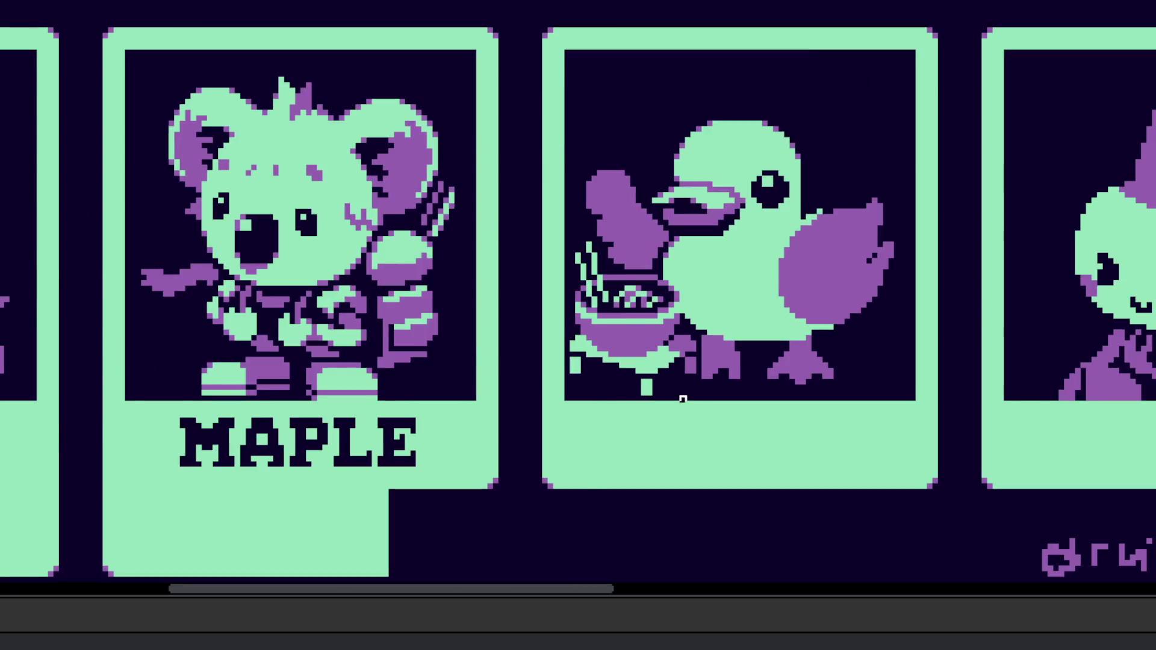
pyautogui.scroll(1, 716, 413)
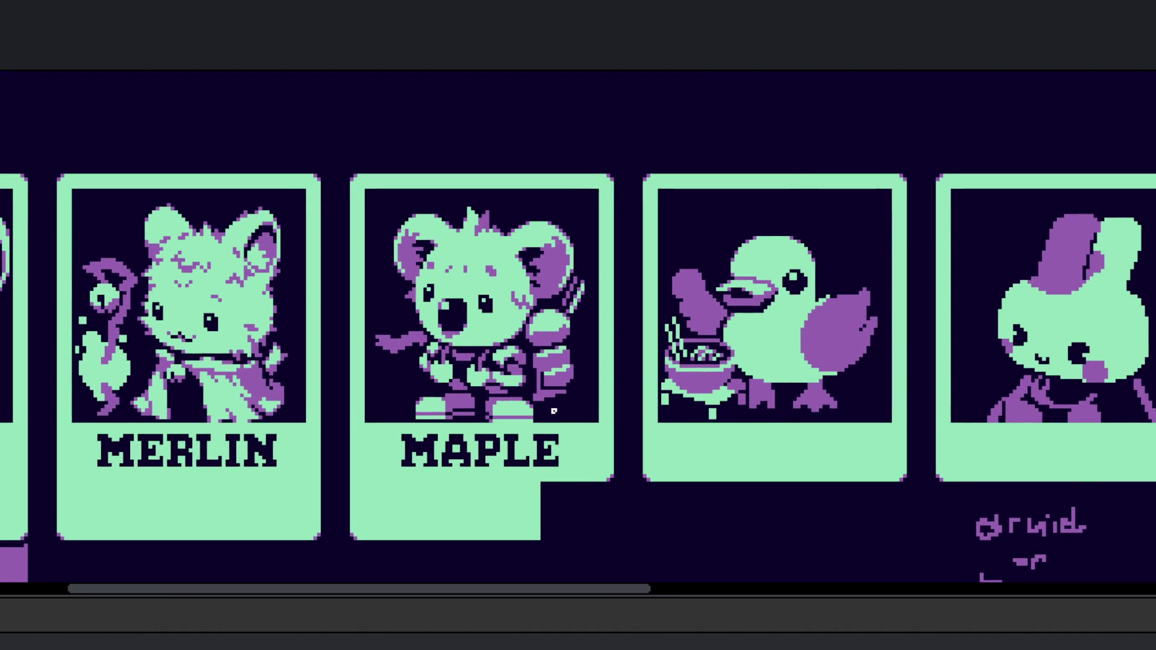
# Step: Draw a purple shading line under the bowl's rim, starting at its left leg
pyautogui.moveTo(773, 417); pyautogui.dragTo(762, 441)
pyautogui.scroll(5, 755, 431)
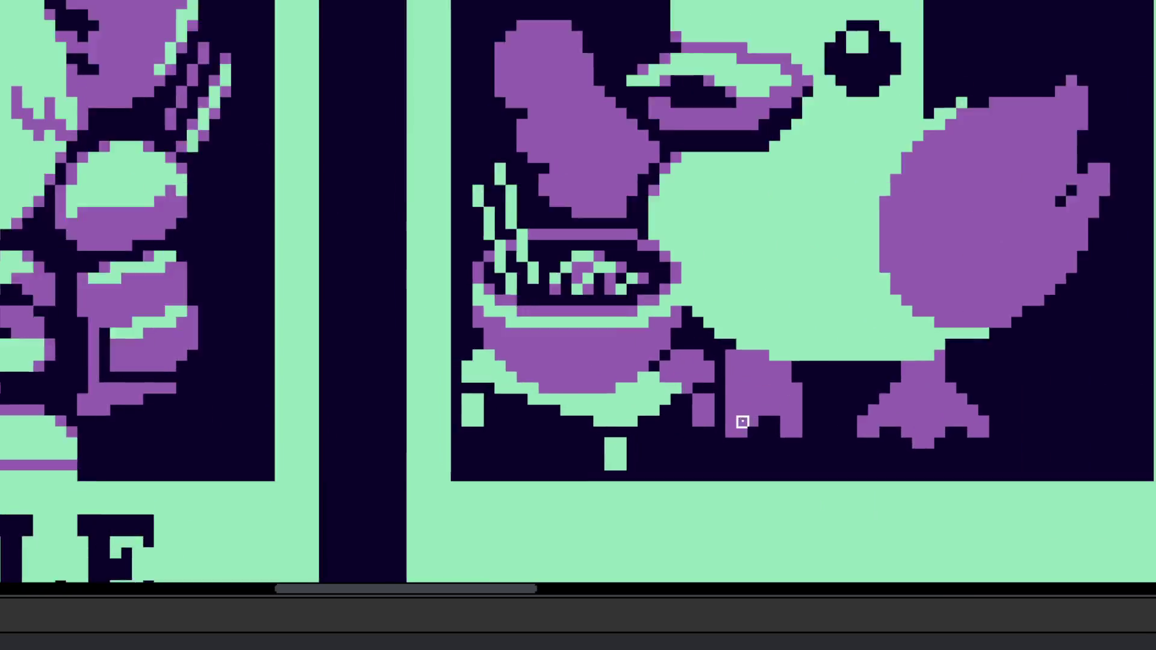
pyautogui.scroll(-6, 681, 388)
pyautogui.scroll(3, 674, 399)
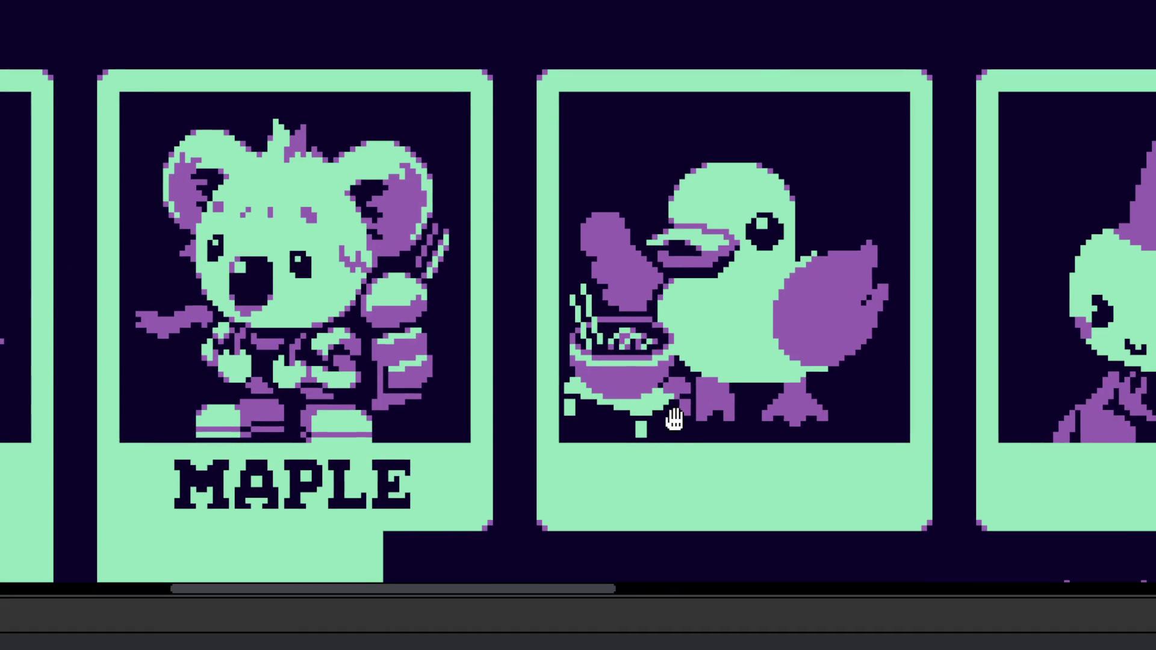
pyautogui.scroll(4, 673, 417)
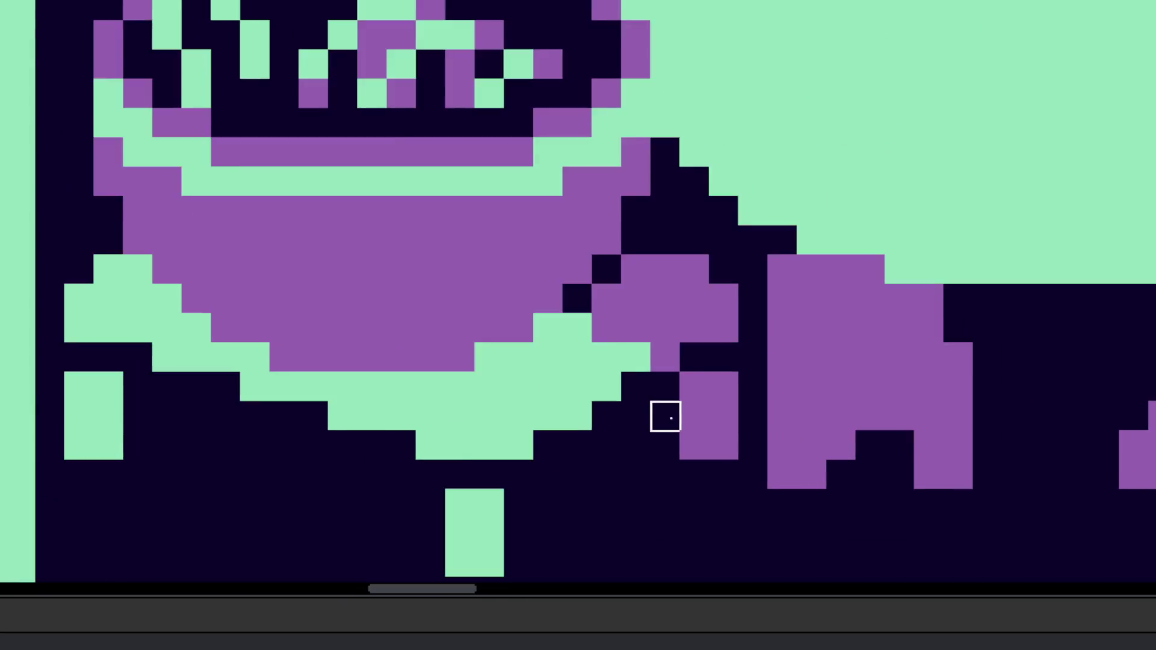
pyautogui.scroll(-4, 663, 415)
pyautogui.scroll(4, 735, 408)
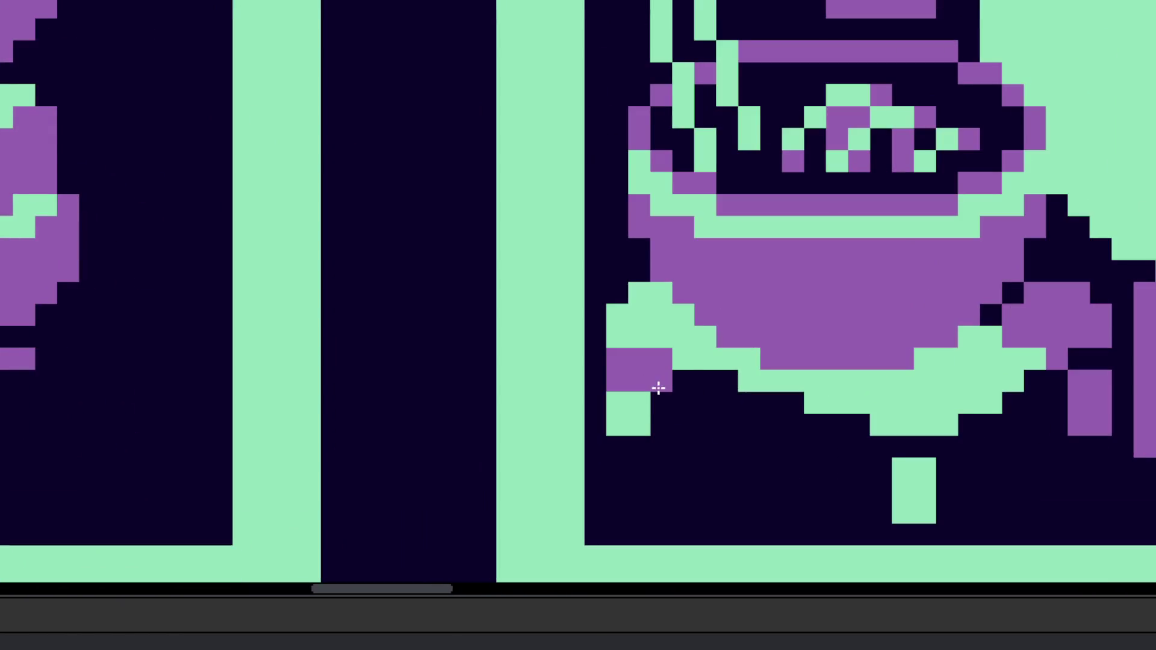
pyautogui.hotkey('ctrl', 'z')
pyautogui.click(661, 359)
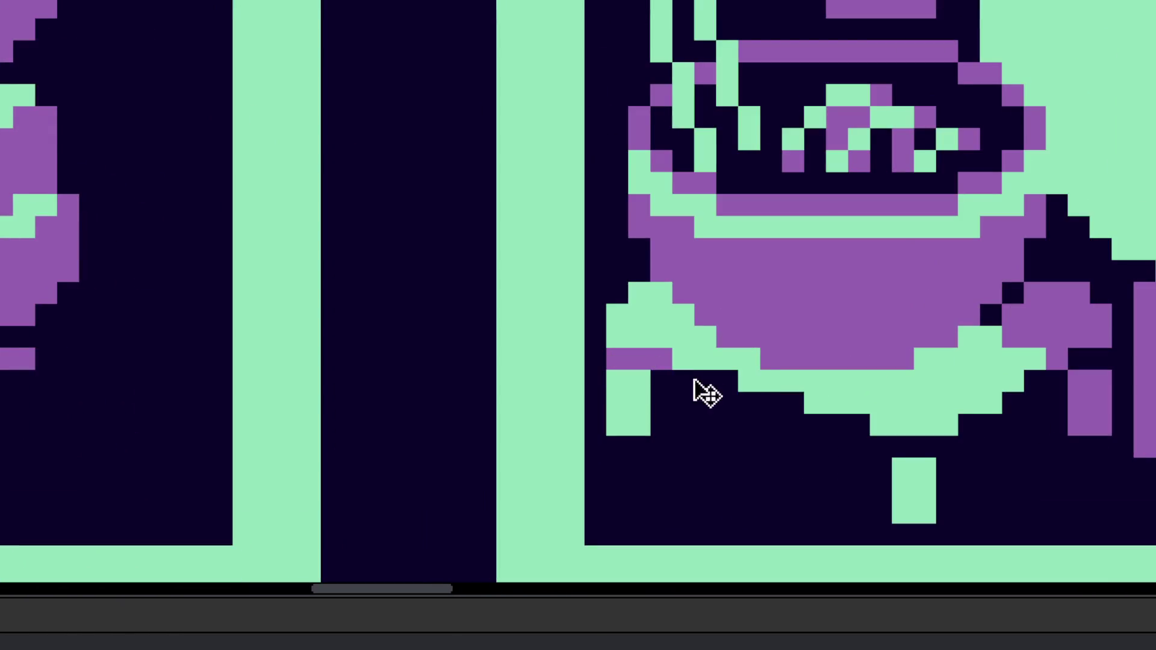
pyautogui.moveTo(664, 380)
pyautogui.mouseDown()
pyautogui.moveTo(723, 409)
pyautogui.moveTo(934, 443)
pyautogui.mouseUp()
# Step: Add purple tips to the bowl's leg stubs, then undo them
pyautogui.scroll(-4, 919, 431)
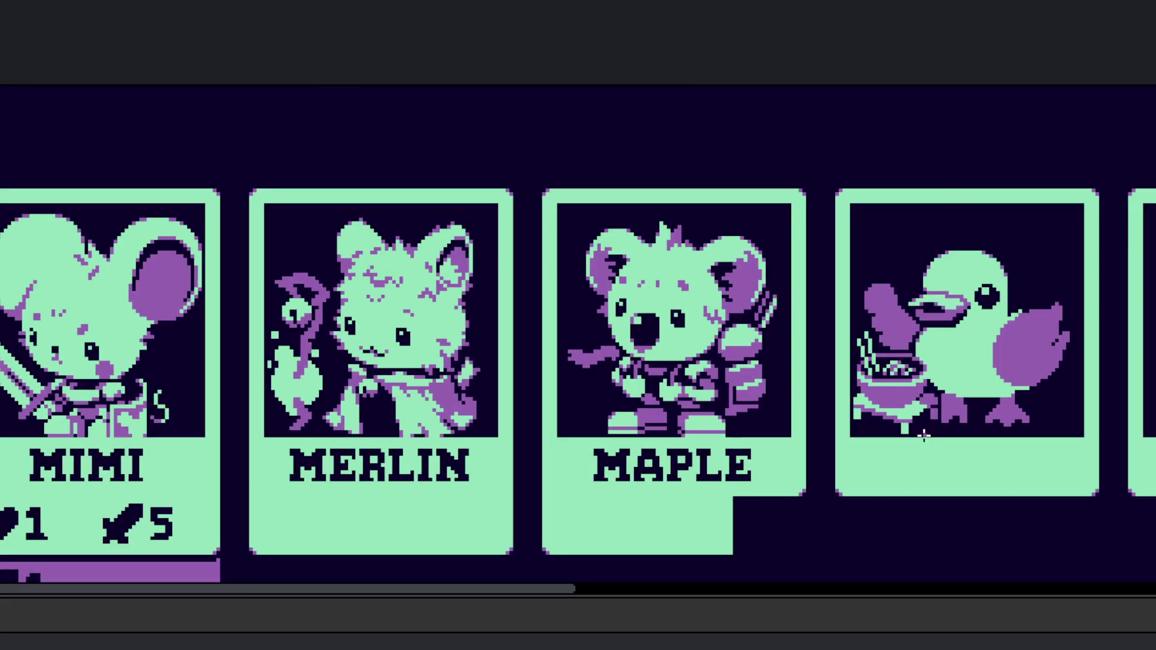
pyautogui.scroll(4, 930, 429)
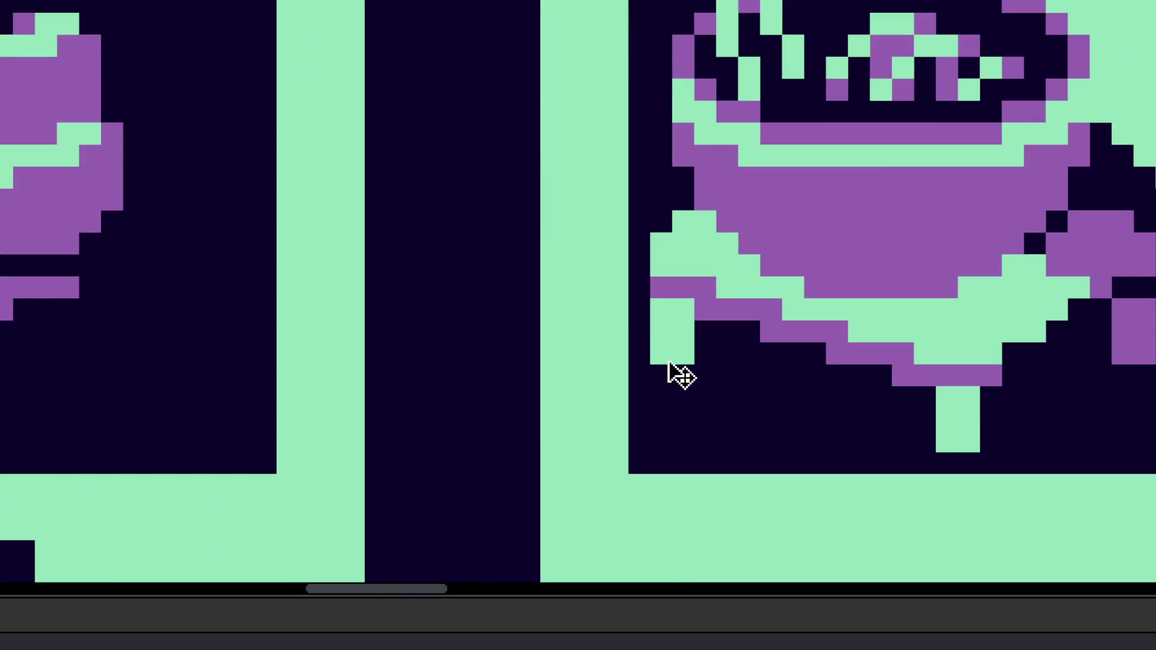
pyautogui.moveTo(681, 373); pyautogui.dragTo(662, 355)
pyautogui.click(950, 438)
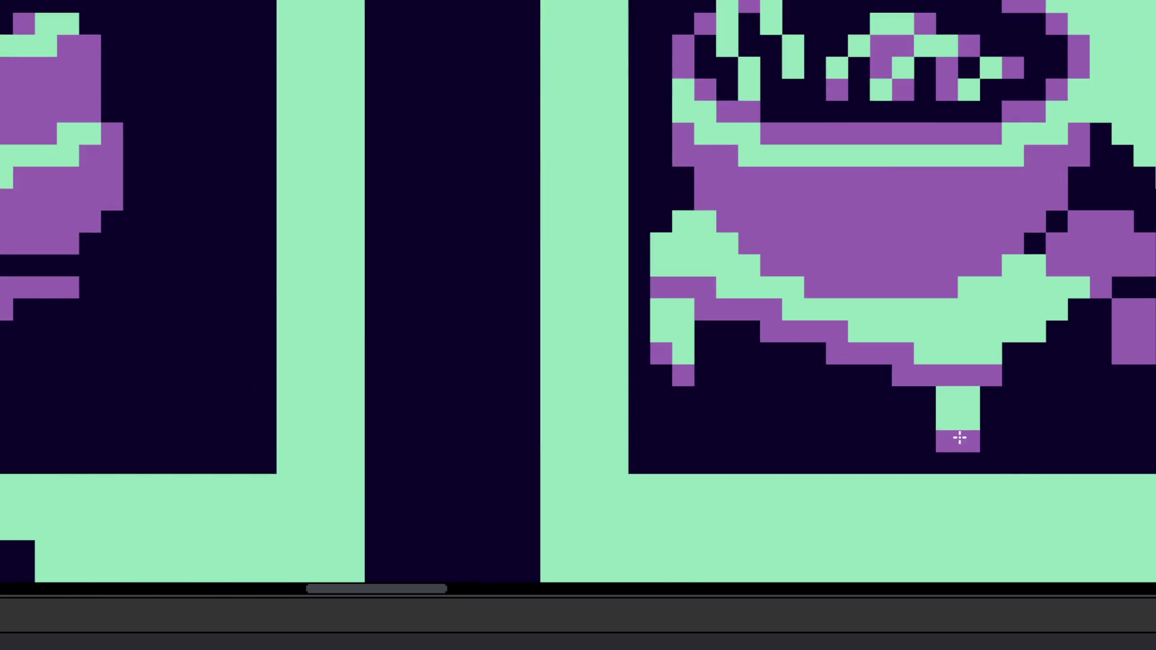
pyautogui.scroll(-4, 951, 437)
pyautogui.scroll(-2, 903, 488)
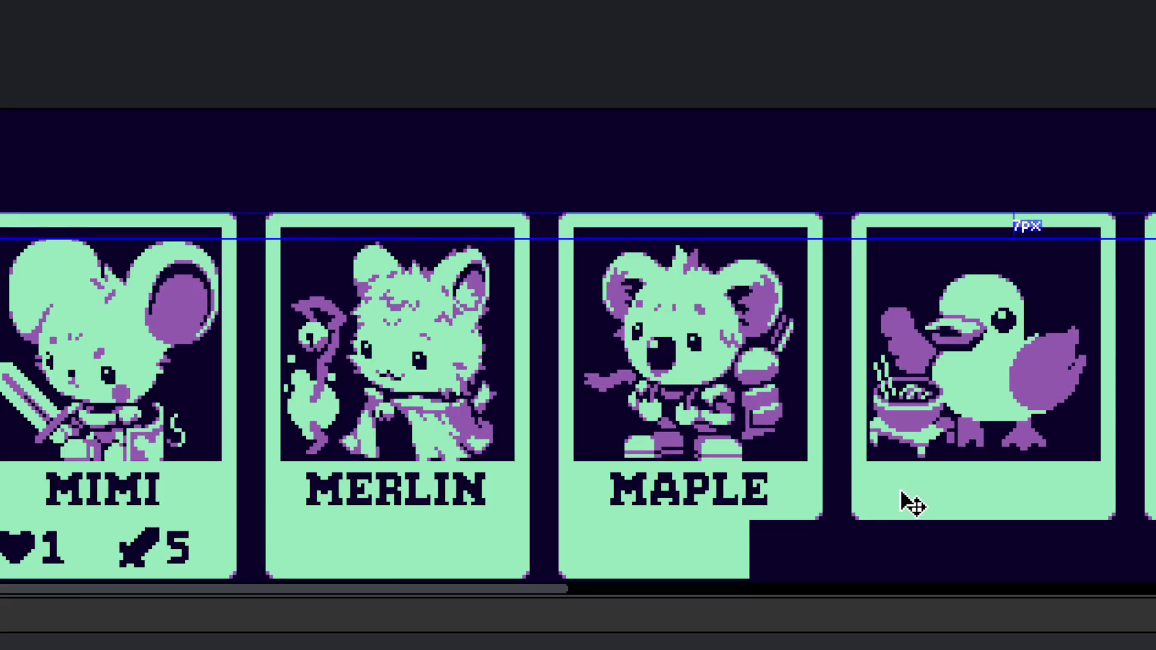
pyautogui.scroll(5, 911, 480)
pyautogui.hotkey('ctrl', 'z')
pyautogui.hotkey('ctrl', 'z')
pyautogui.hotkey('ctrl', 'z')
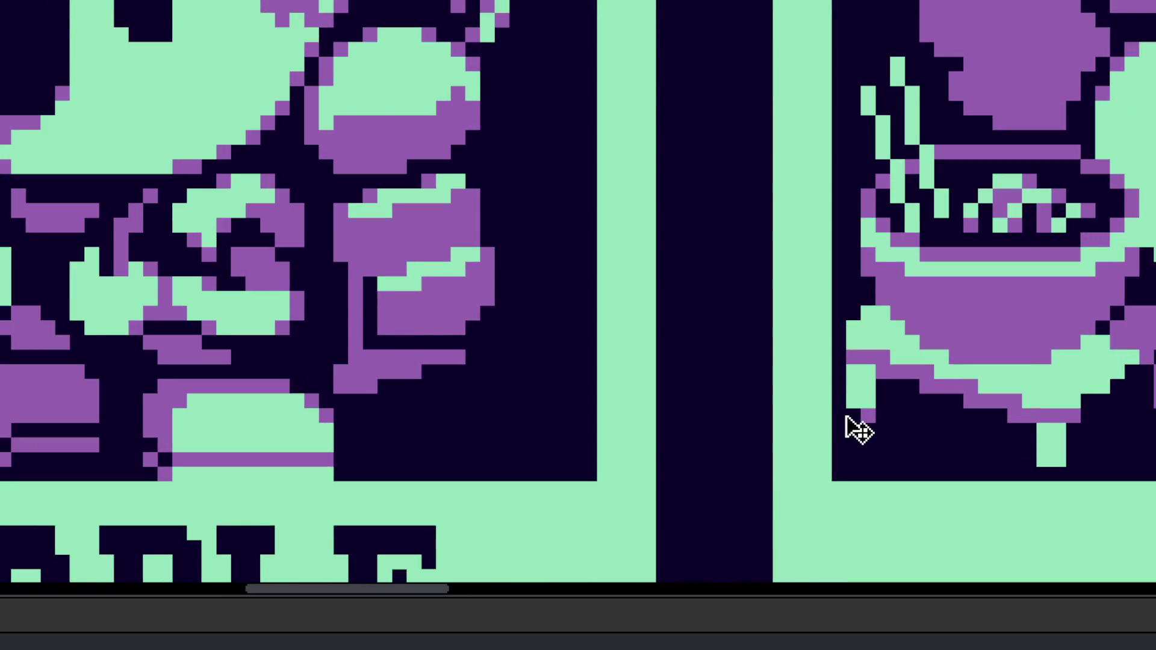
pyautogui.hscroll(3, 861, 425)
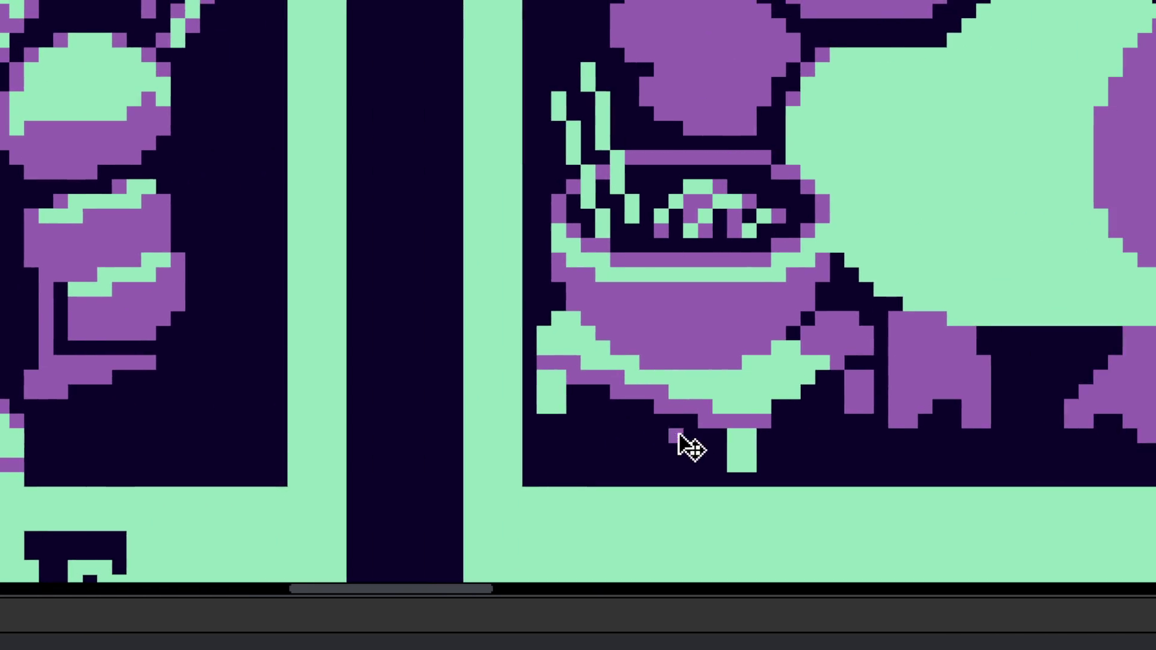
pyautogui.scroll(2, 849, 382)
# Step: Darken stray purple pixels near the duck and paint a purple block beside the bowl
pyautogui.moveTo(804, 286)
pyautogui.mouseDown()
pyautogui.moveTo(852, 307)
pyautogui.moveTo(829, 307)
pyautogui.moveTo(850, 331)
pyautogui.moveTo(852, 283)
pyautogui.mouseUp()
pyautogui.moveTo(828, 395)
pyautogui.mouseDown()
pyautogui.moveTo(815, 408)
pyautogui.moveTo(834, 438)
pyautogui.moveTo(859, 361)
pyautogui.mouseUp()
pyautogui.scroll(-5, 877, 426)
pyautogui.scroll(5, 836, 382)
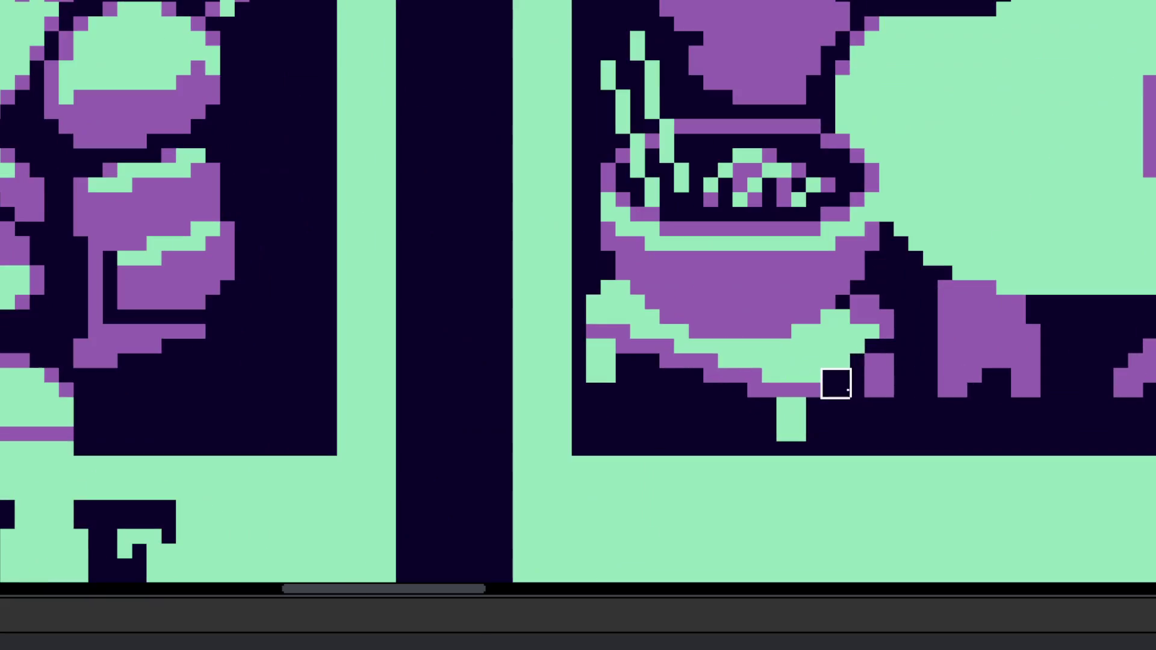
pyautogui.scroll(3, 843, 382)
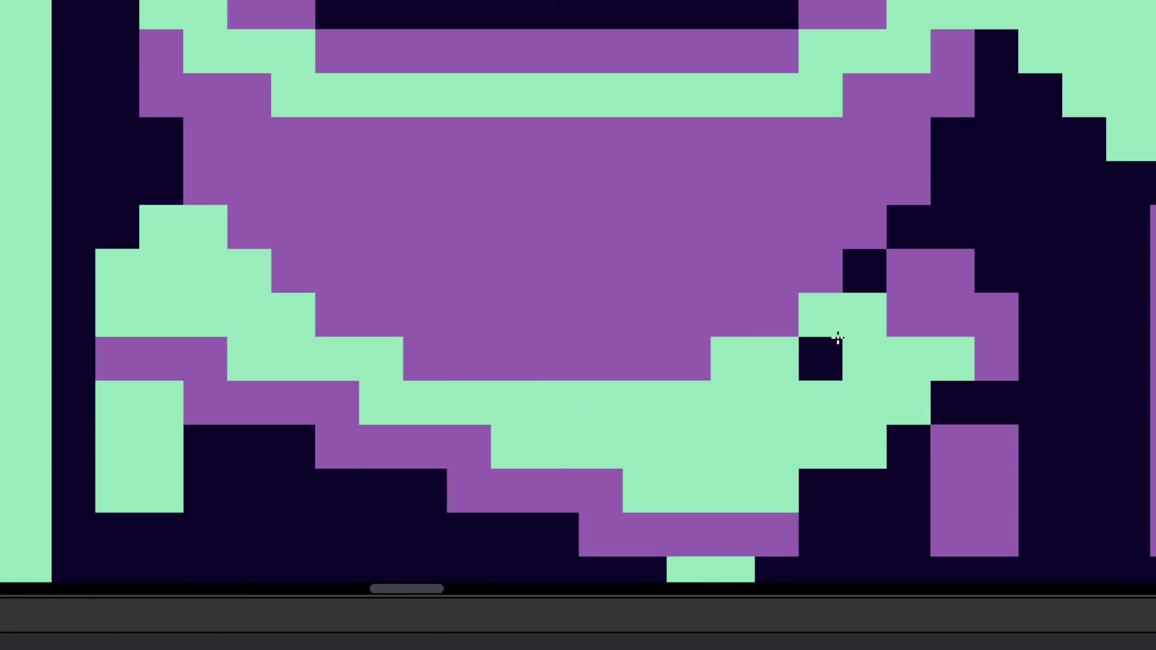
pyautogui.scroll(-5, 733, 363)
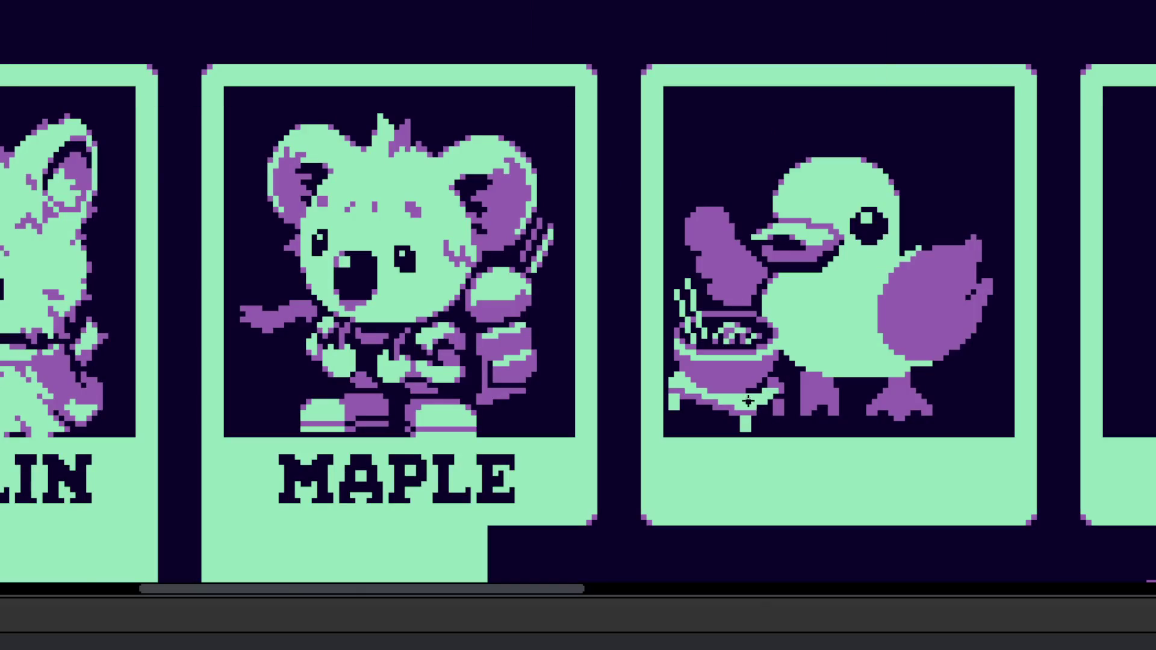
pyautogui.scroll(5, 752, 400)
pyautogui.scroll(1, 831, 343)
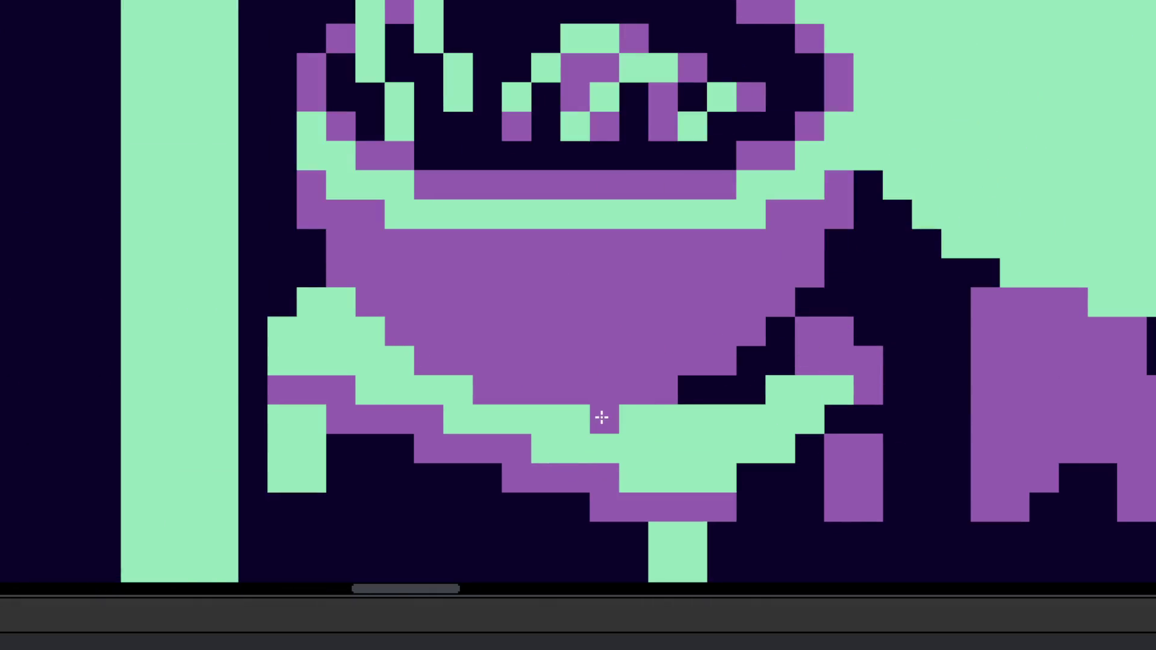
pyautogui.scroll(-5, 601, 417)
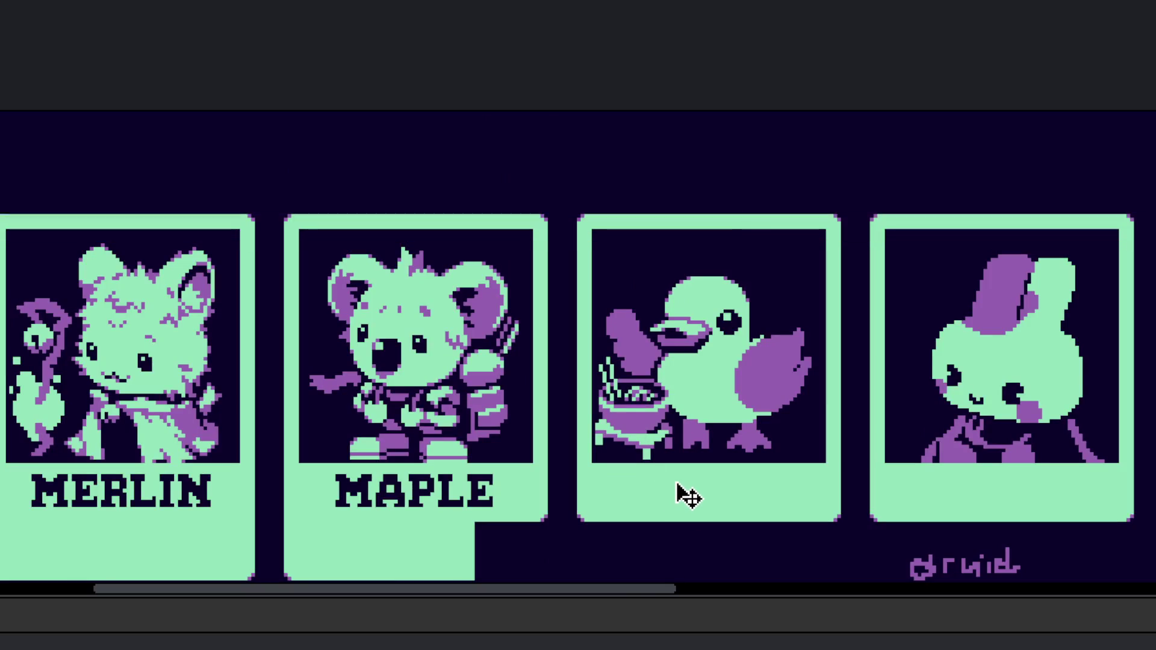
# Step: Outline the noodle bowl's right rim with dark pixels to separate it from the duck
pyautogui.scroll(5, 684, 493)
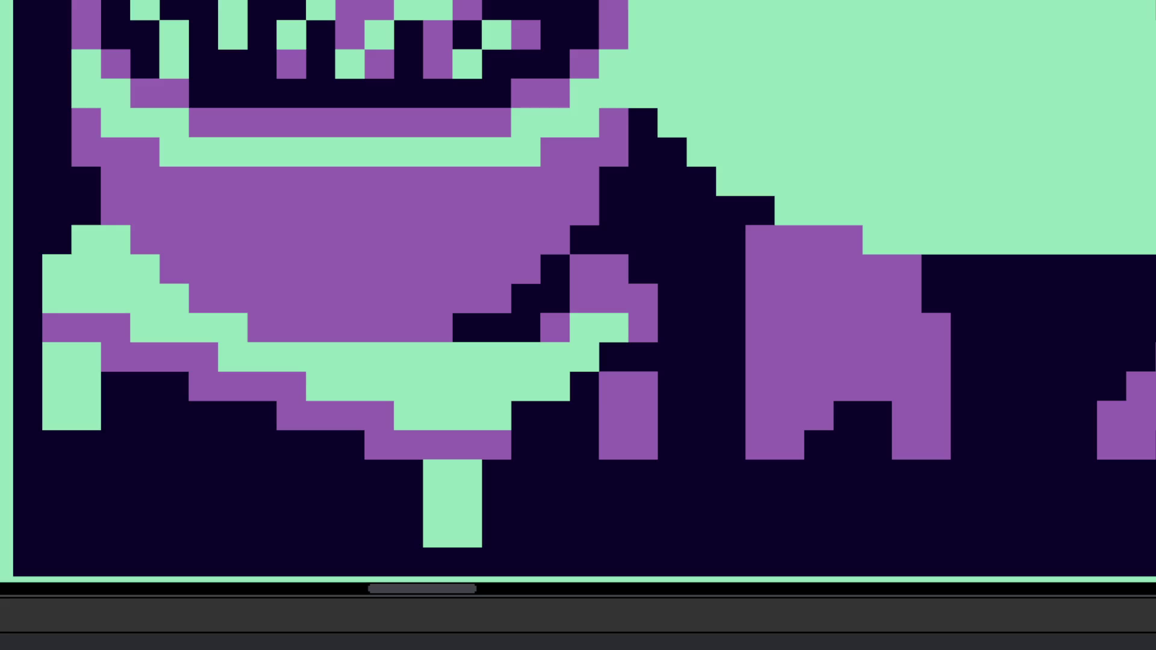
pyautogui.scroll(-5, 699, 359)
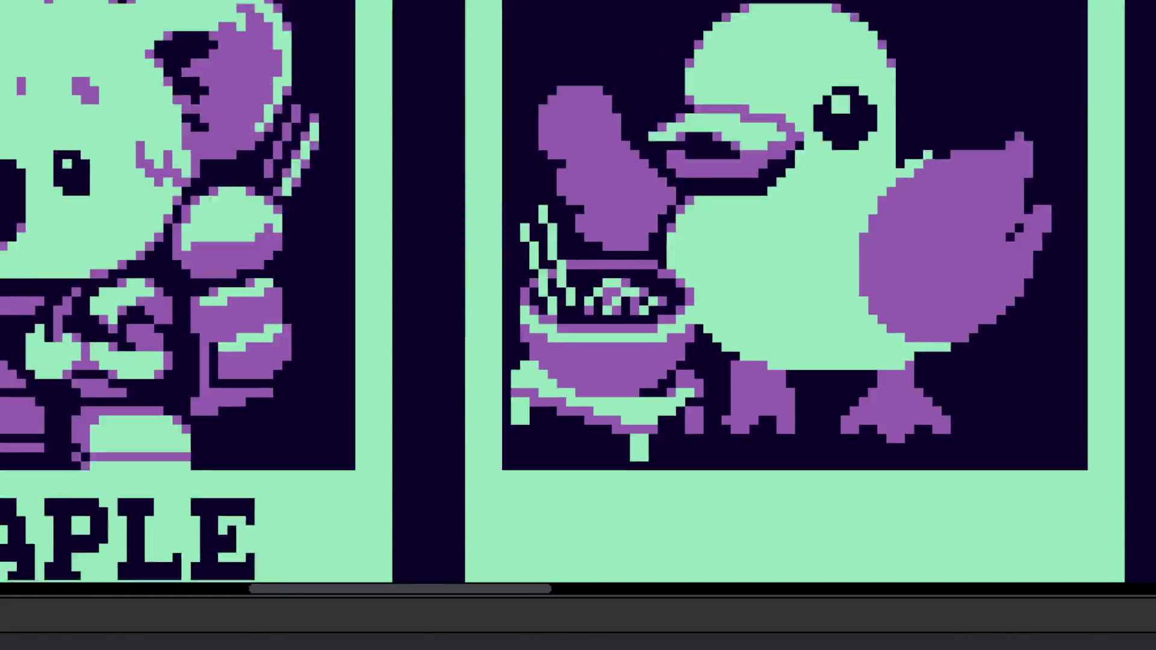
pyautogui.scroll(2, 699, 358)
pyautogui.scroll(-1, 699, 358)
pyautogui.scroll(3, 665, 301)
pyautogui.moveTo(688, 298)
pyautogui.mouseDown()
pyautogui.moveTo(712, 309)
pyautogui.moveTo(735, 356)
pyautogui.moveTo(730, 441)
pyautogui.moveTo(761, 382)
pyautogui.moveTo(761, 449)
pyautogui.moveTo(779, 366)
pyautogui.moveTo(710, 297)
pyautogui.mouseUp()
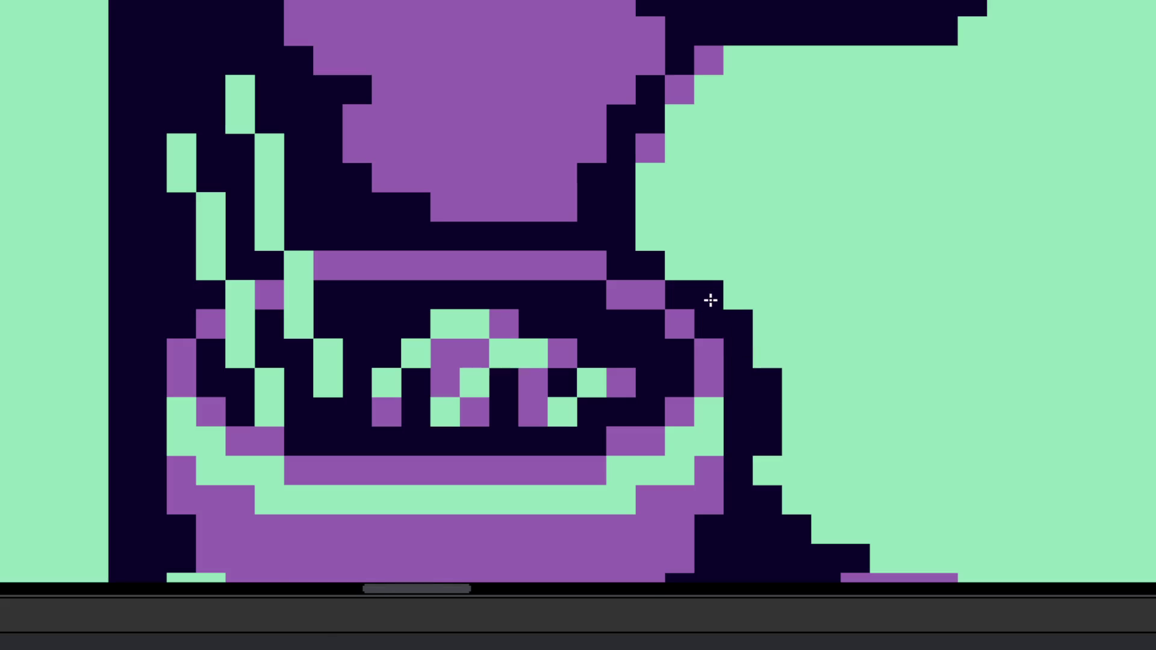
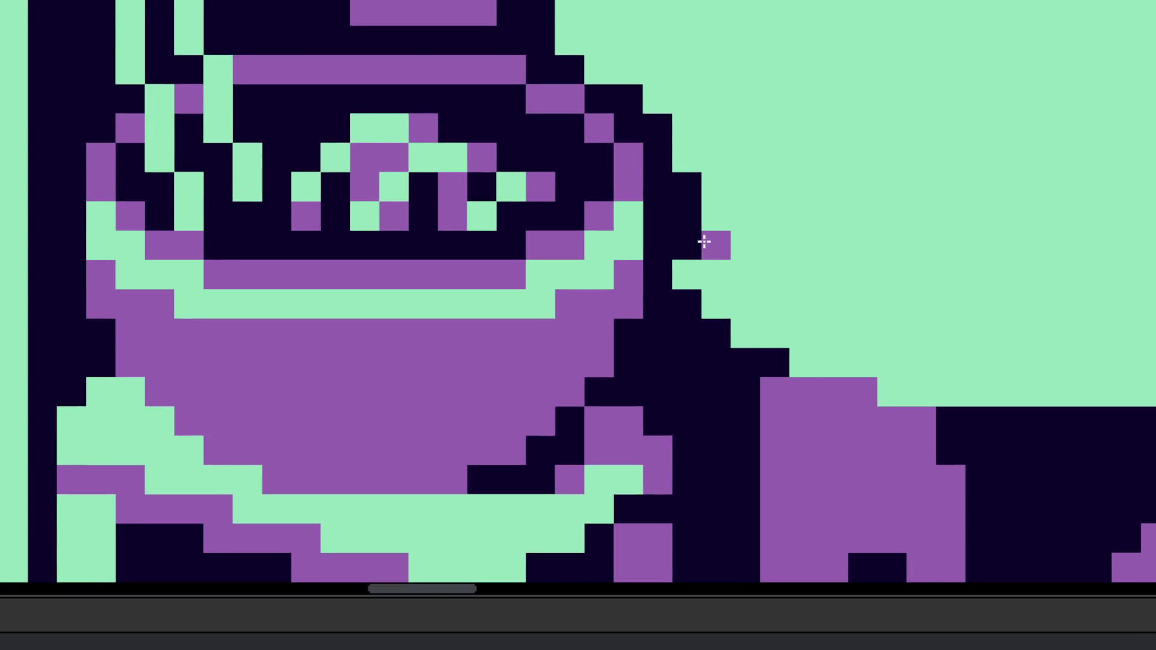
# Step: Erase the extra purple foot pixels on the duck's front foot beside the pot
pyautogui.scroll(-2, 797, 472)
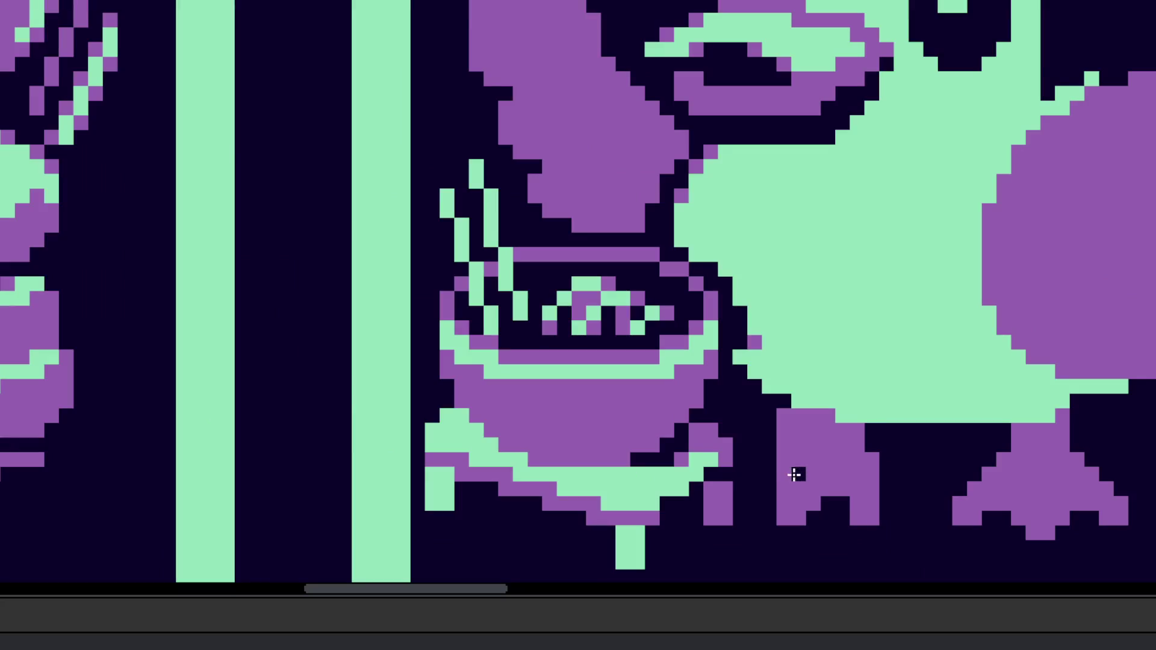
pyautogui.scroll(1, 795, 464)
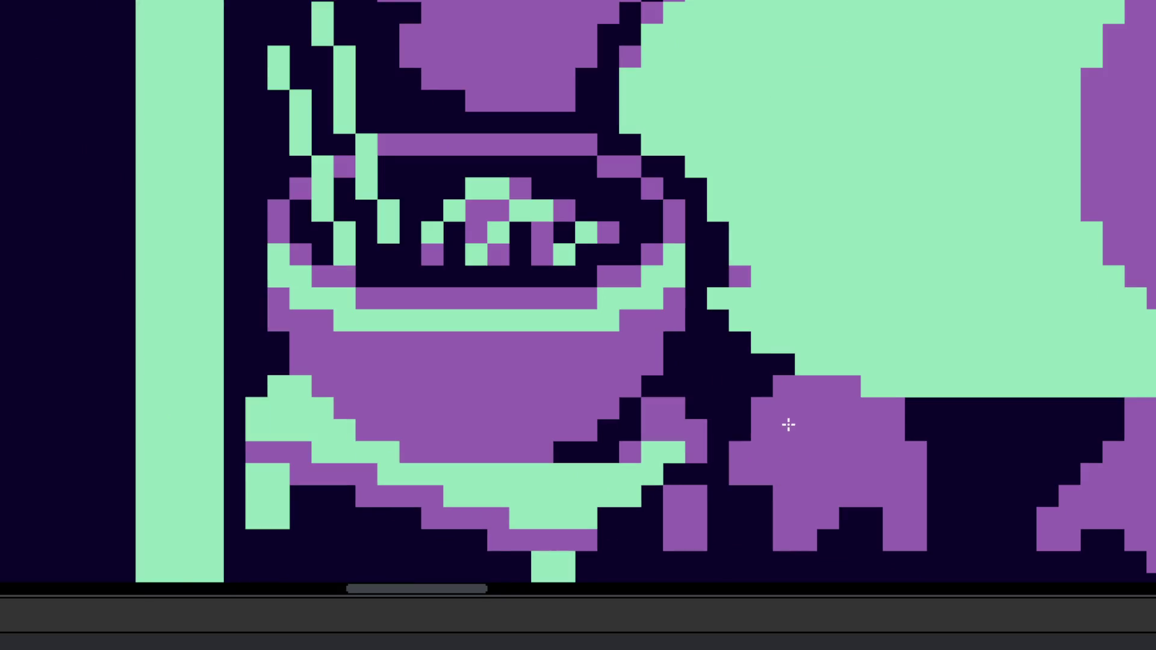
pyautogui.scroll(-5, 767, 457)
pyautogui.scroll(2, 779, 492)
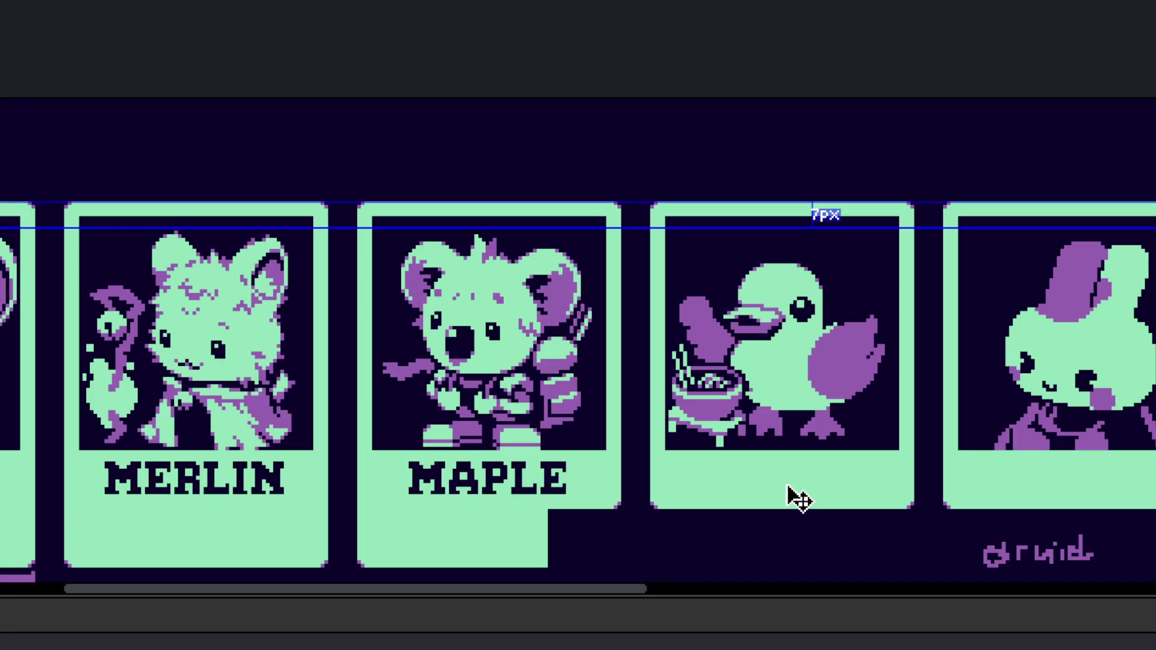
pyautogui.scroll(5, 782, 444)
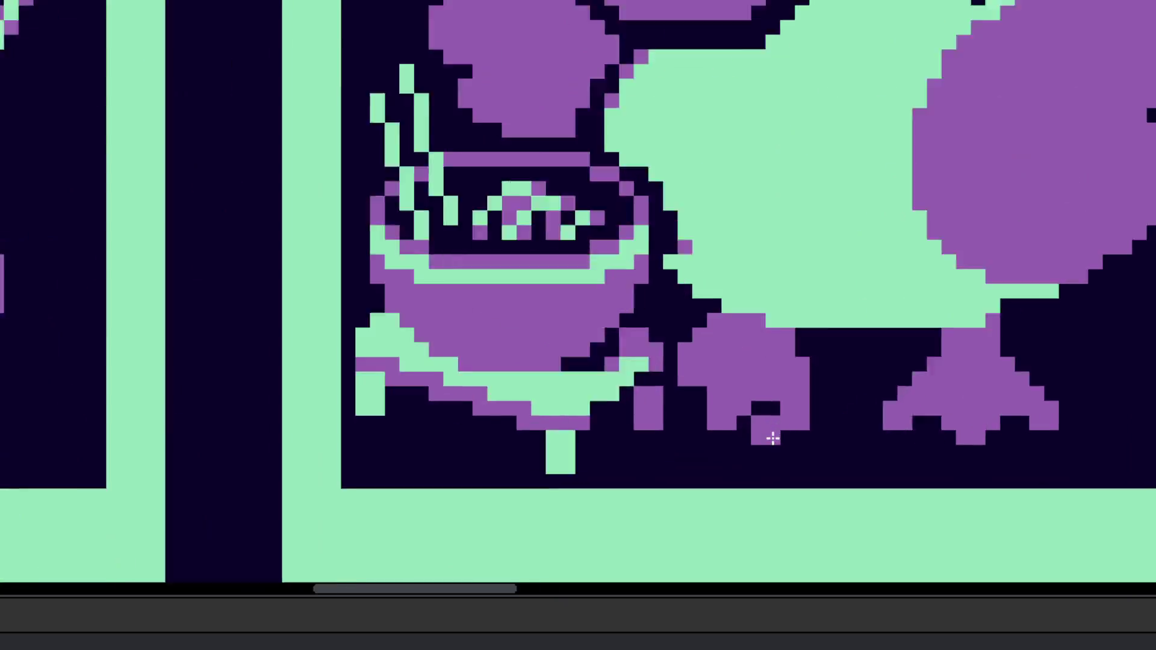
pyautogui.scroll(-5, 802, 408)
pyautogui.scroll(5, 865, 418)
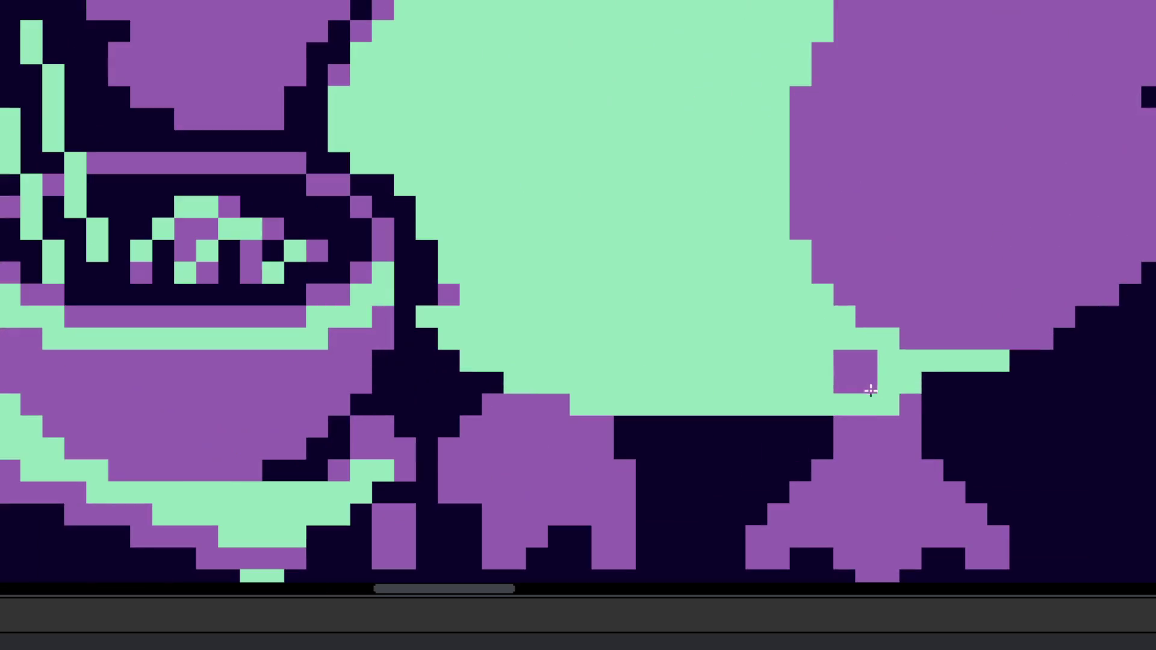
pyautogui.scroll(-5, 947, 388)
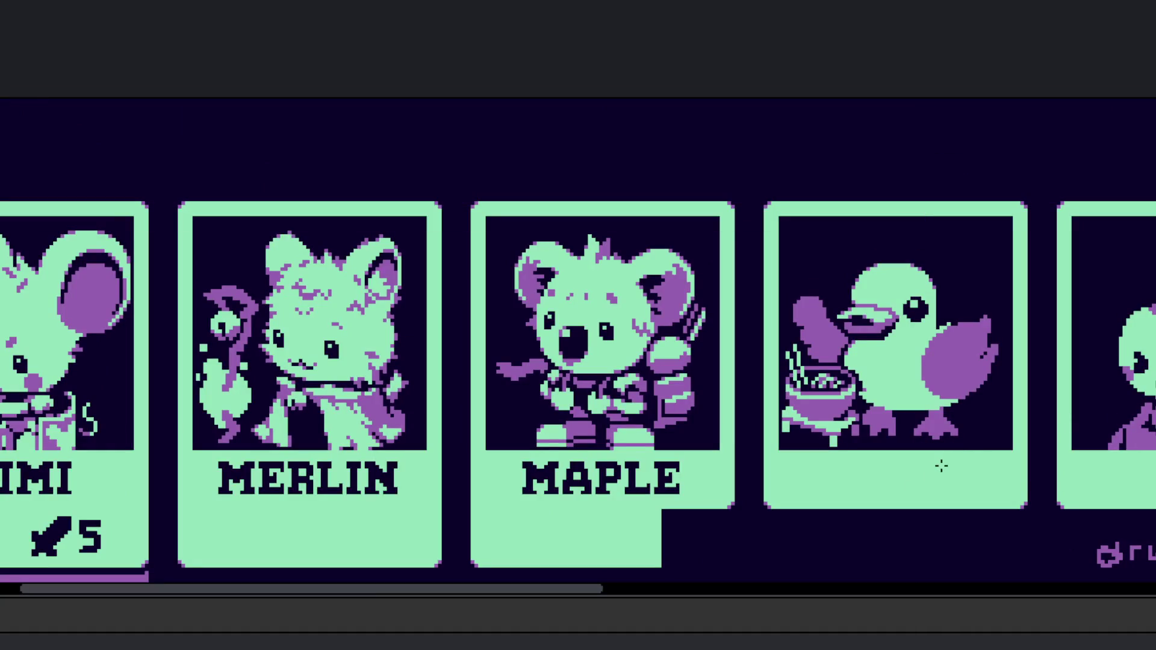
pyautogui.scroll(5, 926, 462)
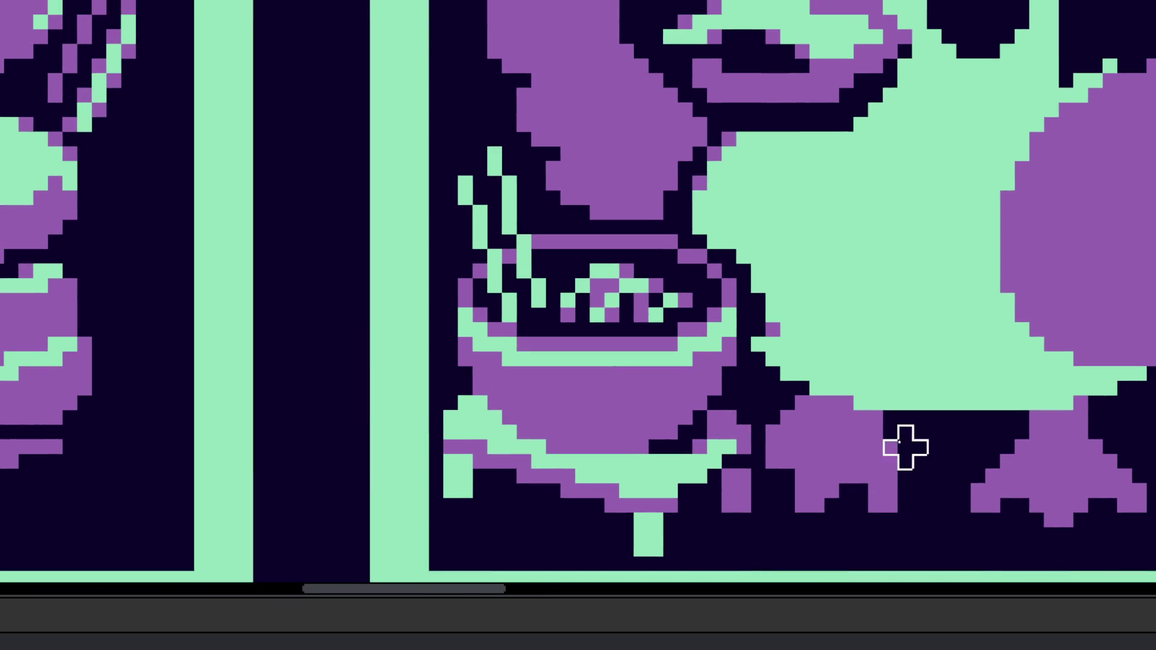
pyautogui.moveTo(903, 446); pyautogui.dragTo(831, 506)
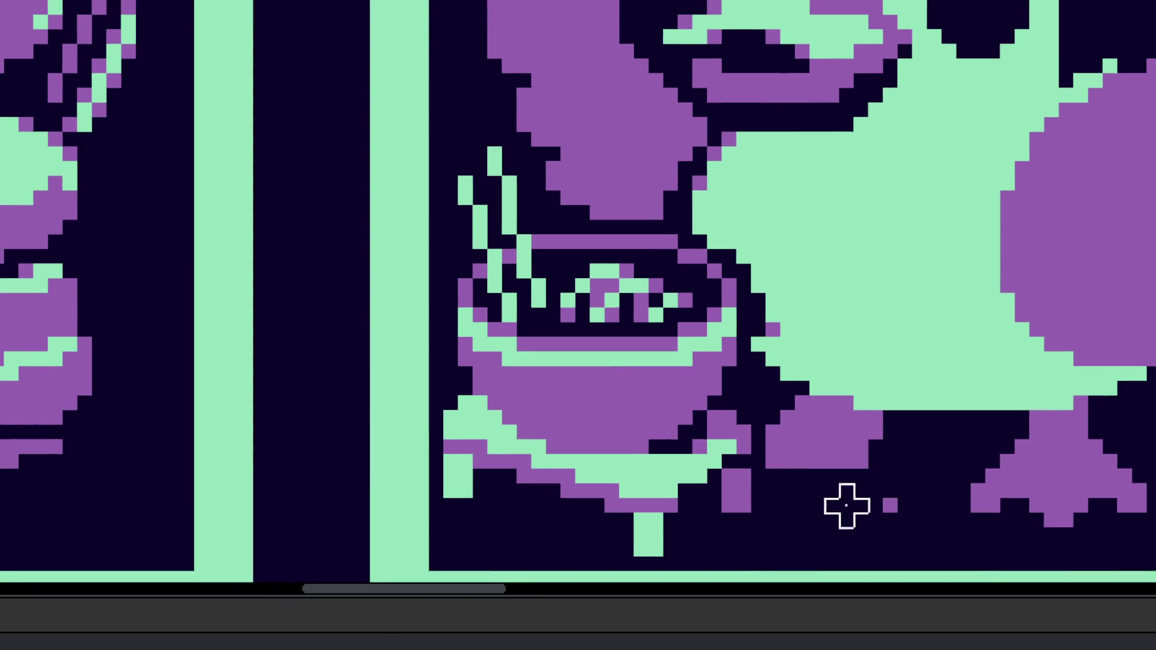
pyautogui.scroll(1, 759, 392)
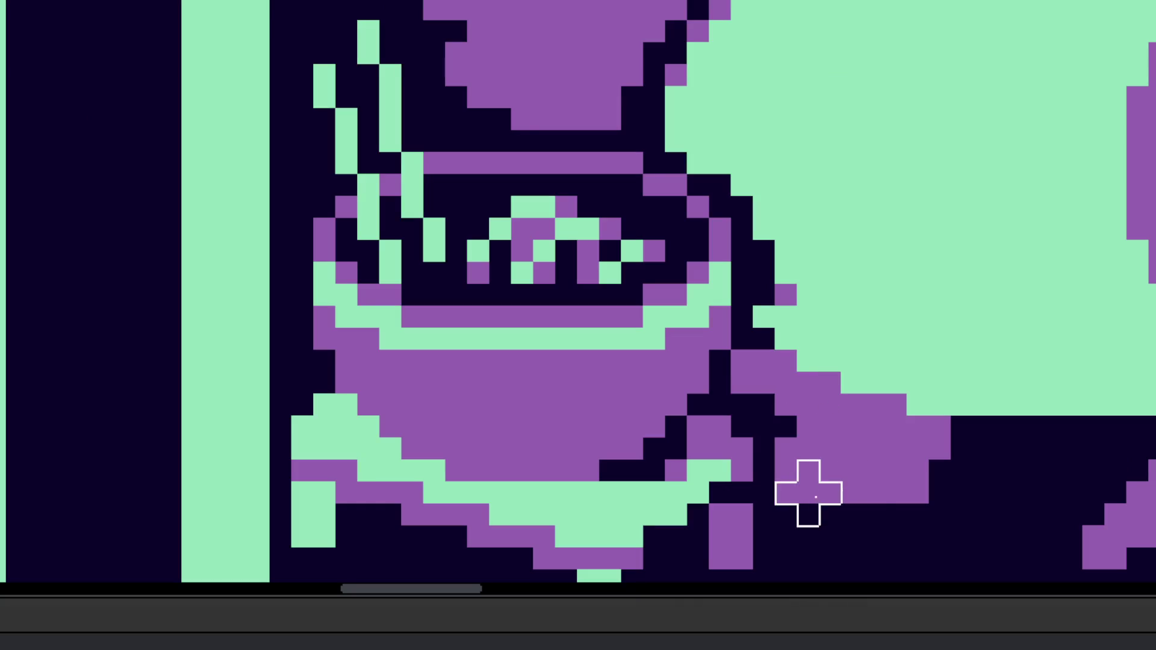
pyautogui.moveTo(863, 493)
pyautogui.mouseDown()
pyautogui.moveTo(821, 506)
pyautogui.moveTo(971, 482)
pyautogui.moveTo(951, 440)
pyautogui.moveTo(887, 475)
pyautogui.mouseUp()
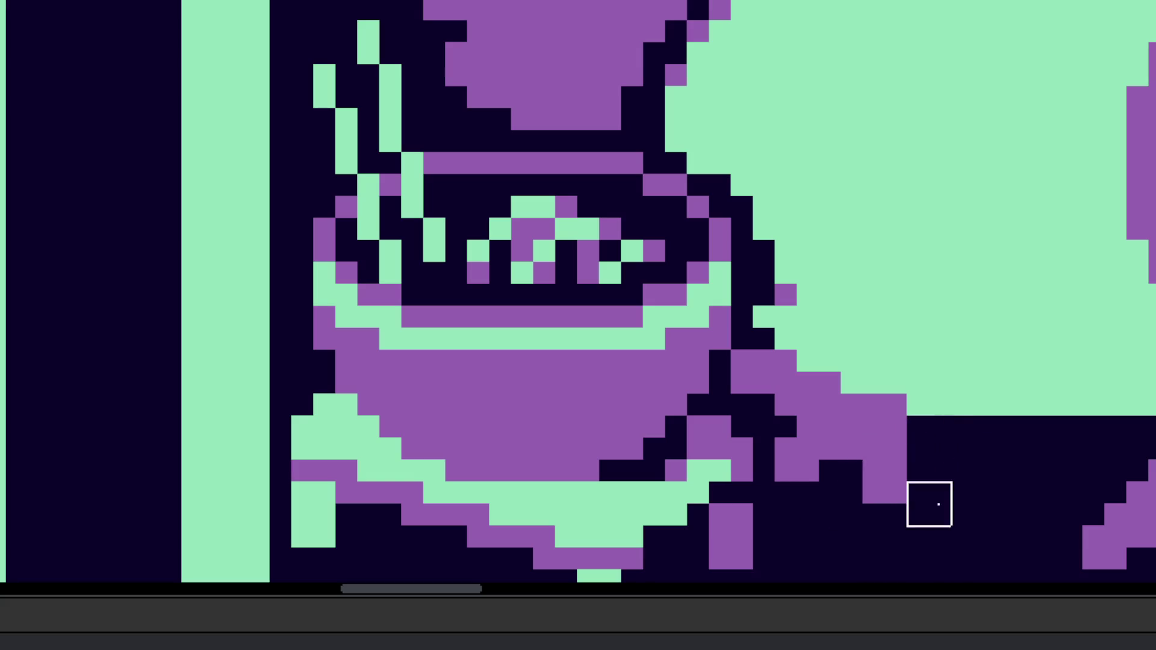
# Step: Paint a mint green stroke across the top of the purple wing
pyautogui.scroll(-5, 929, 500)
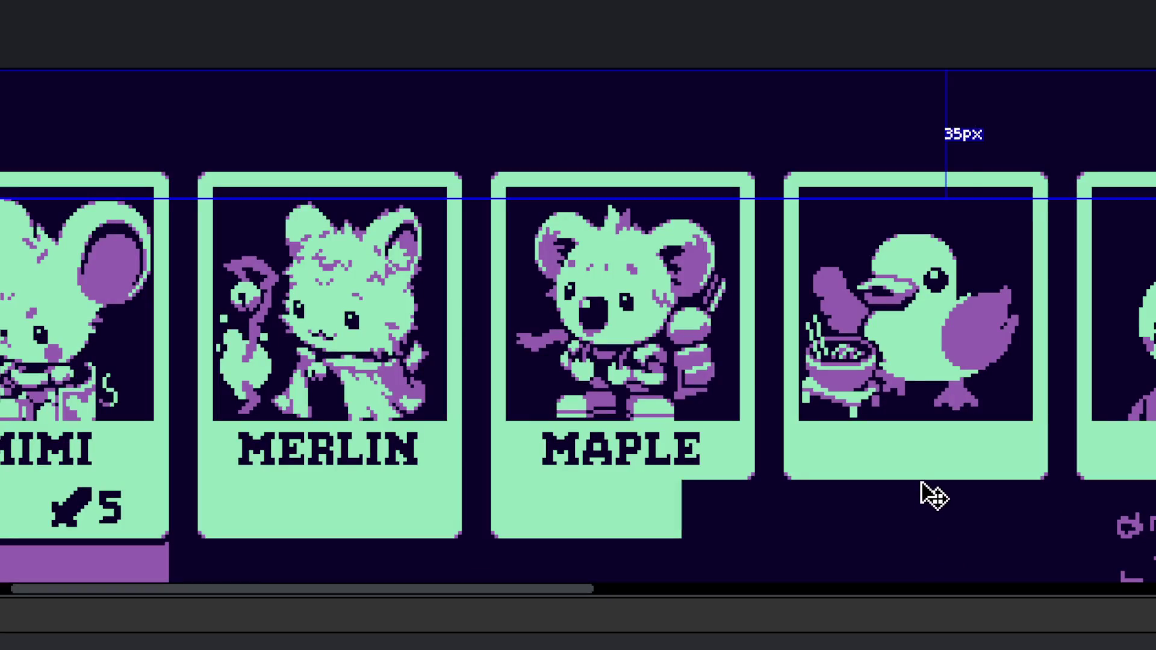
pyautogui.scroll(5, 890, 363)
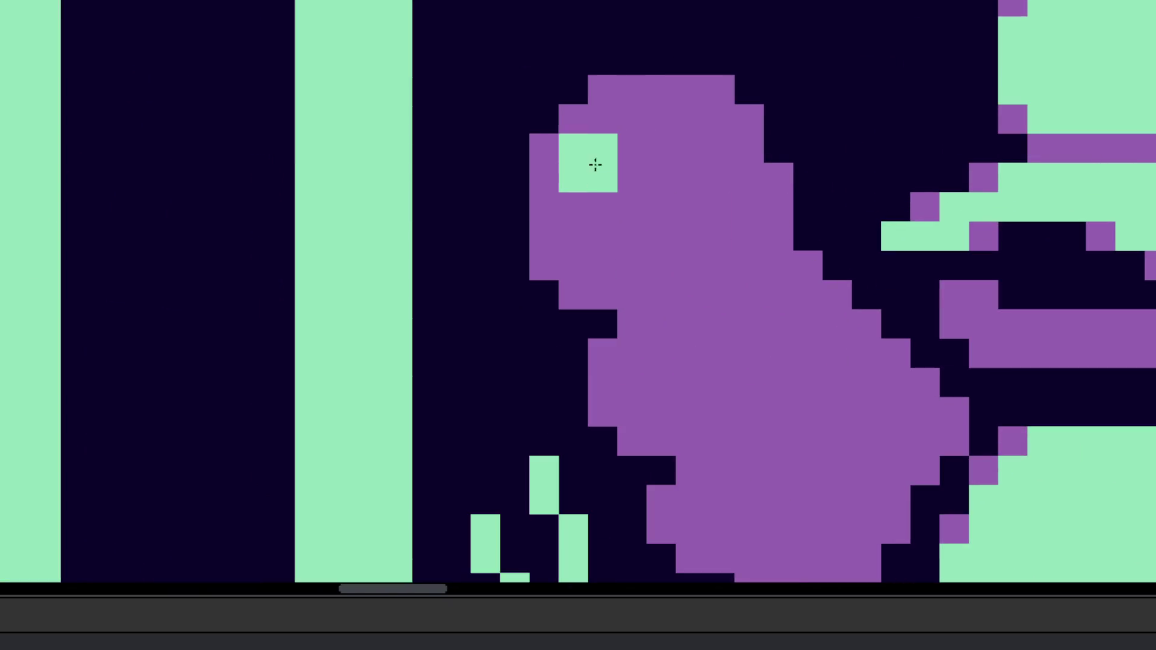
pyautogui.moveTo(587, 121)
pyautogui.mouseDown()
pyautogui.moveTo(717, 135)
pyautogui.moveTo(753, 168)
pyautogui.moveTo(733, 195)
pyautogui.moveTo(578, 186)
pyautogui.moveTo(570, 207)
pyautogui.moveTo(697, 227)
pyautogui.moveTo(746, 217)
pyautogui.moveTo(825, 319)
pyautogui.moveTo(725, 286)
pyautogui.mouseUp()
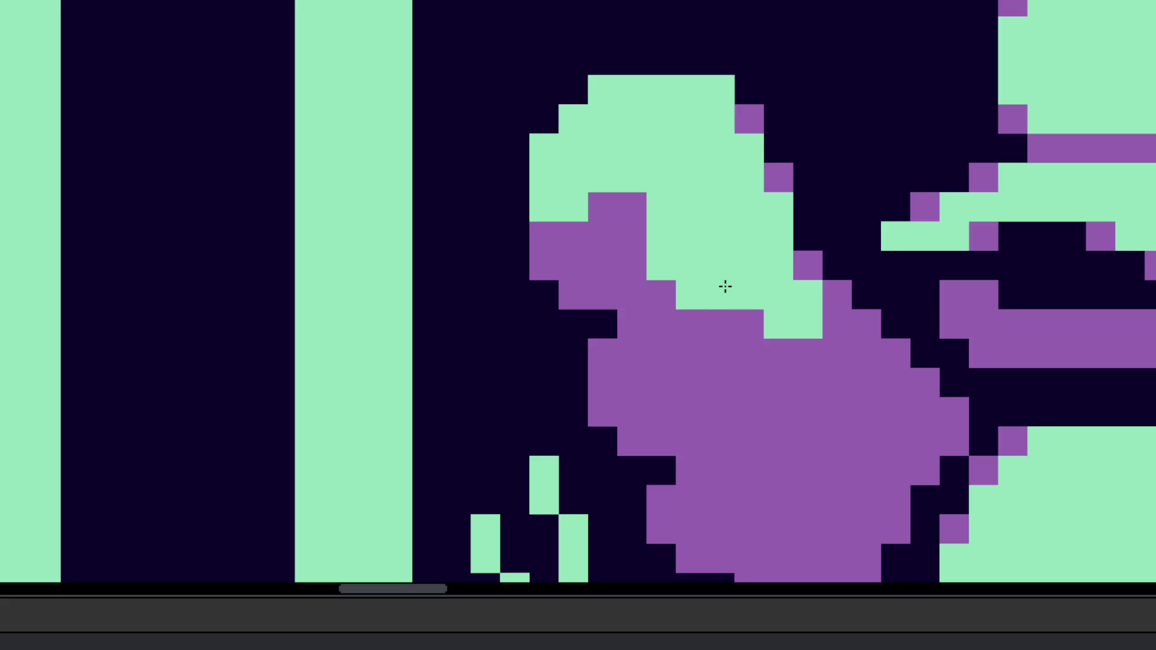
# Step: Fill the remaining purple wing cells with mint, keeping purple shading along the lower edge
pyautogui.click(800, 364)
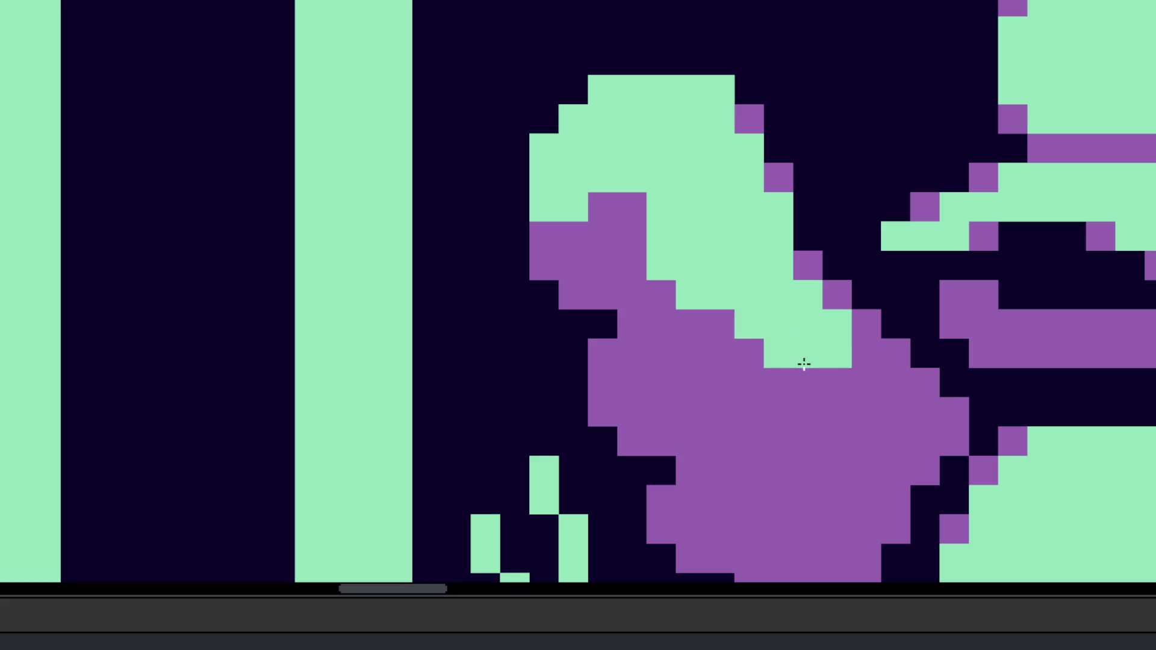
pyautogui.moveTo(750, 328); pyautogui.dragTo(777, 353)
pyautogui.moveTo(877, 400)
pyautogui.mouseDown()
pyautogui.moveTo(844, 380)
pyautogui.moveTo(929, 418)
pyautogui.mouseUp()
pyautogui.scroll(-5, 929, 418)
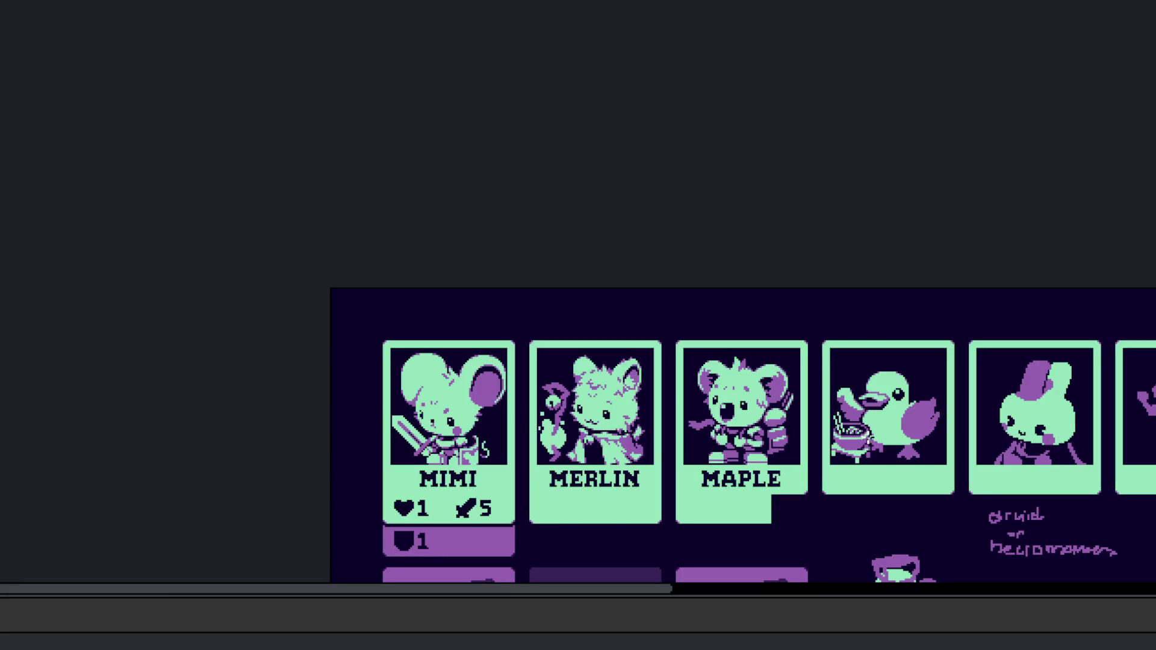
pyautogui.scroll(5, 891, 416)
pyautogui.moveTo(766, 310)
pyautogui.mouseDown()
pyautogui.moveTo(706, 317)
pyautogui.moveTo(785, 319)
pyautogui.moveTo(823, 346)
pyautogui.mouseUp()
pyautogui.moveTo(805, 446)
pyautogui.mouseDown()
pyautogui.moveTo(769, 464)
pyautogui.moveTo(880, 449)
pyautogui.mouseUp()
pyautogui.moveTo(857, 367)
pyautogui.mouseDown()
pyautogui.moveTo(867, 391)
pyautogui.moveTo(933, 406)
pyautogui.moveTo(917, 439)
pyautogui.mouseUp()
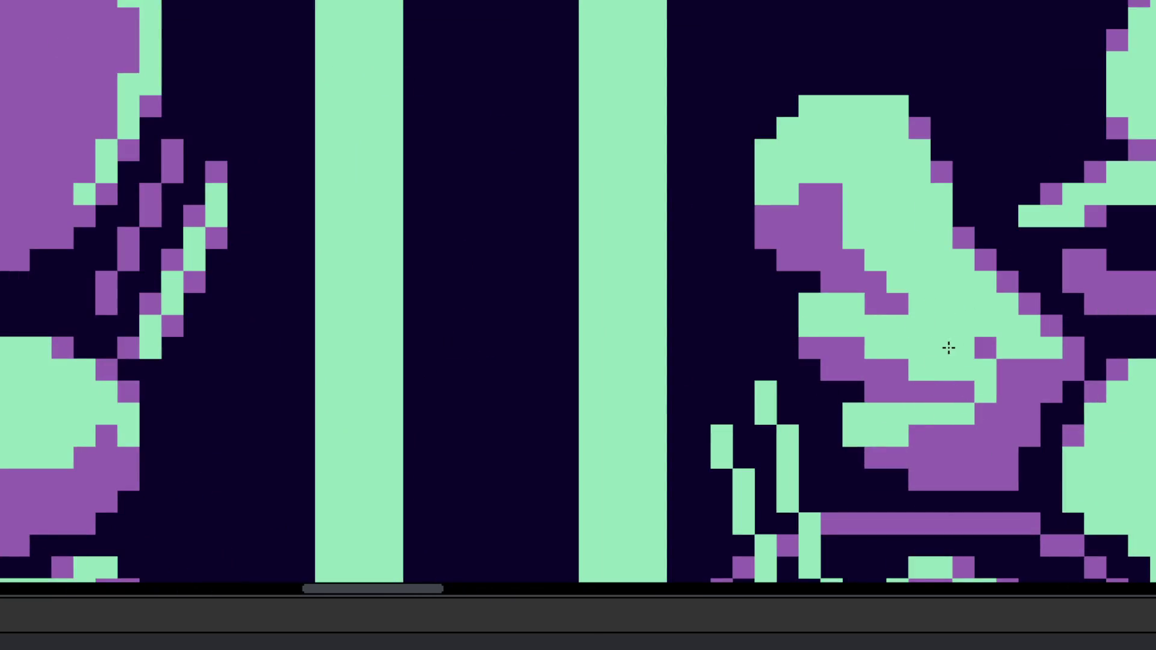
pyautogui.moveTo(948, 348)
pyautogui.mouseDown()
pyautogui.moveTo(988, 353)
pyautogui.moveTo(959, 397)
pyautogui.moveTo(999, 390)
pyautogui.moveTo(999, 408)
pyautogui.moveTo(1027, 373)
pyautogui.moveTo(916, 328)
pyautogui.moveTo(911, 305)
pyautogui.mouseUp()
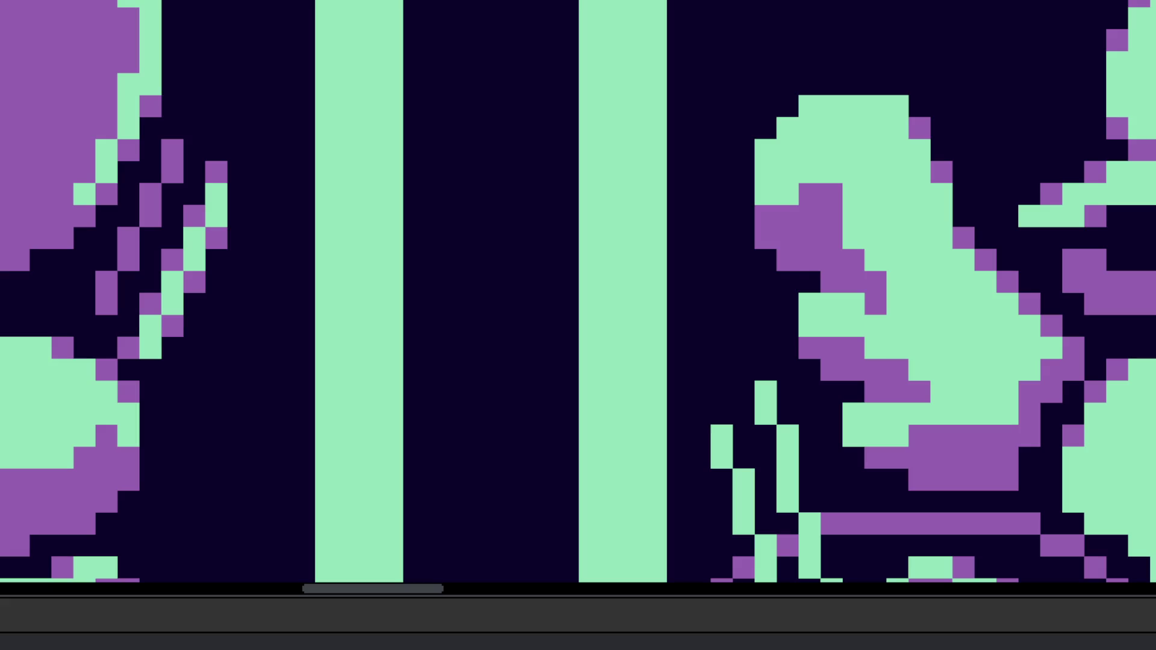
pyautogui.scroll(-3, 606, 426)
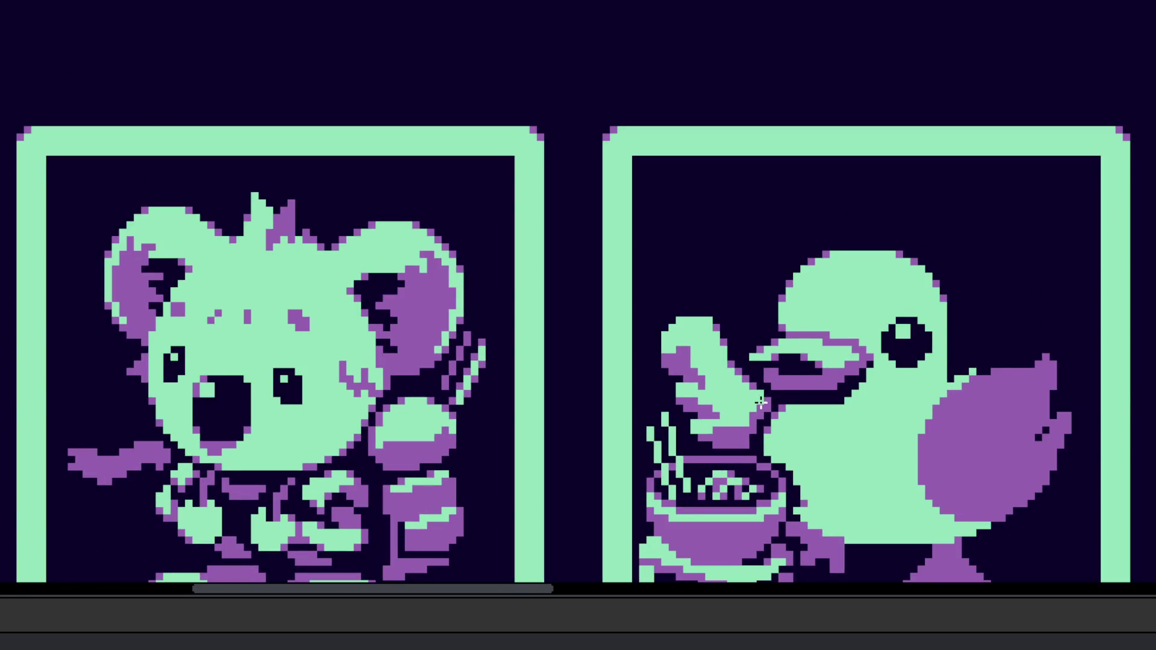
pyautogui.scroll(5, 760, 402)
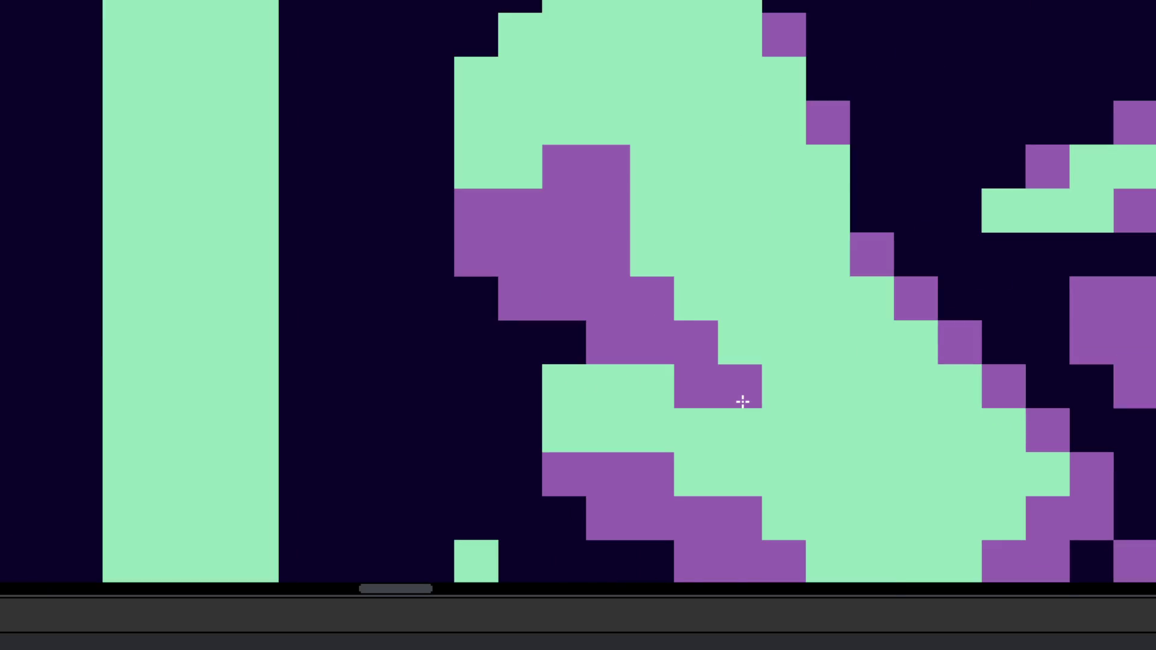
pyautogui.click(639, 246)
pyautogui.click(508, 180)
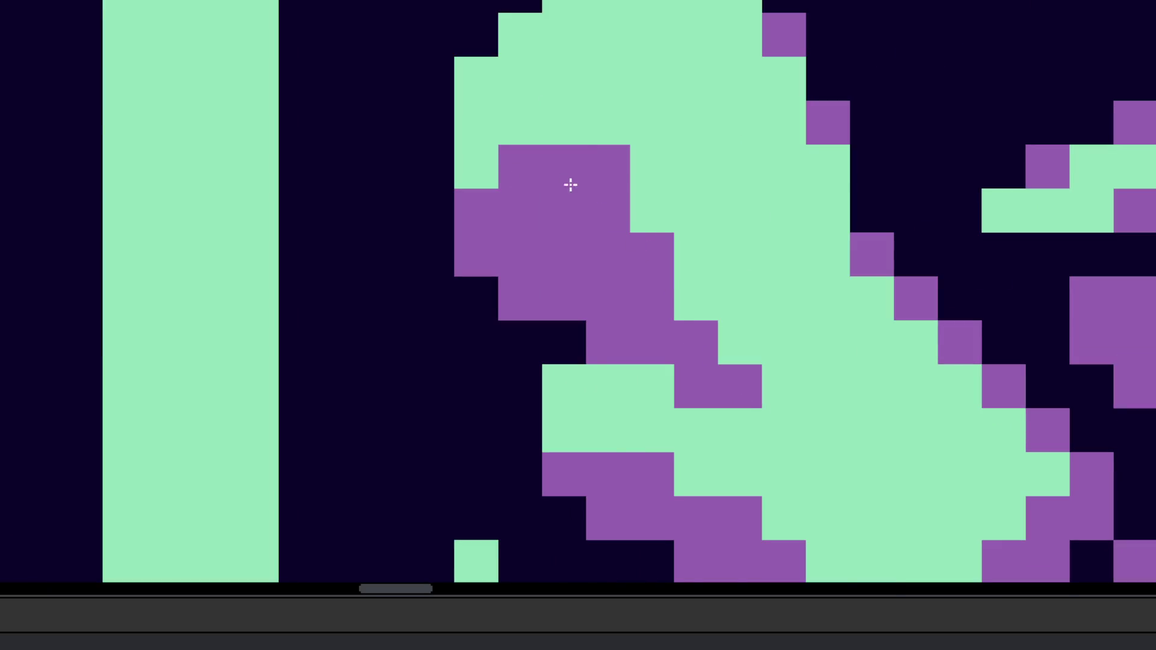
pyautogui.scroll(-5, 568, 181)
pyautogui.scroll(5, 663, 379)
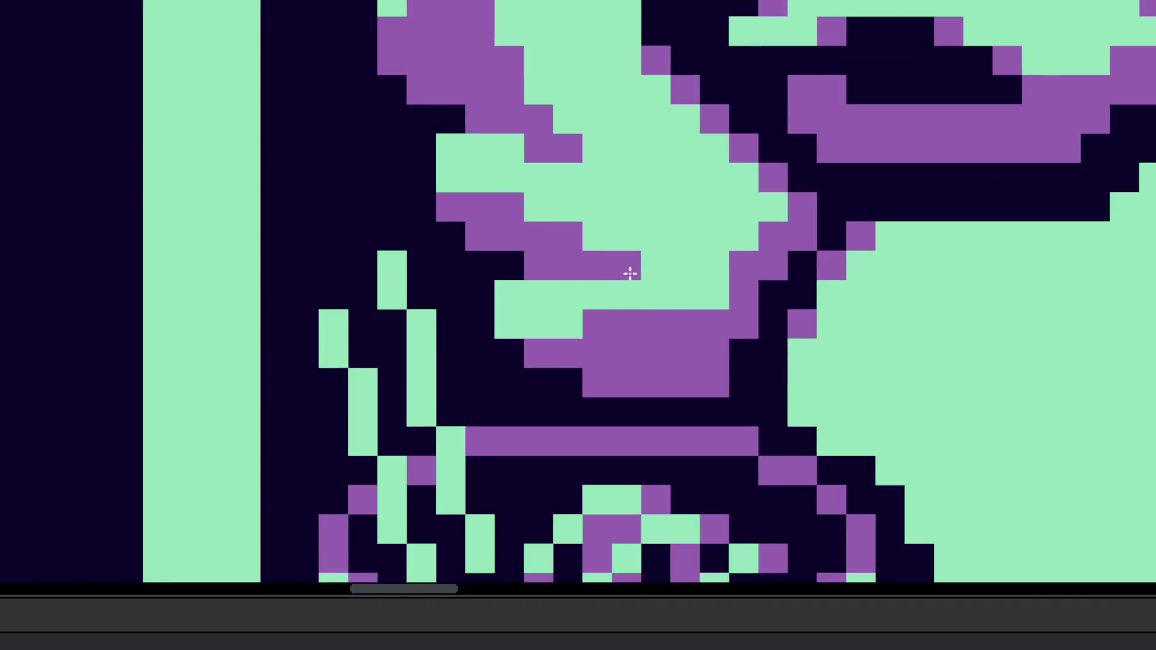
pyautogui.scroll(-5, 476, 341)
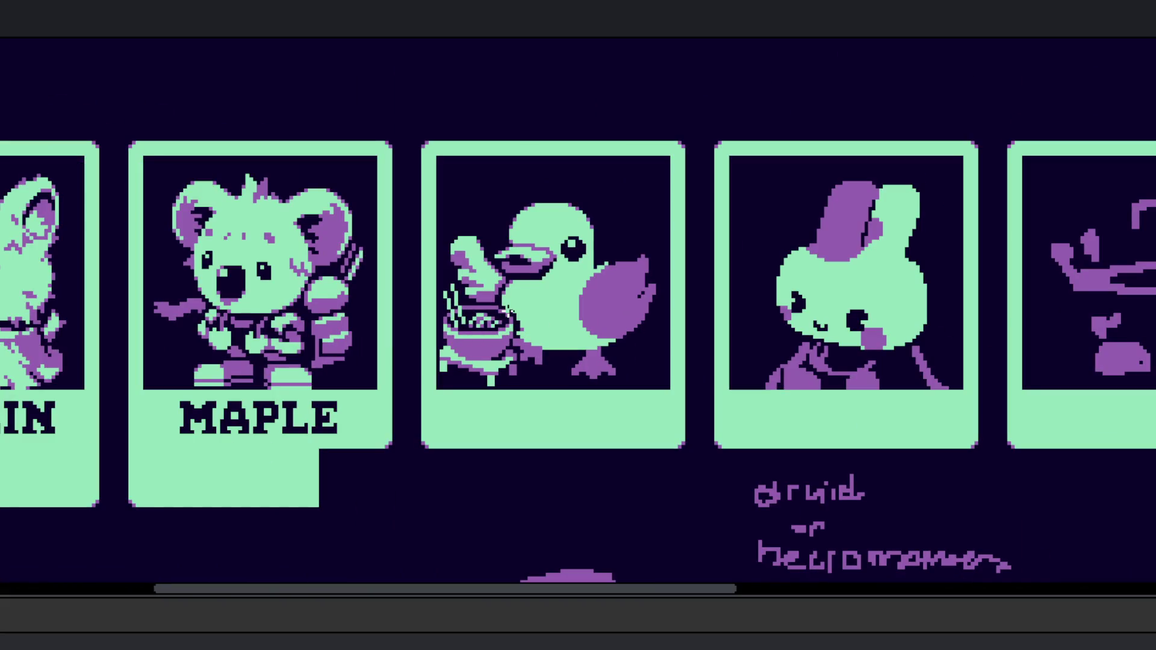
pyautogui.scroll(-3, 508, 311)
pyautogui.scroll(10, 524, 343)
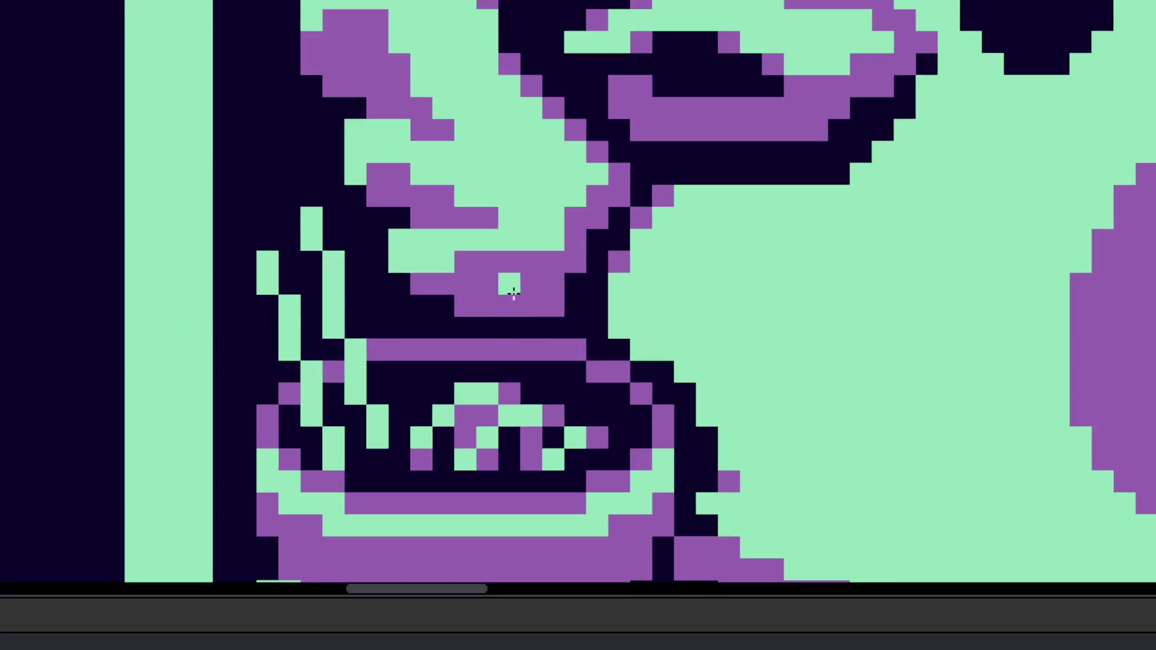
pyautogui.scroll(1, 444, 270)
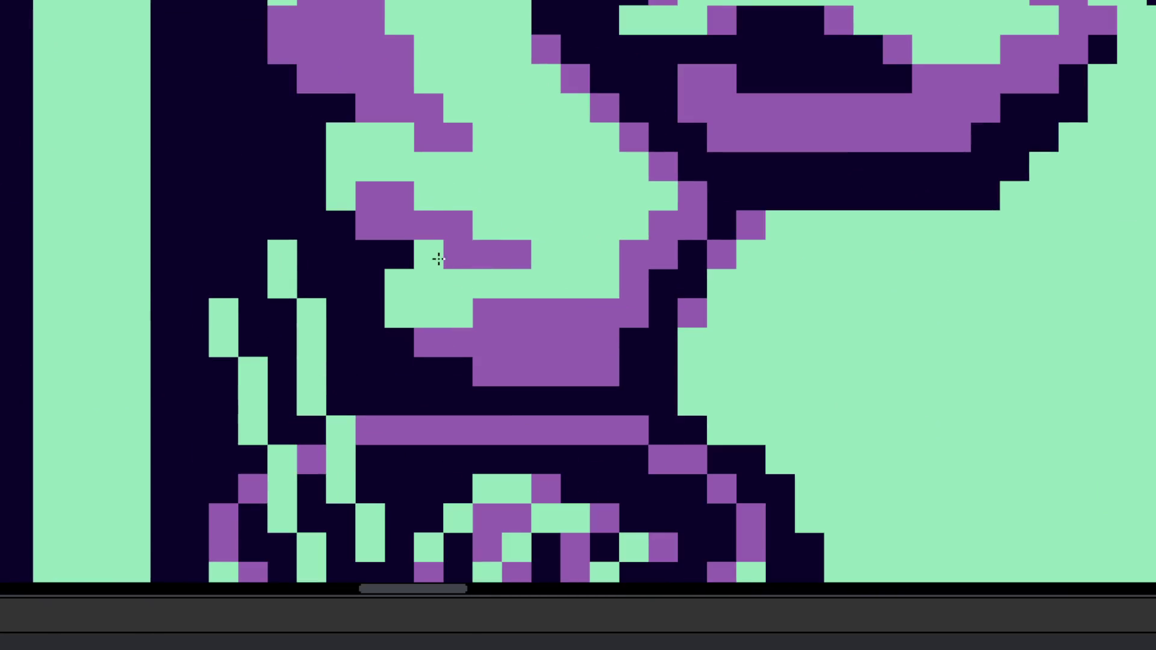
pyautogui.scroll(-6, 443, 260)
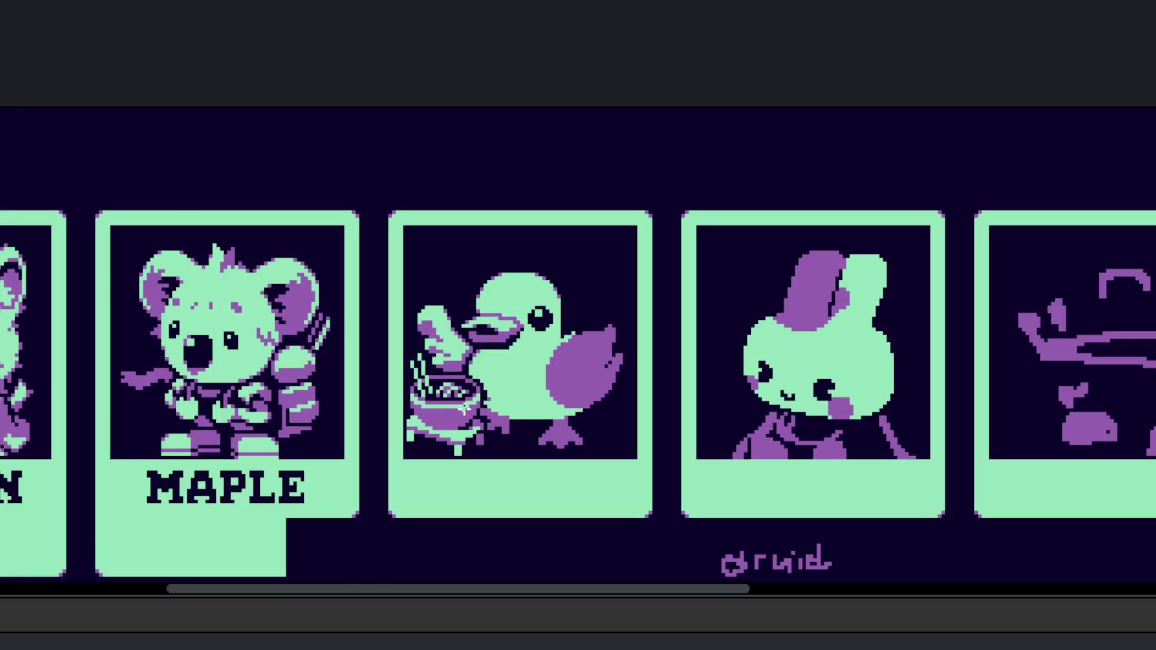
pyautogui.scroll(4, 454, 362)
pyautogui.scroll(-5, 455, 362)
pyautogui.scroll(3, 446, 394)
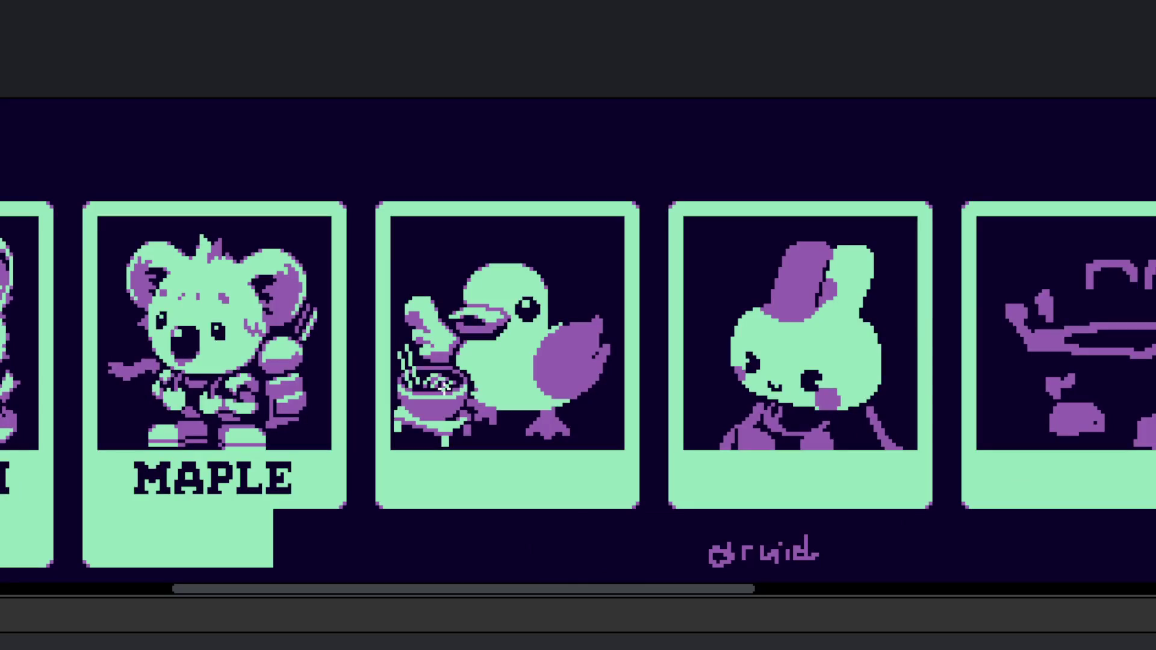
pyautogui.scroll(5, 446, 394)
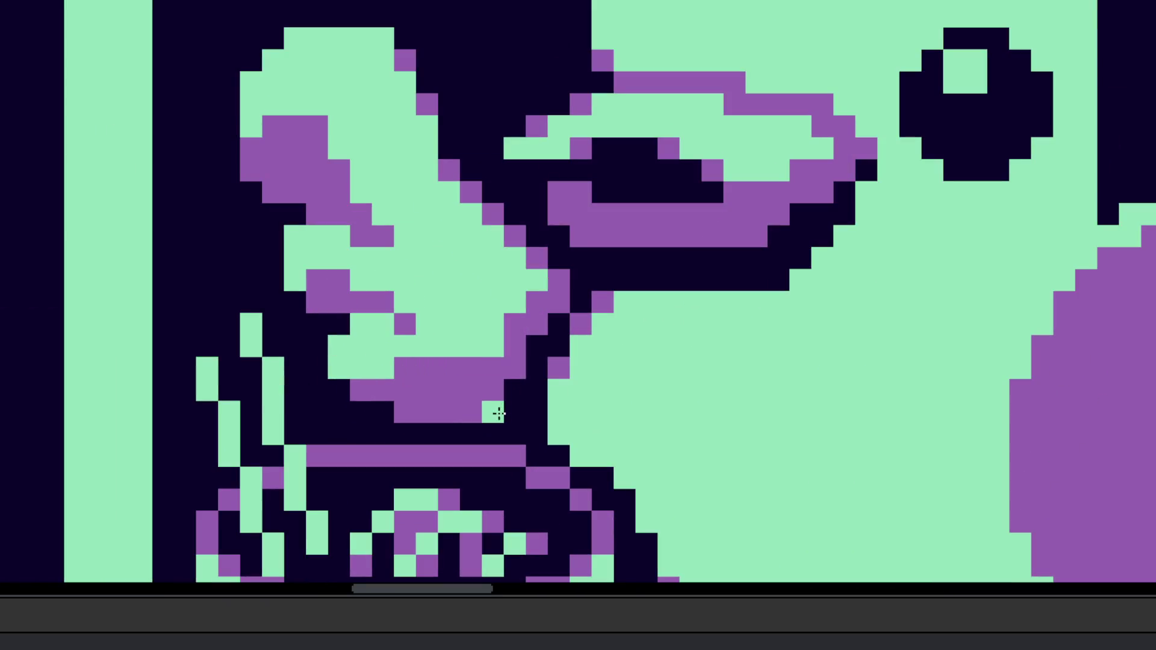
pyautogui.scroll(-5, 494, 411)
pyautogui.scroll(3, 533, 453)
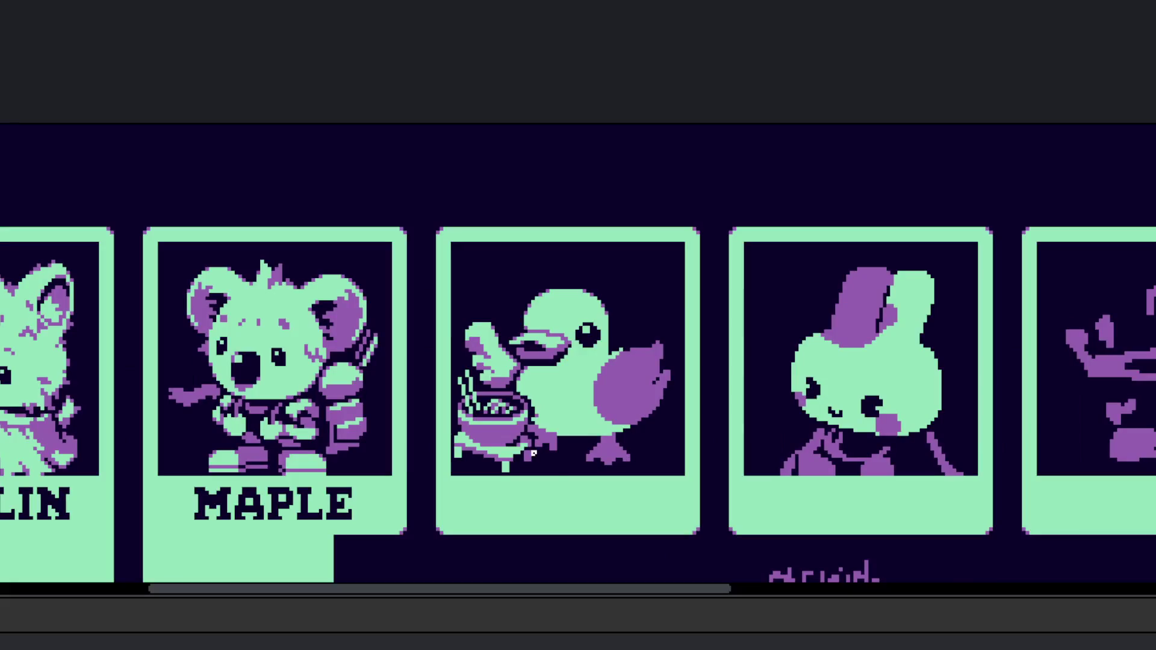
pyautogui.scroll(5, 534, 395)
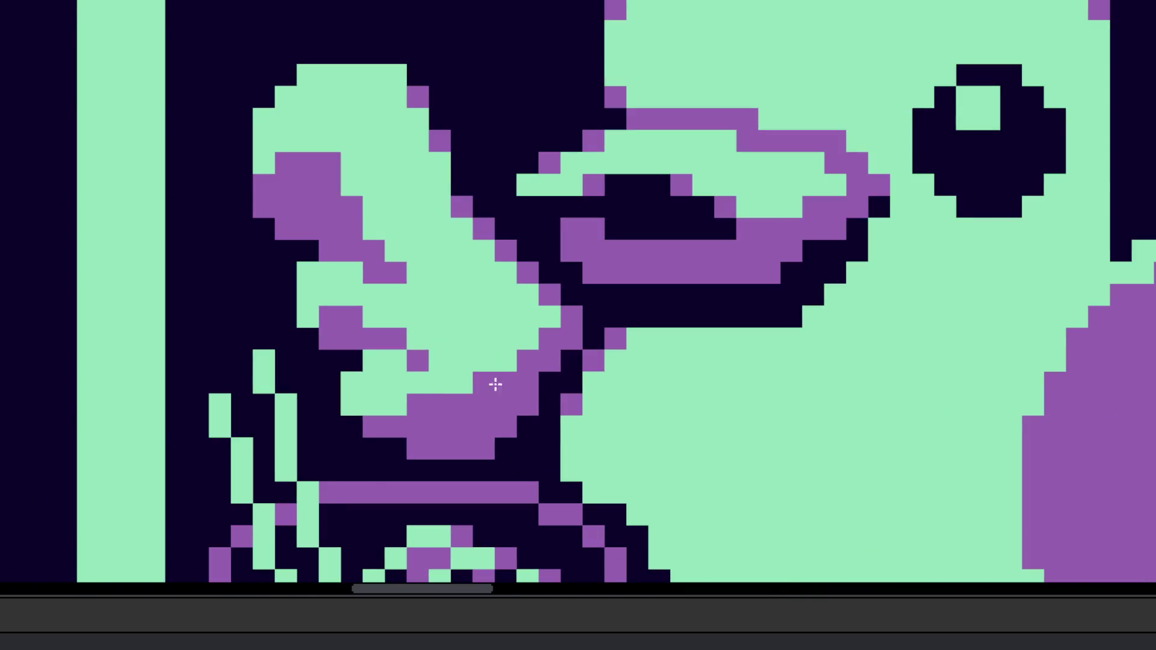
pyautogui.scroll(-5, 495, 384)
pyautogui.scroll(6, 489, 297)
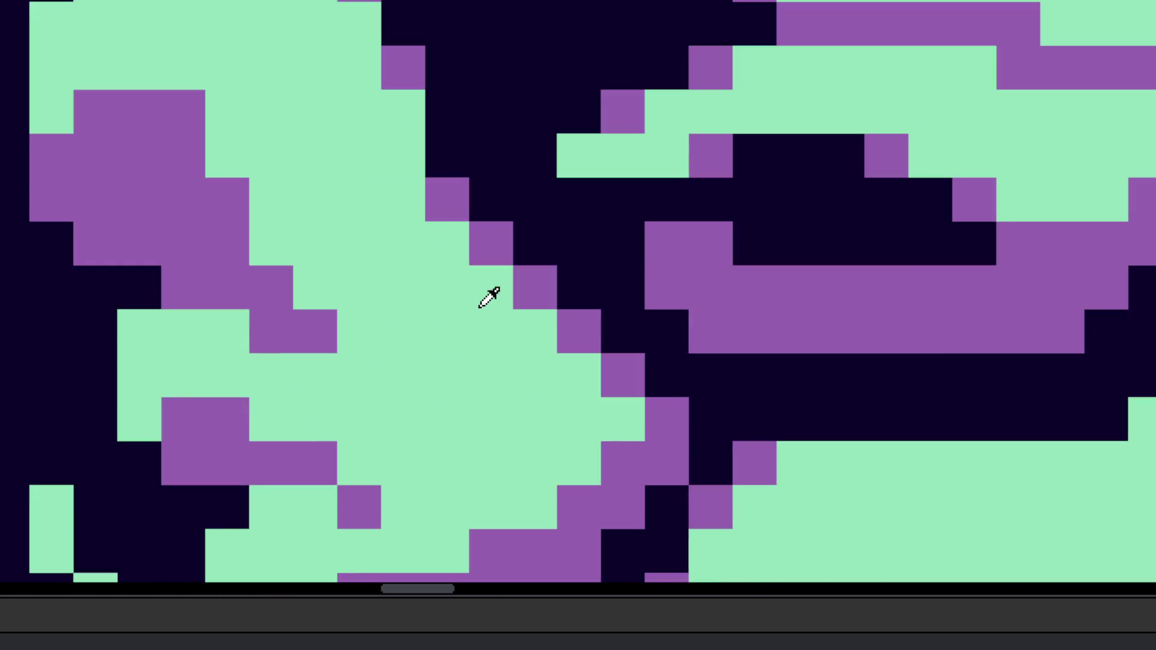
pyautogui.scroll(-5, 617, 382)
pyautogui.scroll(2, 608, 401)
pyautogui.scroll(2, 608, 397)
pyautogui.scroll(-5, 611, 421)
pyautogui.scroll(2, 616, 458)
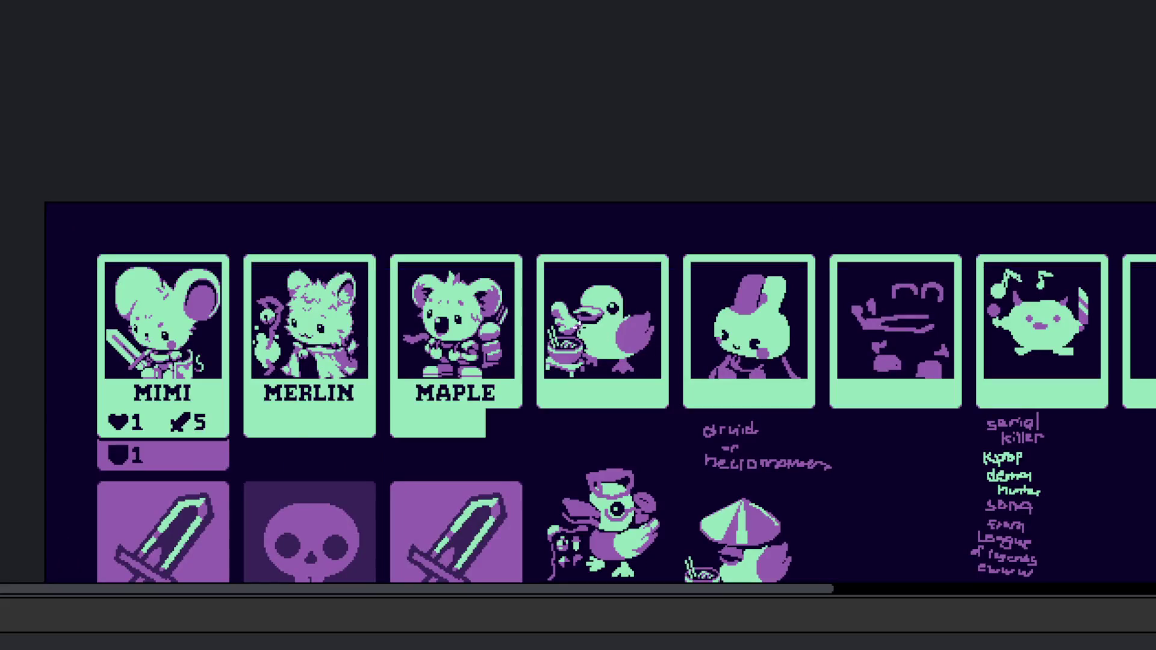
# Step: Draw a purple band across the top of the duck's head, redoing parts of it
pyautogui.scroll(5, 602, 325)
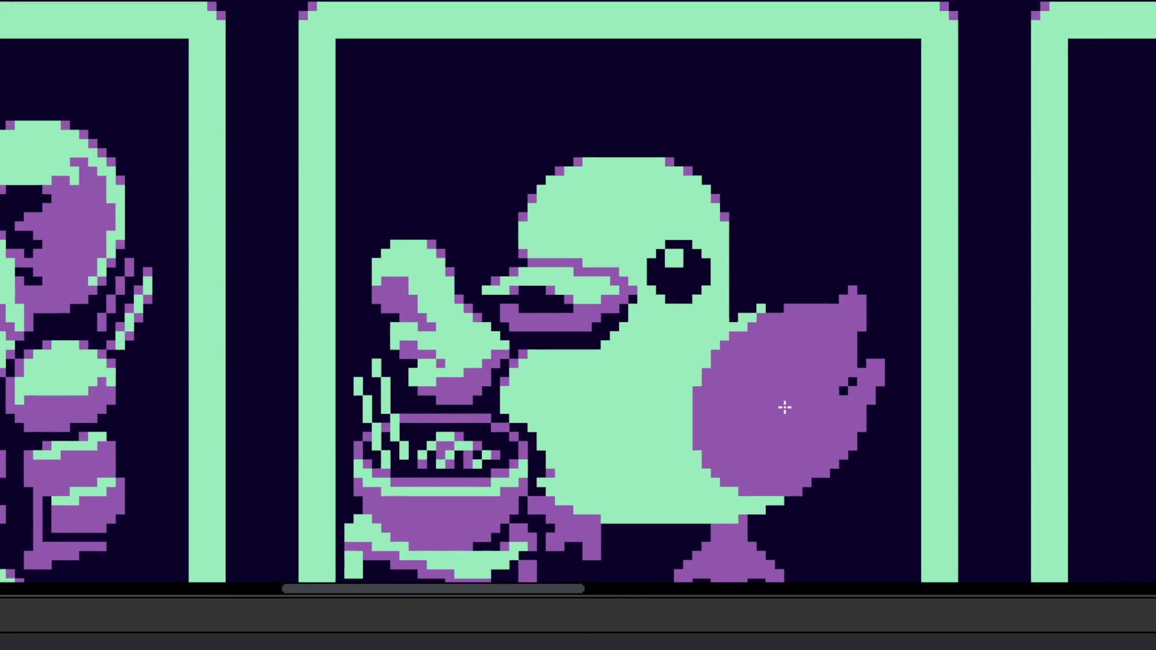
pyautogui.scroll(-2, 656, 378)
pyautogui.scroll(-3, 720, 258)
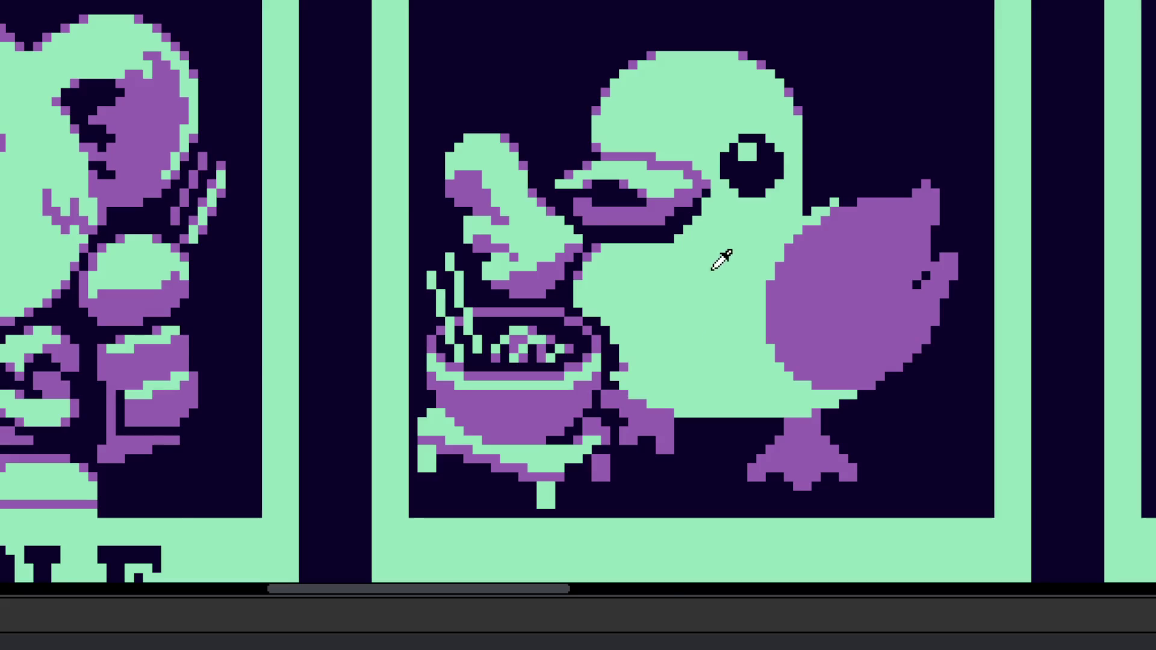
pyautogui.scroll(5, 702, 356)
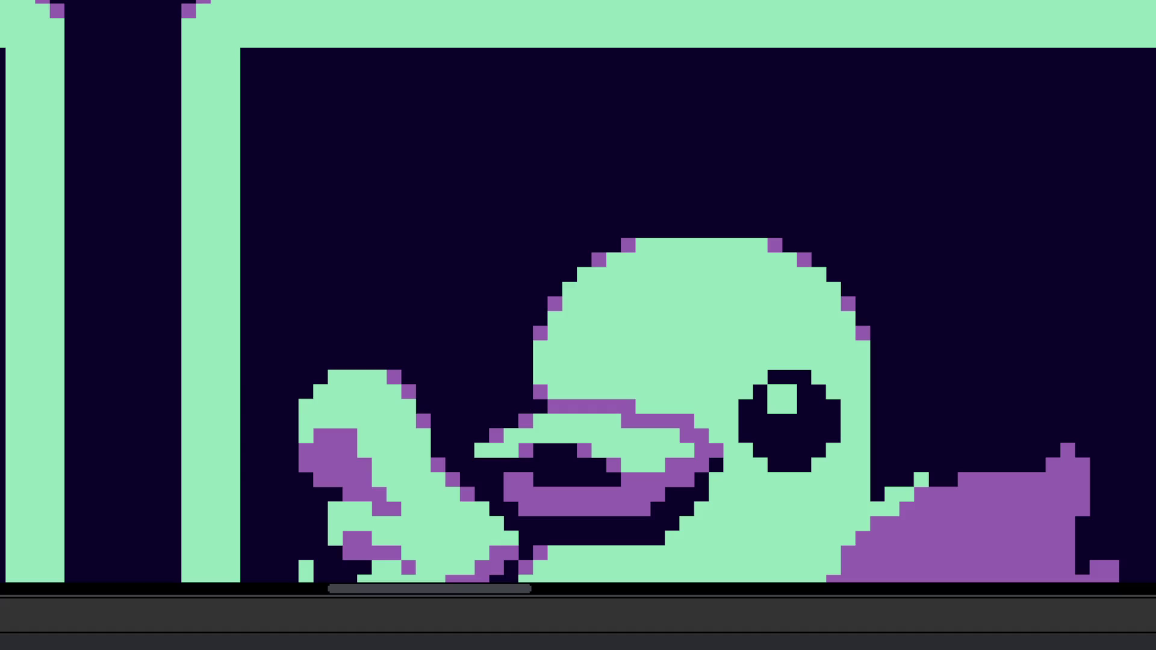
pyautogui.scroll(1, 609, 293)
pyautogui.moveTo(542, 289); pyautogui.dragTo(710, 364)
pyautogui.hotkey('ctrl', 'z')
pyautogui.moveTo(538, 342)
pyautogui.mouseDown()
pyautogui.moveTo(549, 354)
pyautogui.moveTo(885, 377)
pyautogui.moveTo(988, 338)
pyautogui.moveTo(730, 306)
pyautogui.mouseUp()
pyautogui.hotkey('ctrl', 'z')
pyautogui.moveTo(679, 337); pyautogui.dragTo(588, 377)
# Step: Add a hooked purple curl behind the head and tidy the hat's right-edge pixels
pyautogui.moveTo(731, 348)
pyautogui.mouseDown()
pyautogui.moveTo(769, 392)
pyautogui.moveTo(725, 392)
pyautogui.moveTo(743, 439)
pyautogui.moveTo(730, 369)
pyautogui.moveTo(679, 325)
pyautogui.mouseUp()
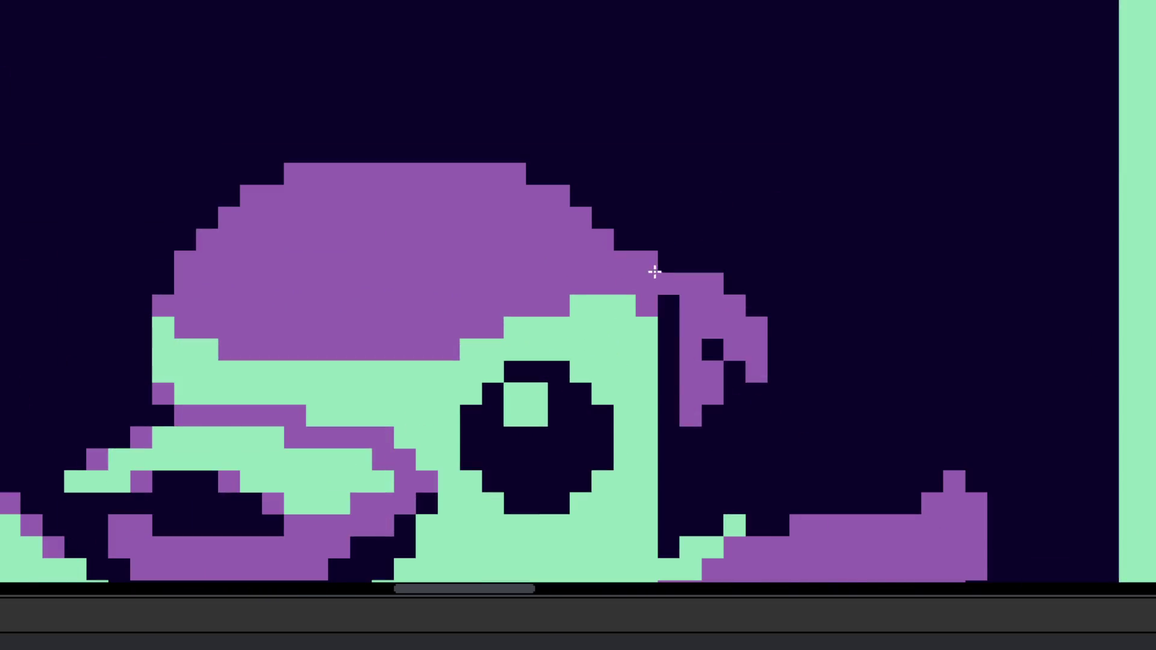
pyautogui.click(666, 260)
pyautogui.click(691, 261)
pyautogui.click(669, 284)
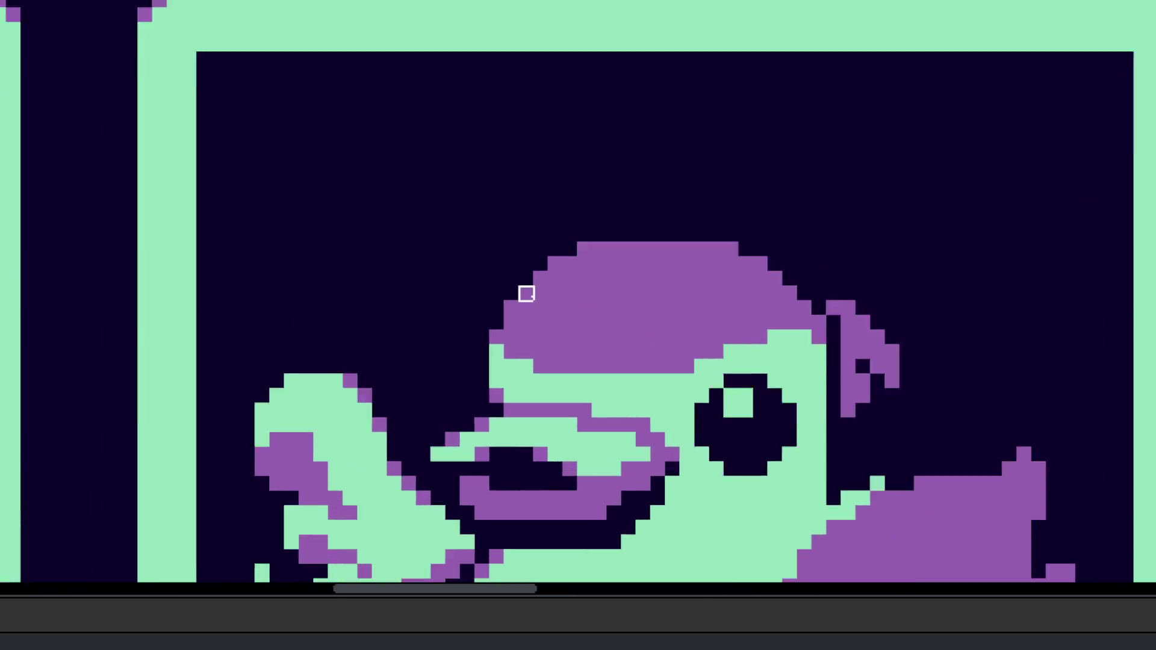
# Step: Enlarge the purple hat by extending purple along its top and upper-left
pyautogui.scroll(1, 540, 294)
pyautogui.moveTo(481, 356)
pyautogui.mouseDown()
pyautogui.moveTo(487, 302)
pyautogui.moveTo(521, 237)
pyautogui.moveTo(545, 219)
pyautogui.moveTo(581, 240)
pyautogui.moveTo(604, 181)
pyautogui.moveTo(818, 157)
pyautogui.moveTo(741, 196)
pyautogui.moveTo(866, 157)
pyautogui.mouseUp()
pyautogui.hscroll(5, 498, 218)
pyautogui.scroll(1, 497, 218)
pyautogui.moveTo(498, 218)
pyautogui.mouseDown()
pyautogui.moveTo(436, 170)
pyautogui.moveTo(683, 171)
pyautogui.mouseUp()
pyautogui.click(850, 355)
pyautogui.hotkey('ctrl', 'z')
# Step: Select the purple hook and move it up and right to sit against the hat
pyautogui.scroll(-3, 741, 217)
pyautogui.hscroll(3, 740, 217)
pyautogui.moveTo(704, 186)
pyautogui.mouseDown()
pyautogui.moveTo(723, 385)
pyautogui.moveTo(1002, 512)
pyautogui.mouseUp()
pyautogui.moveTo(842, 229); pyautogui.dragTo(874, 231)
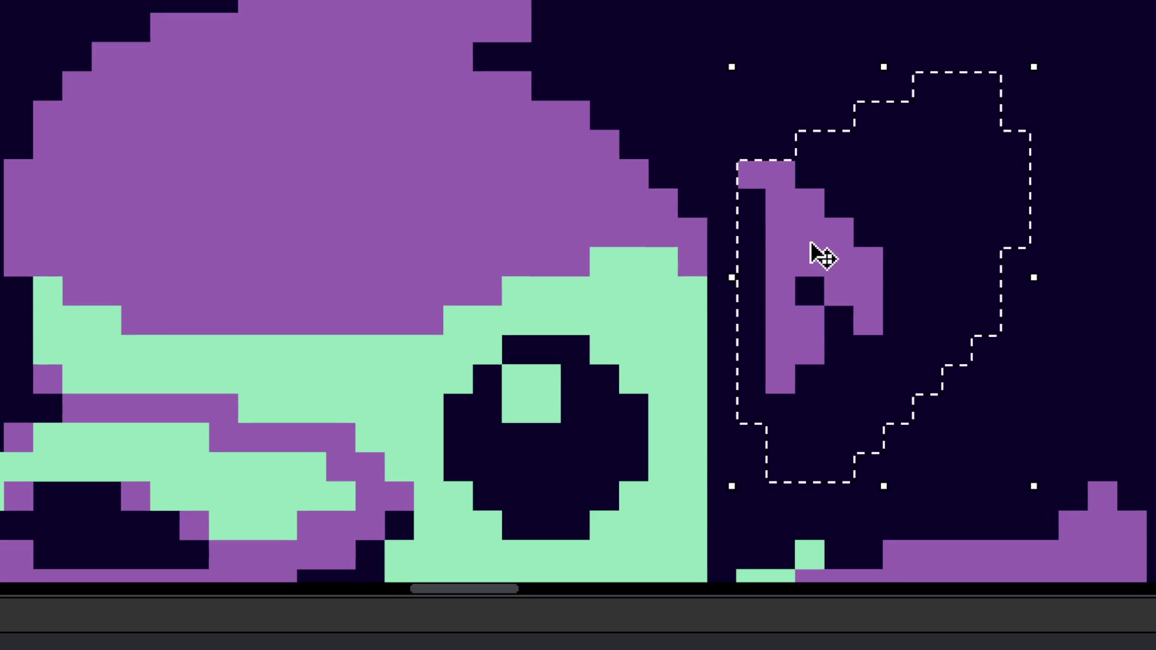
pyautogui.press('Down')
pyautogui.press('Return')
# Step: Fill the gaps between the hat and hook with purple to make one shape
pyautogui.scroll(2, 733, 331)
pyautogui.hscroll(-1, 732, 331)
pyautogui.moveTo(770, 373); pyautogui.dragTo(771, 343)
pyautogui.click(771, 311)
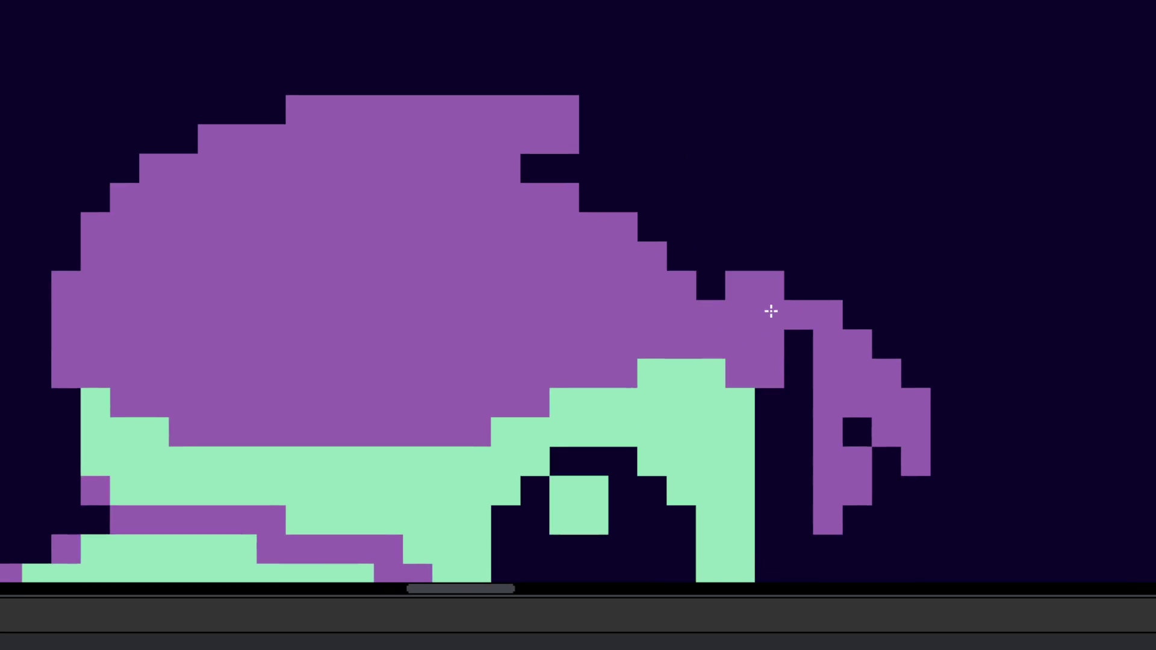
pyautogui.moveTo(735, 260); pyautogui.dragTo(654, 166)
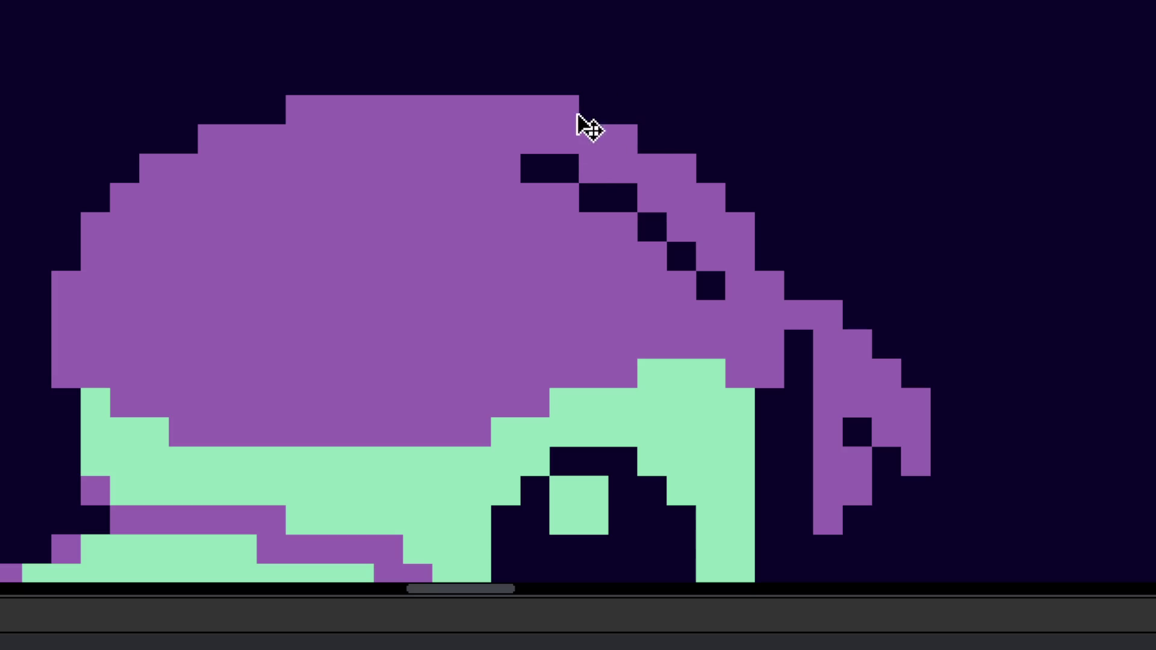
pyautogui.moveTo(562, 137); pyautogui.dragTo(722, 306)
pyautogui.scroll(-5, 722, 306)
pyautogui.scroll(5, 741, 332)
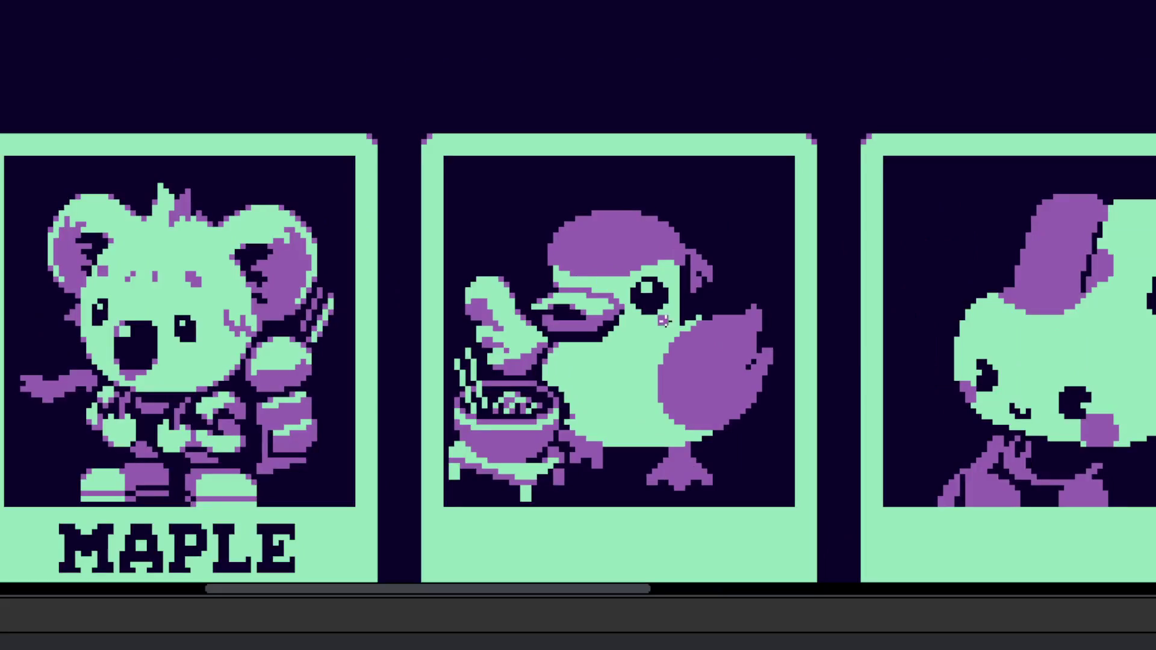
# Step: Undo the old hat back to the plain green head and start a new purple outline
pyautogui.scroll(-2, 731, 322)
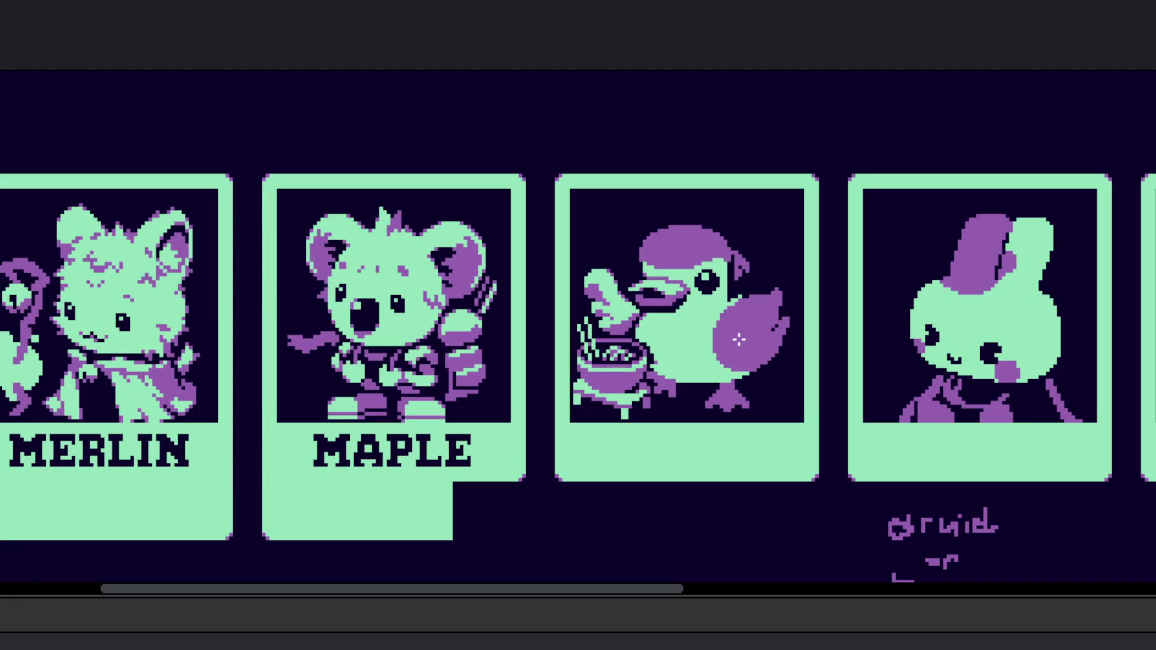
pyautogui.scroll(2, 729, 331)
pyautogui.hotkey('ctrl', 'z')
pyautogui.hotkey('ctrl', 'z')
pyautogui.hotkey('ctrl', 'z')
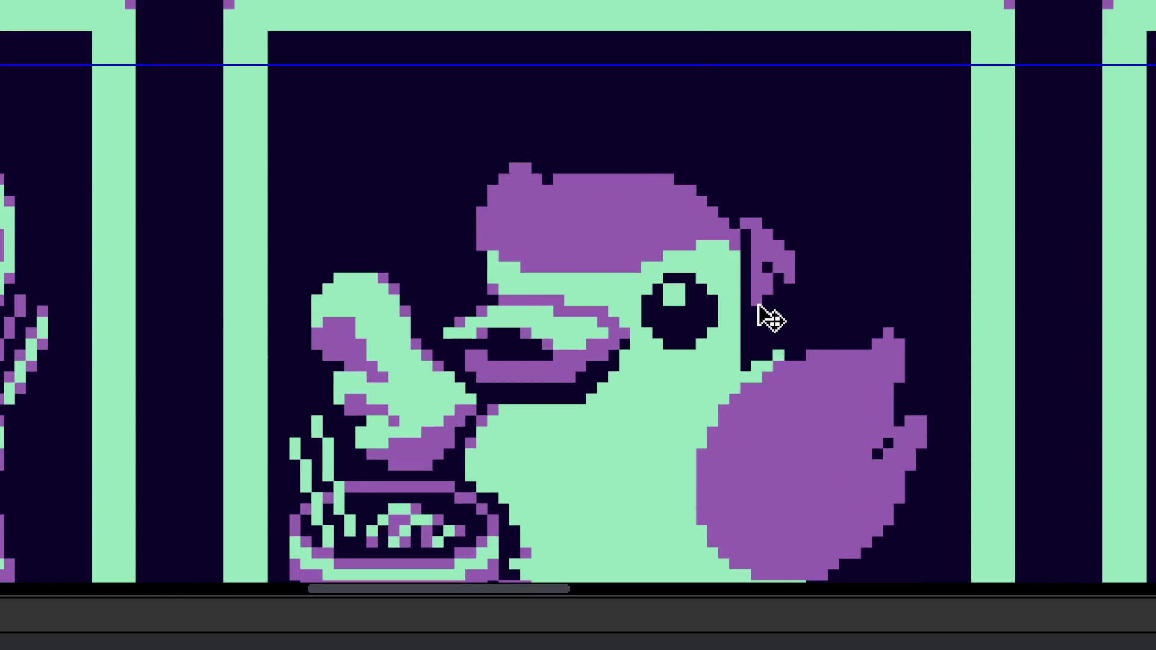
pyautogui.hotkey('ctrl', 'z')
pyautogui.hotkey('ctrl', 'z')
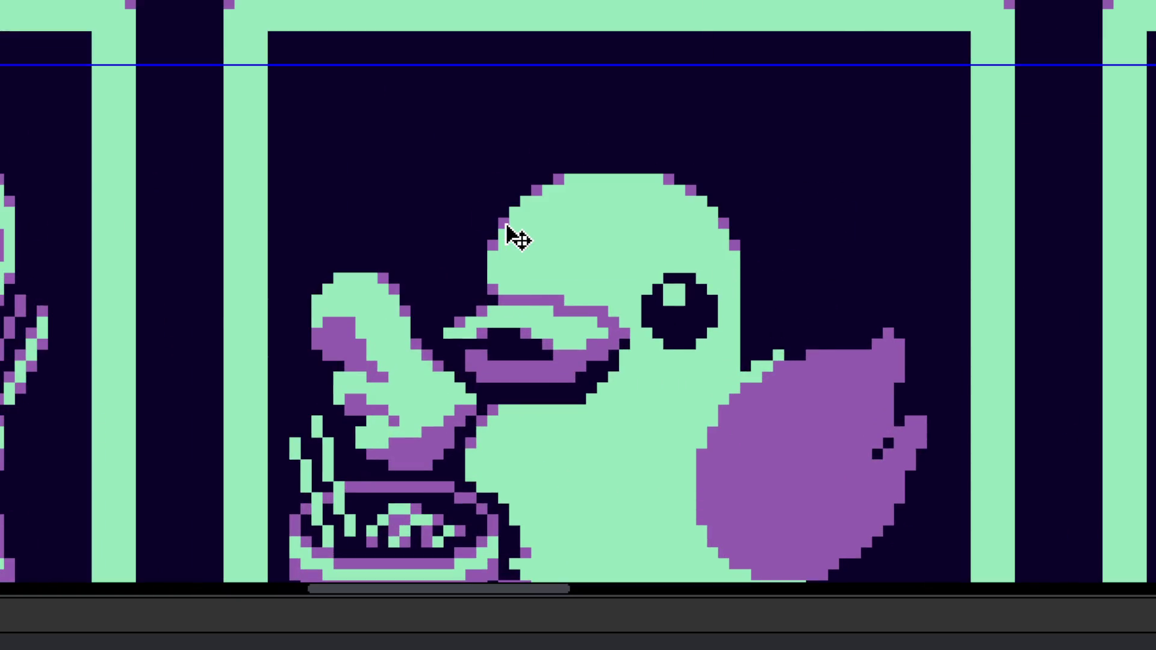
pyautogui.scroll(1, 479, 214)
pyautogui.click(451, 226)
pyautogui.keyDown('shift'); pyautogui.click(568, 277); pyautogui.keyUp('shift')
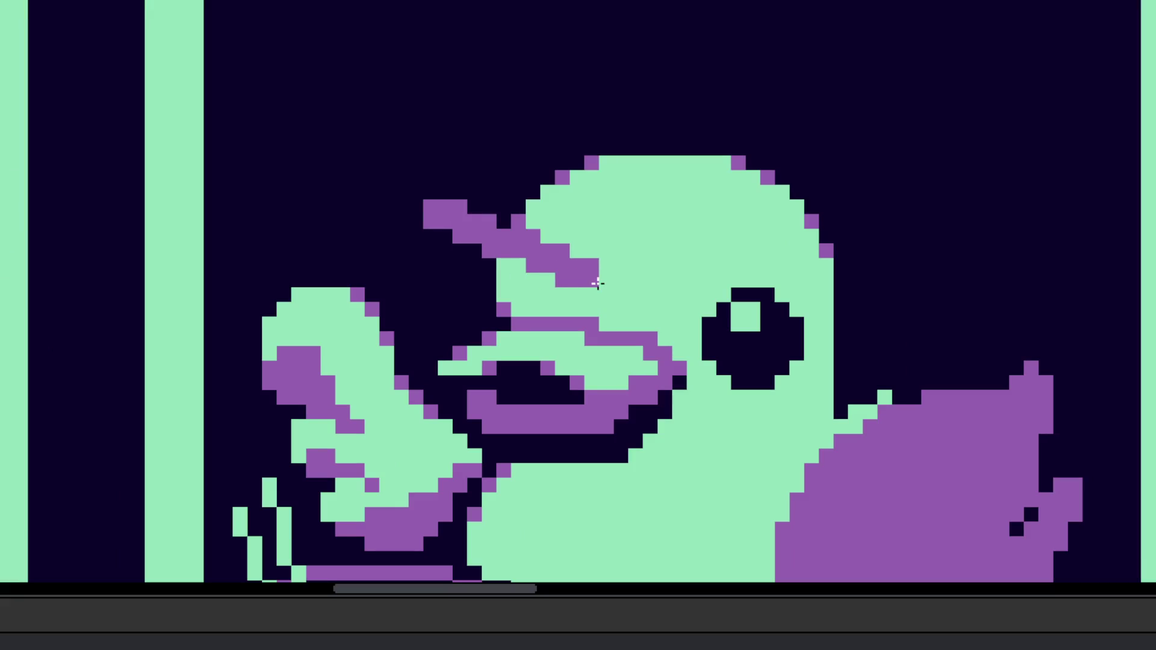
pyautogui.moveTo(446, 196)
pyautogui.mouseDown()
pyautogui.moveTo(268, 377)
pyautogui.moveTo(514, 211)
pyautogui.mouseUp()
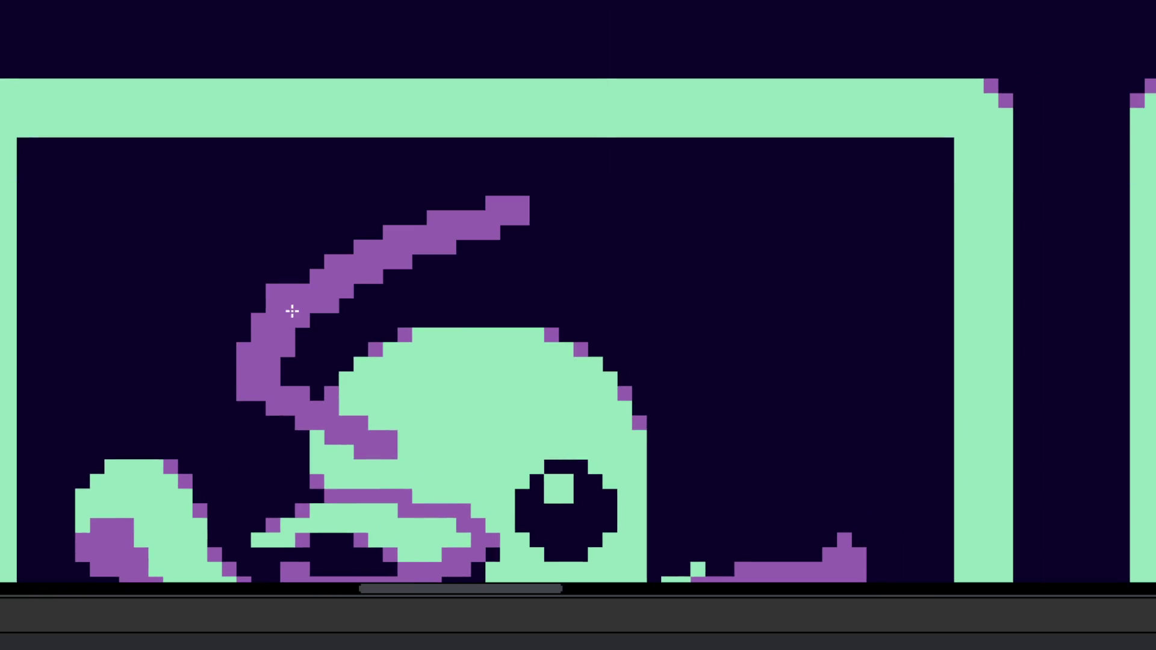
pyautogui.moveTo(307, 294)
pyautogui.mouseDown()
pyautogui.moveTo(327, 258)
pyautogui.moveTo(369, 227)
pyautogui.moveTo(442, 208)
pyautogui.moveTo(464, 189)
pyautogui.moveTo(513, 189)
pyautogui.moveTo(459, 193)
pyautogui.moveTo(550, 222)
pyautogui.moveTo(505, 245)
pyautogui.mouseUp()
# Step: Widen the purple strokes and fill the top of the head into a solid purple dome
pyautogui.scroll(-3, 464, 245)
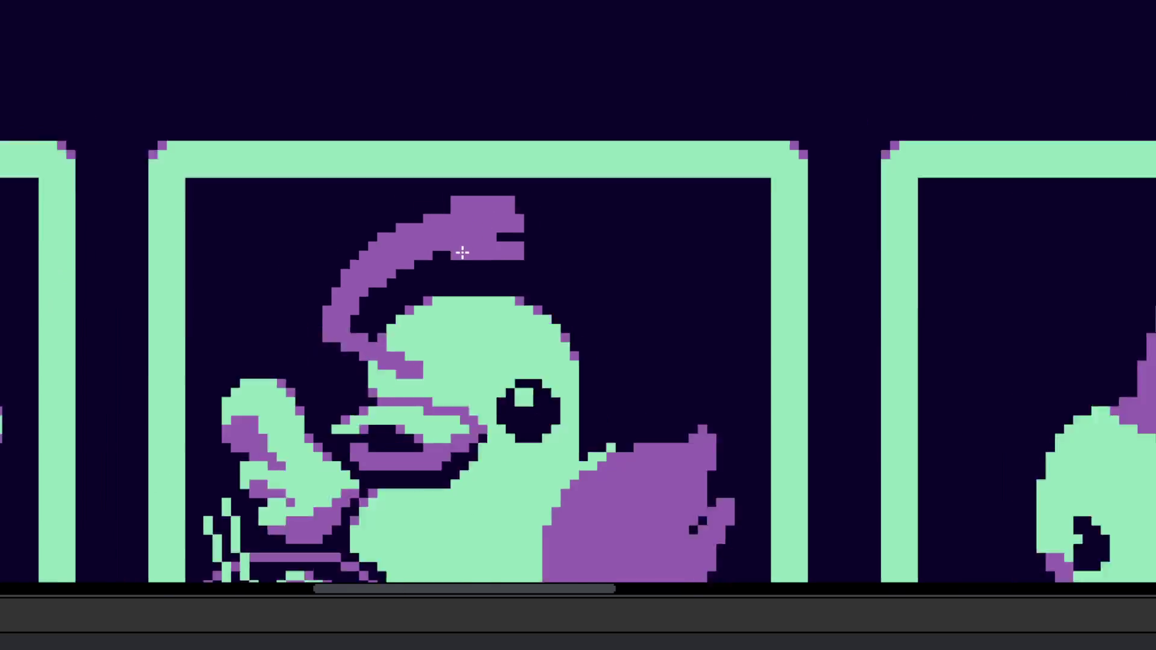
pyautogui.scroll(3, 409, 343)
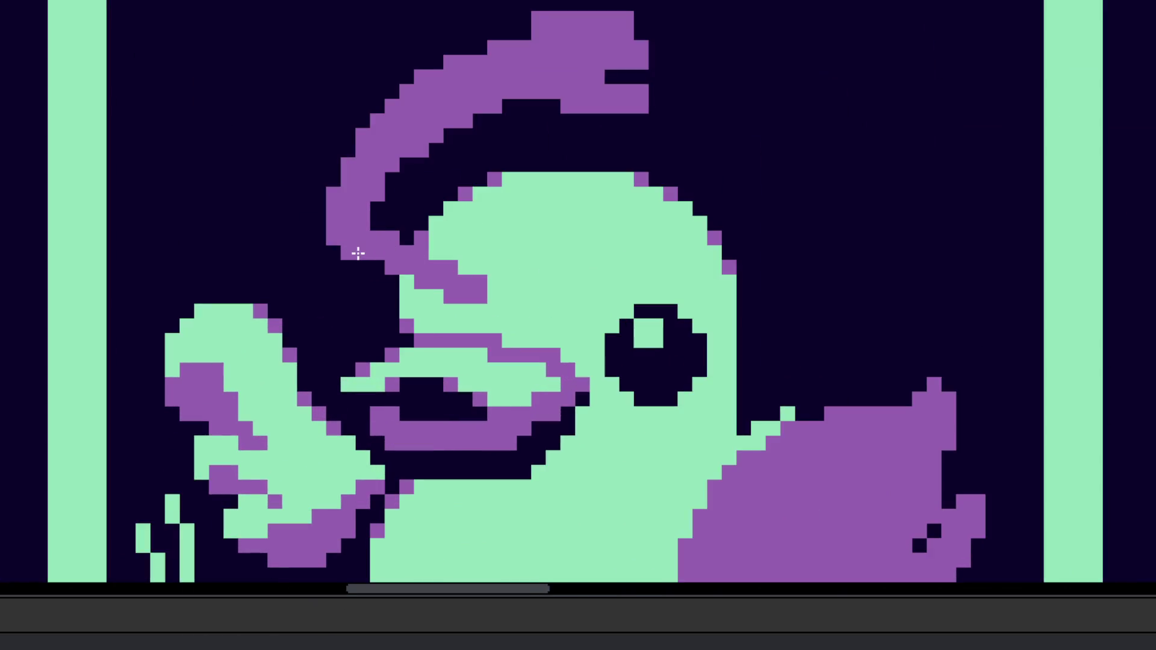
pyautogui.moveTo(382, 261)
pyautogui.mouseDown()
pyautogui.moveTo(449, 292)
pyautogui.moveTo(696, 291)
pyautogui.moveTo(761, 227)
pyautogui.mouseUp()
pyautogui.scroll(3, 665, 408)
pyautogui.hscroll(2, 665, 408)
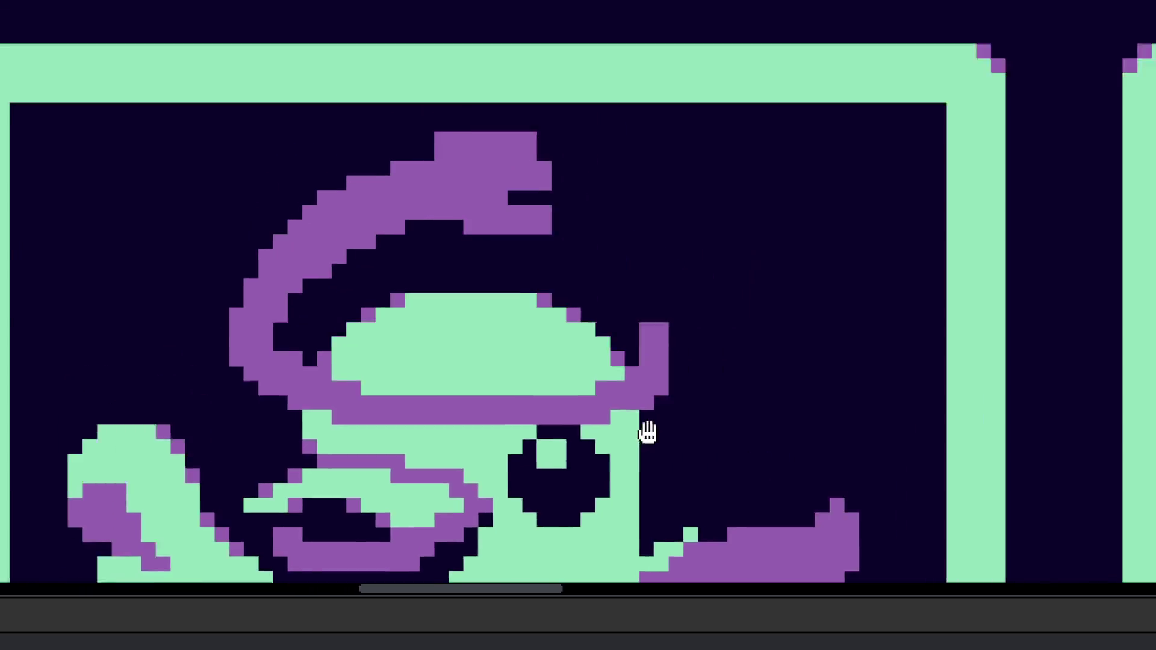
pyautogui.moveTo(518, 192)
pyautogui.mouseDown()
pyautogui.moveTo(609, 271)
pyautogui.moveTo(652, 410)
pyautogui.moveTo(583, 335)
pyautogui.mouseUp()
pyautogui.moveTo(343, 369)
pyautogui.mouseDown()
pyautogui.moveTo(591, 379)
pyautogui.moveTo(494, 399)
pyautogui.moveTo(554, 380)
pyautogui.moveTo(491, 253)
pyautogui.mouseUp()
pyautogui.scroll(-3, 510, 299)
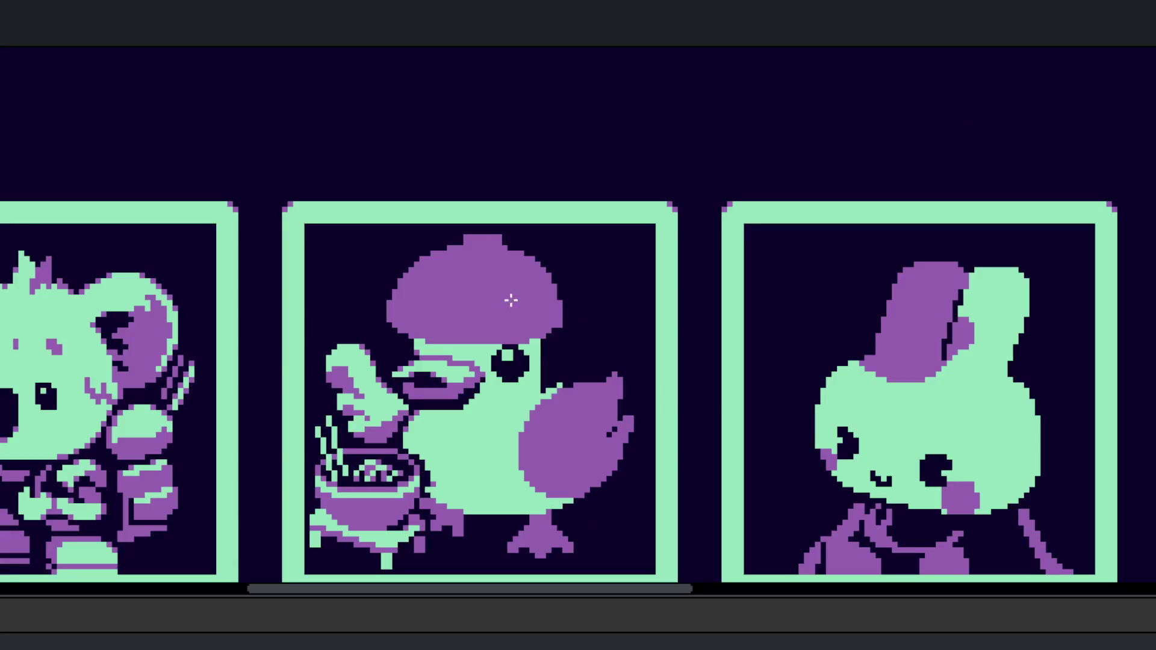
pyautogui.scroll(-1, 542, 319)
pyautogui.hscroll(-1, 542, 319)
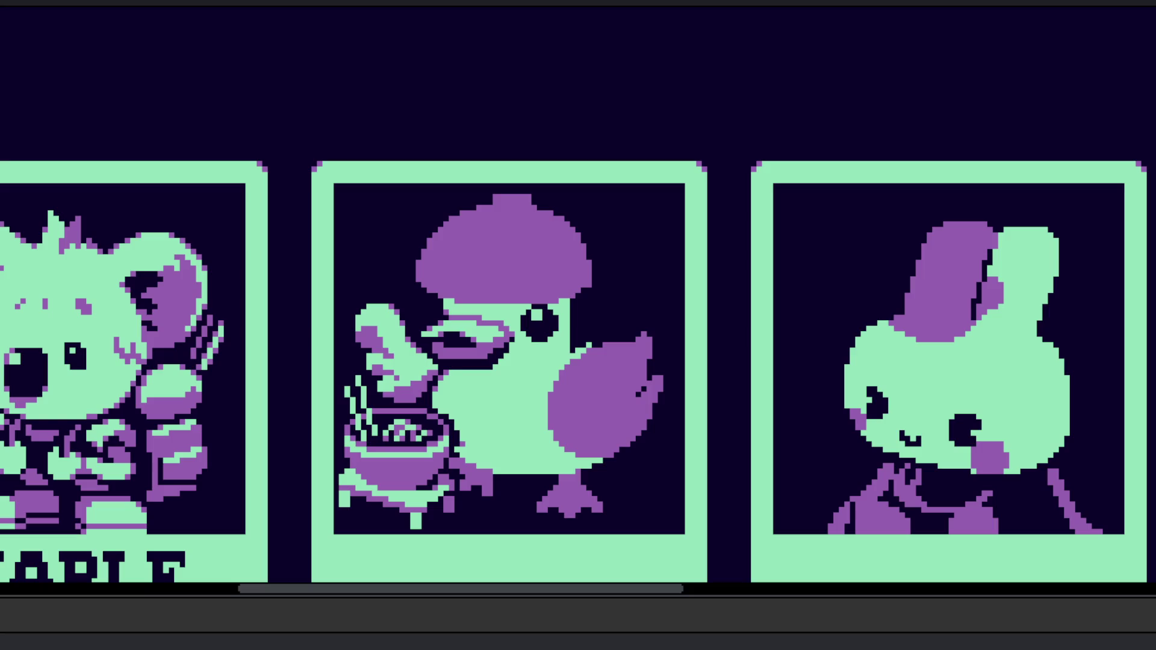
# Step: Shift the hat's top knob one cell left, clearing its right pixel and adding one on the left
pyautogui.scroll(5, 620, 304)
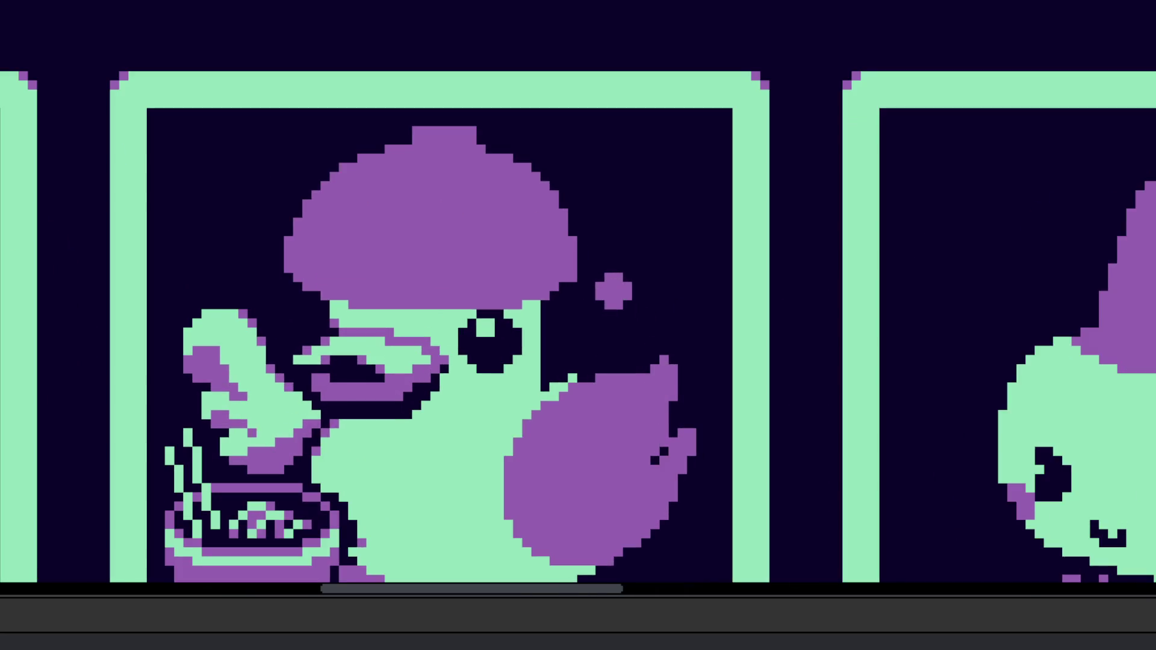
pyautogui.scroll(2, 656, 314)
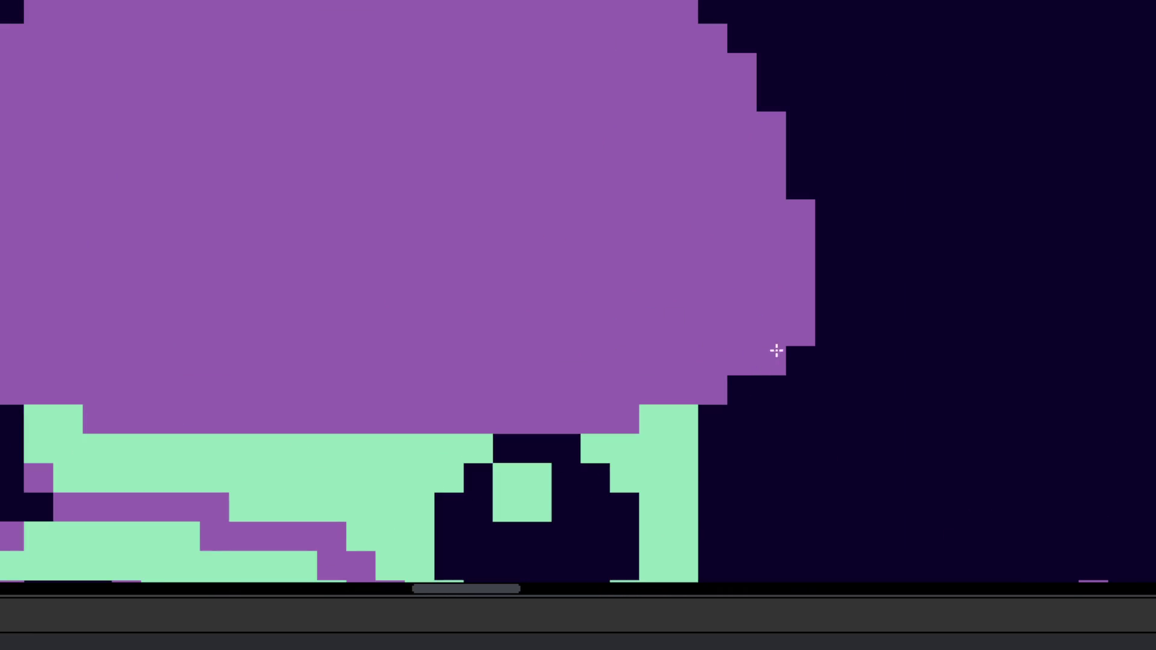
pyautogui.scroll(-1, 839, 321)
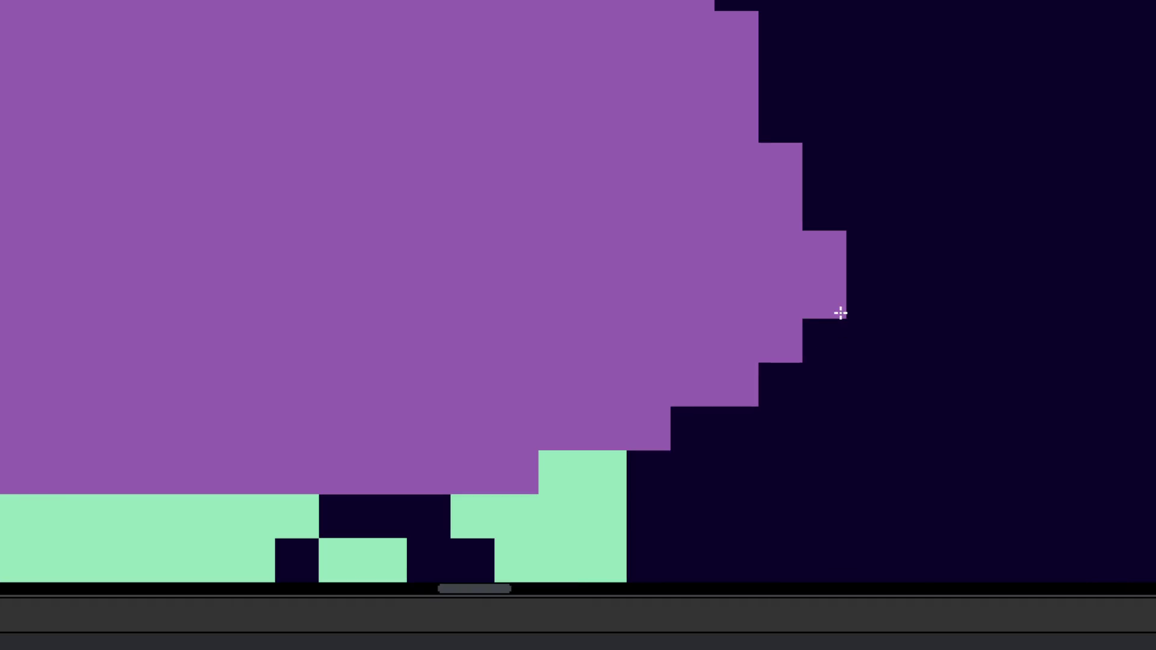
pyautogui.scroll(-3, 836, 253)
pyautogui.scroll(1, 818, 302)
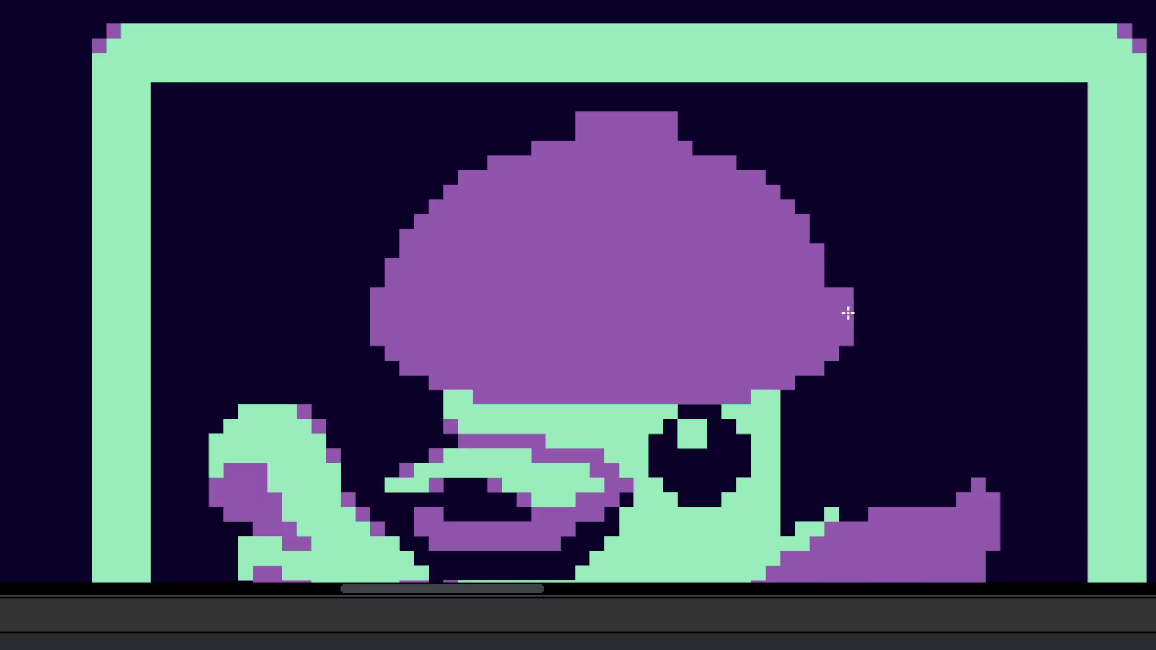
pyautogui.scroll(1, 820, 253)
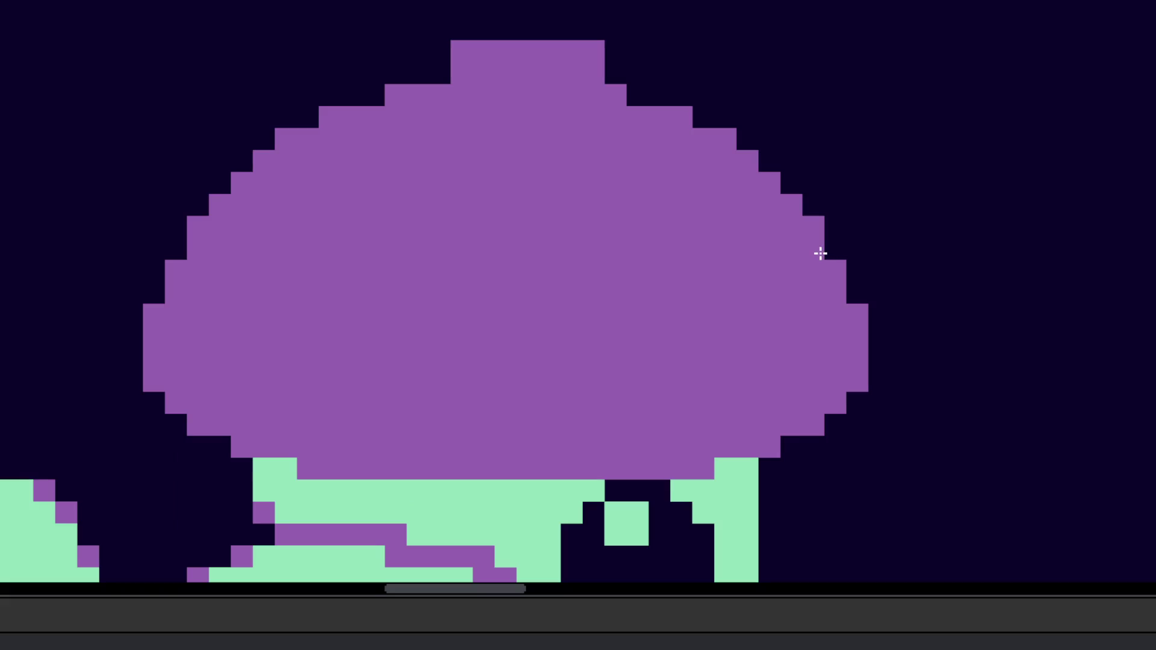
pyautogui.moveTo(752, 258); pyautogui.dragTo(793, 289)
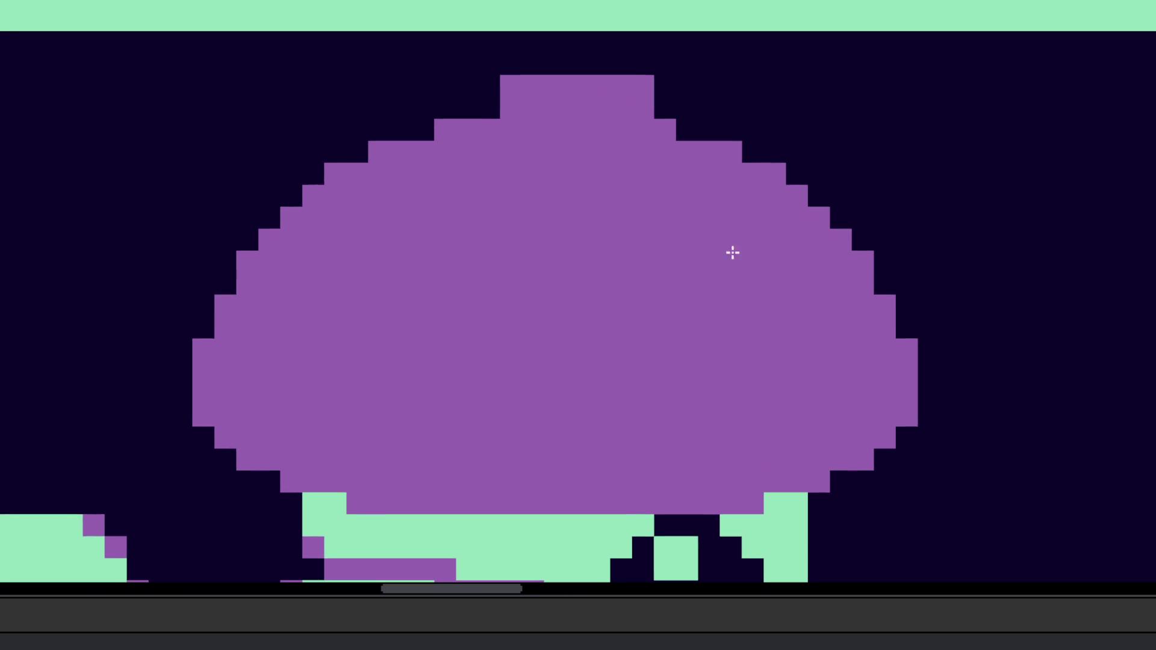
pyautogui.rightClick(643, 103)
pyautogui.click(490, 98)
pyautogui.click(467, 96)
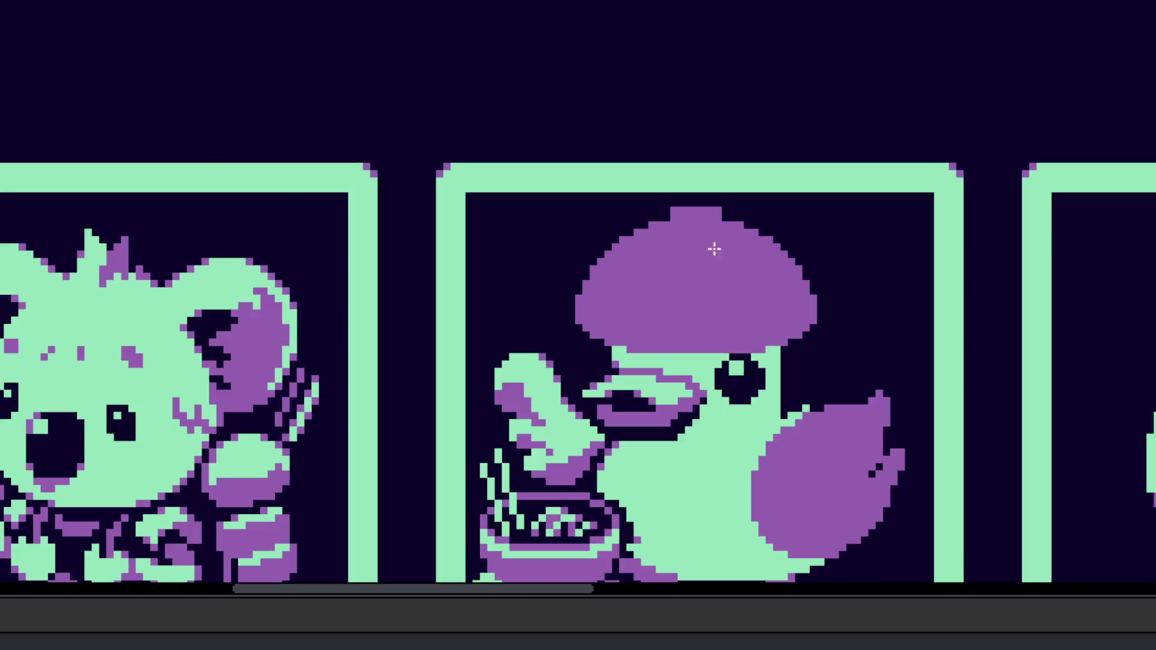
pyautogui.scroll(2, 674, 337)
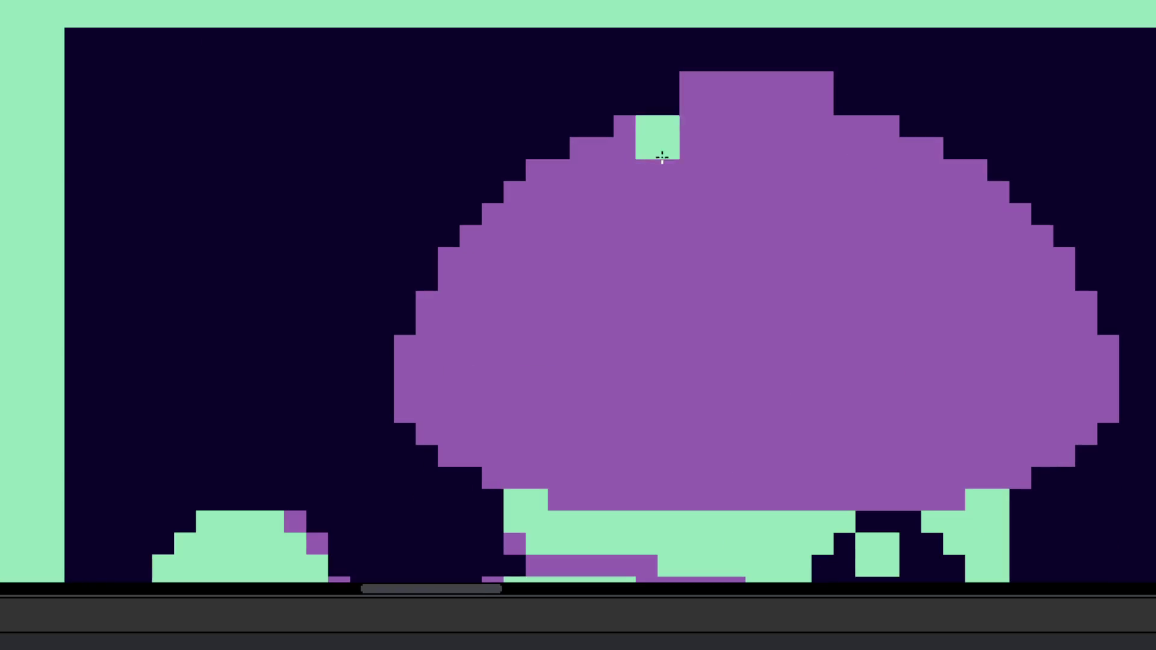
# Step: Add a mint strip under the hat's knob and a curved mint band along its lower rim
pyautogui.moveTo(668, 126)
pyautogui.mouseDown()
pyautogui.moveTo(690, 148)
pyautogui.moveTo(783, 158)
pyautogui.moveTo(841, 136)
pyautogui.mouseUp()
pyautogui.scroll(-5, 805, 134)
pyautogui.scroll(3, 811, 199)
pyautogui.scroll(3, 772, 126)
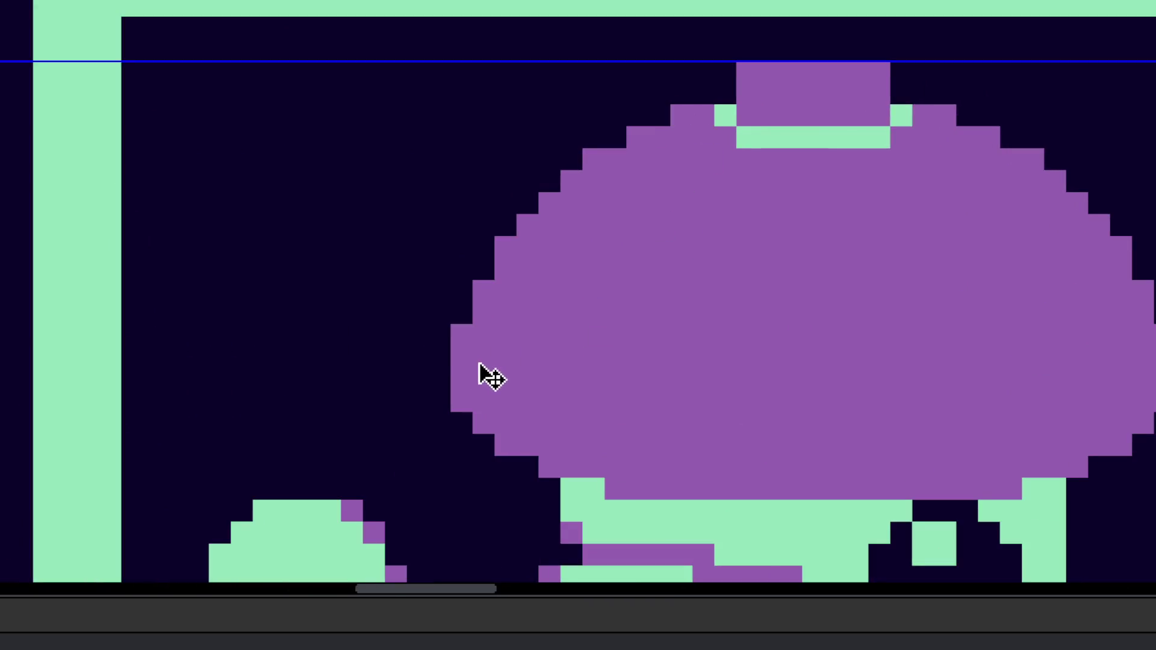
pyautogui.moveTo(463, 335)
pyautogui.mouseDown()
pyautogui.moveTo(534, 403)
pyautogui.moveTo(583, 408)
pyautogui.moveTo(626, 429)
pyautogui.moveTo(885, 444)
pyautogui.moveTo(1017, 449)
pyautogui.moveTo(1060, 417)
pyautogui.moveTo(1101, 415)
pyautogui.moveTo(1147, 365)
pyautogui.mouseUp()
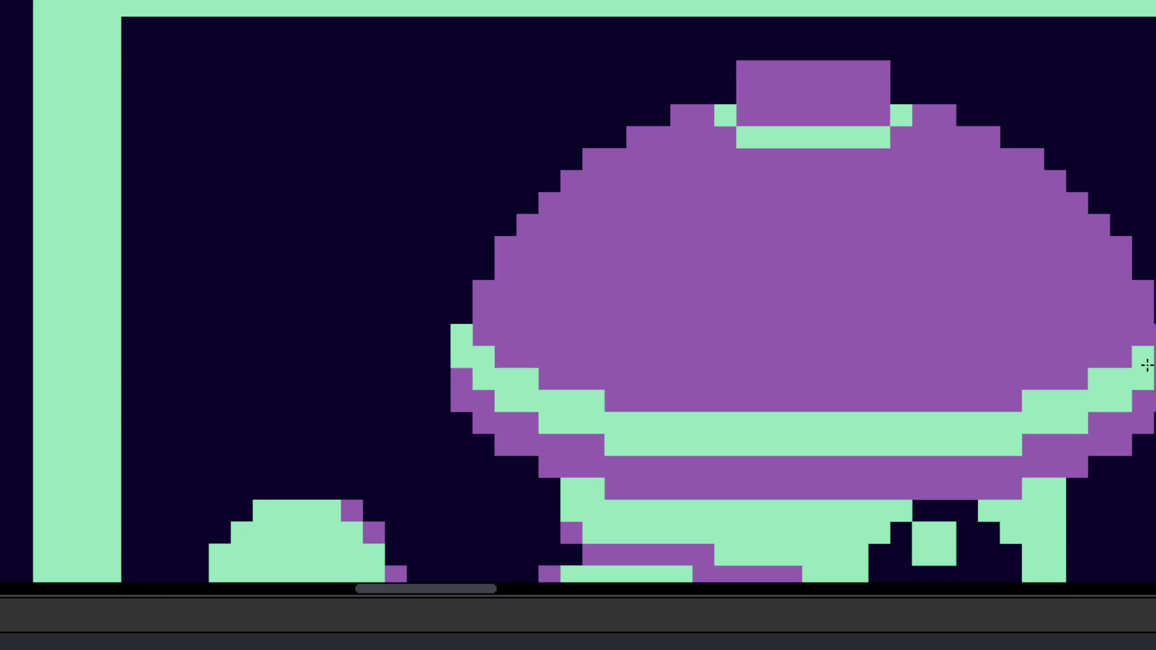
pyautogui.scroll(-3, 1077, 398)
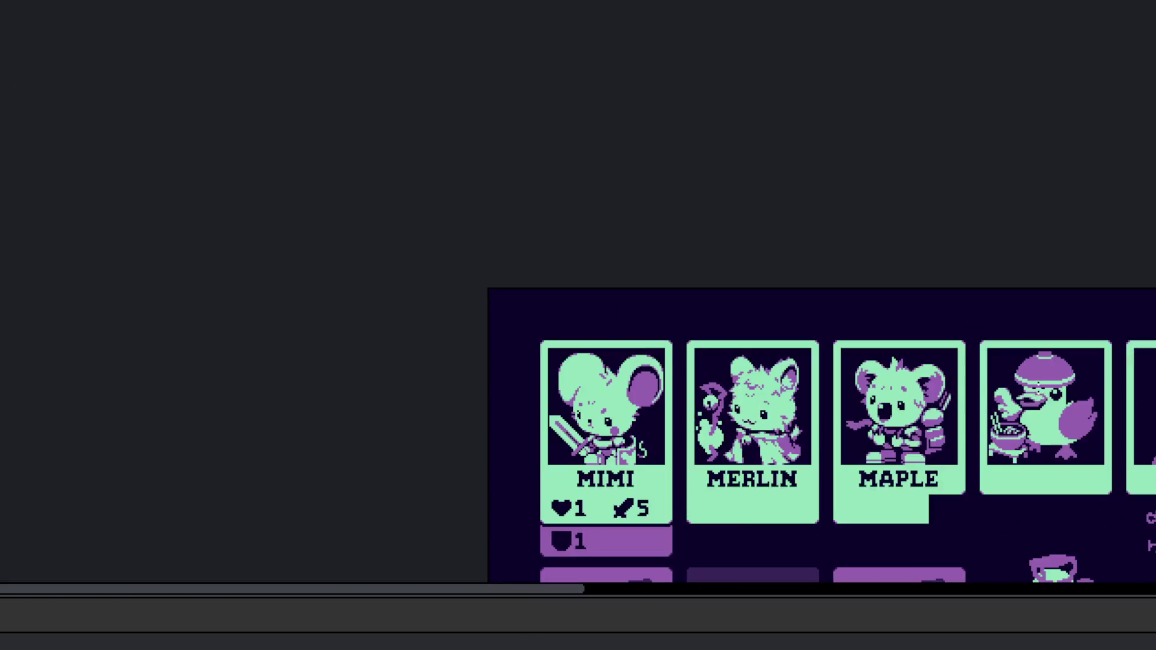
# Step: Draw short purple strands hanging below the hat brim on both sides of the head
pyautogui.hscroll(1, 1019, 443)
pyautogui.scroll(5, 990, 385)
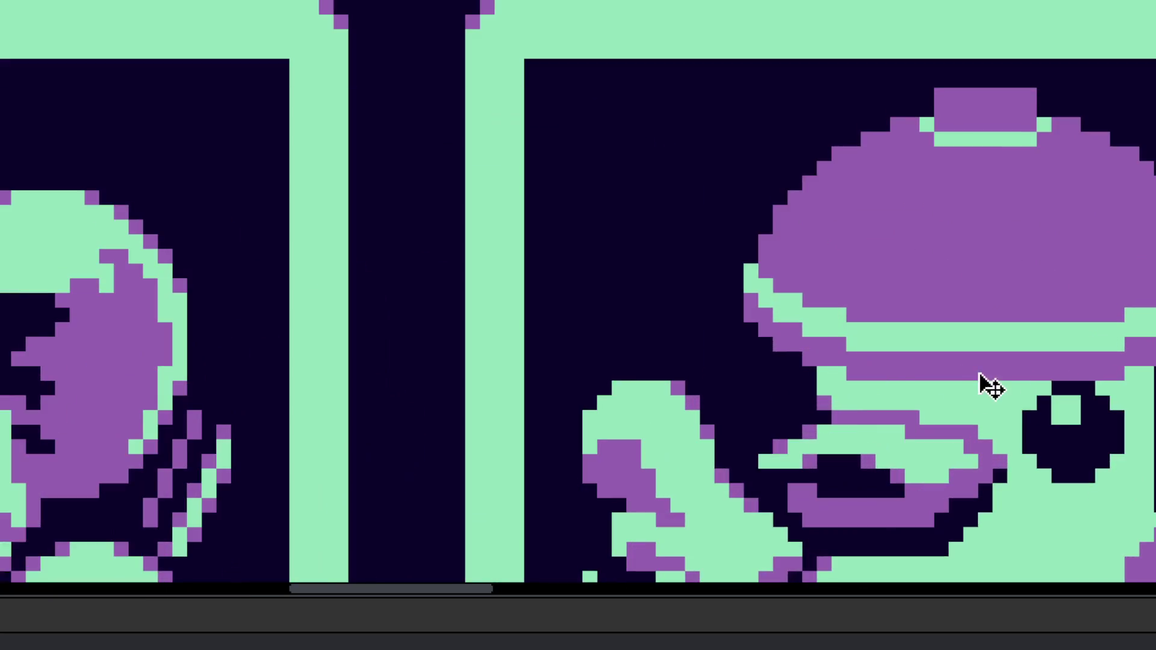
pyautogui.scroll(1, 842, 362)
pyautogui.click(791, 361)
pyautogui.scroll(1, 667, 281)
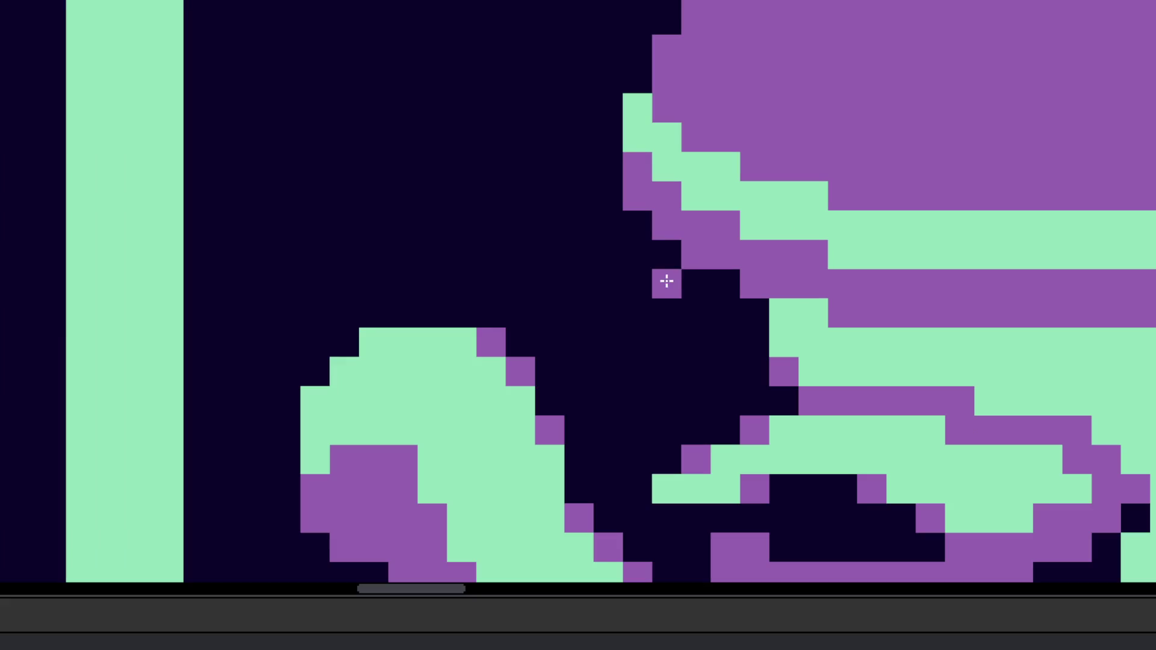
pyautogui.moveTo(655, 301)
pyautogui.mouseDown()
pyautogui.moveTo(660, 330)
pyautogui.moveTo(706, 338)
pyautogui.mouseUp()
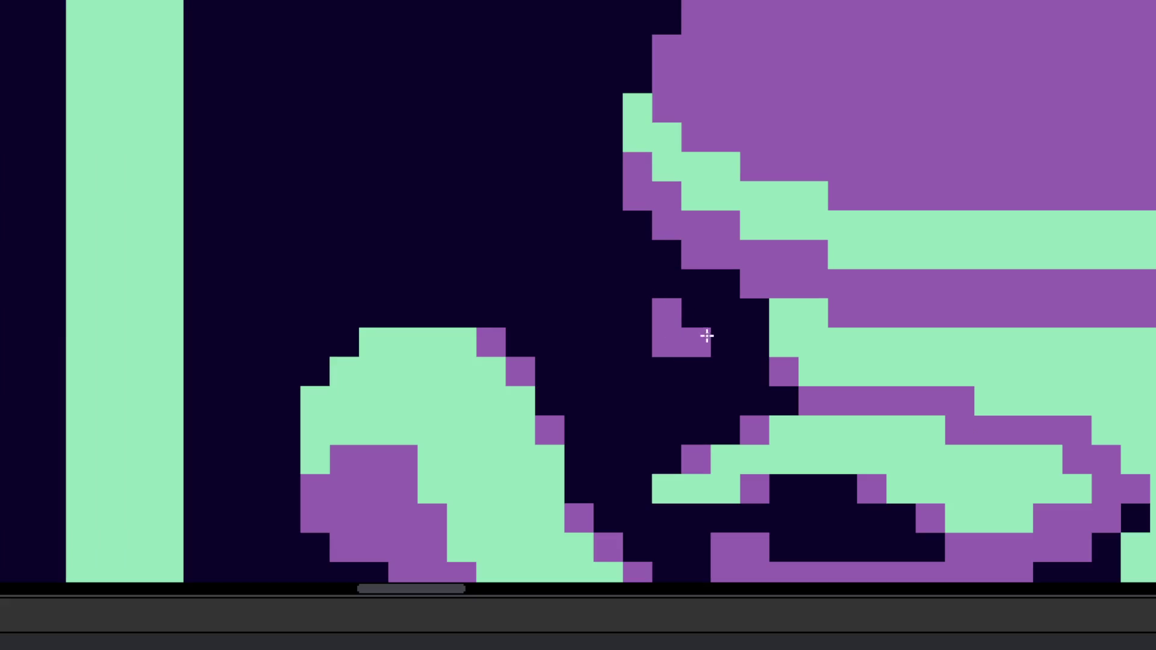
pyautogui.scroll(-3, 713, 349)
pyautogui.scroll(1, 708, 331)
pyautogui.scroll(2, 708, 331)
pyautogui.scroll(-3, 743, 304)
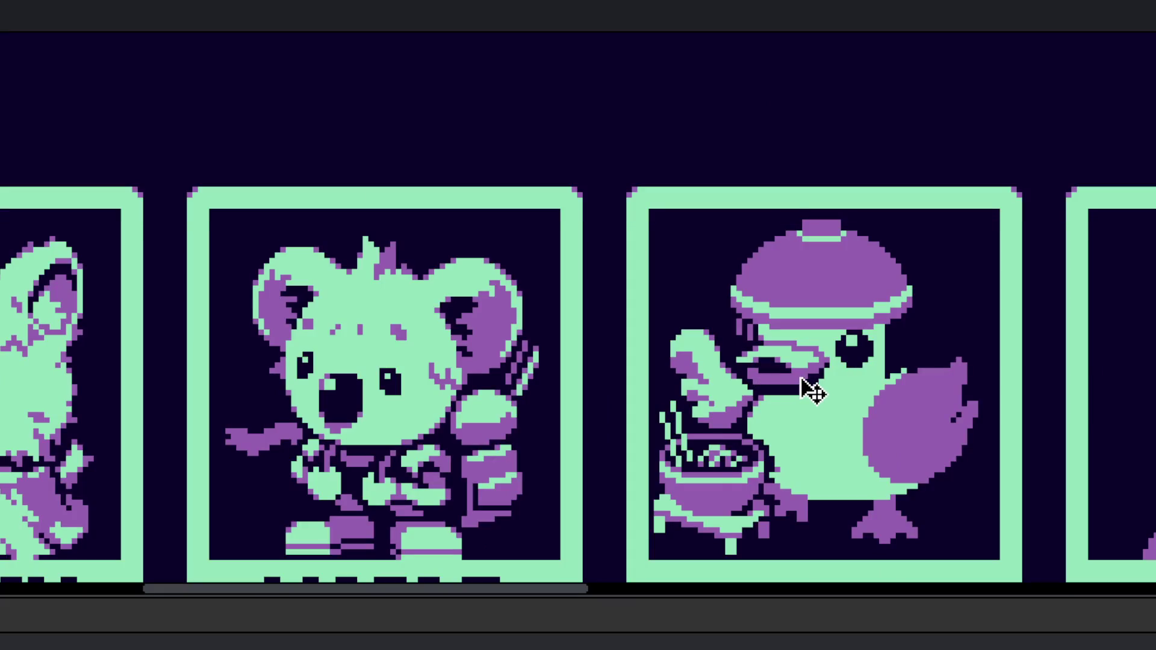
pyautogui.scroll(2, 894, 331)
pyautogui.moveTo(885, 356)
pyautogui.mouseDown()
pyautogui.moveTo(906, 425)
pyautogui.moveTo(906, 385)
pyautogui.mouseUp()
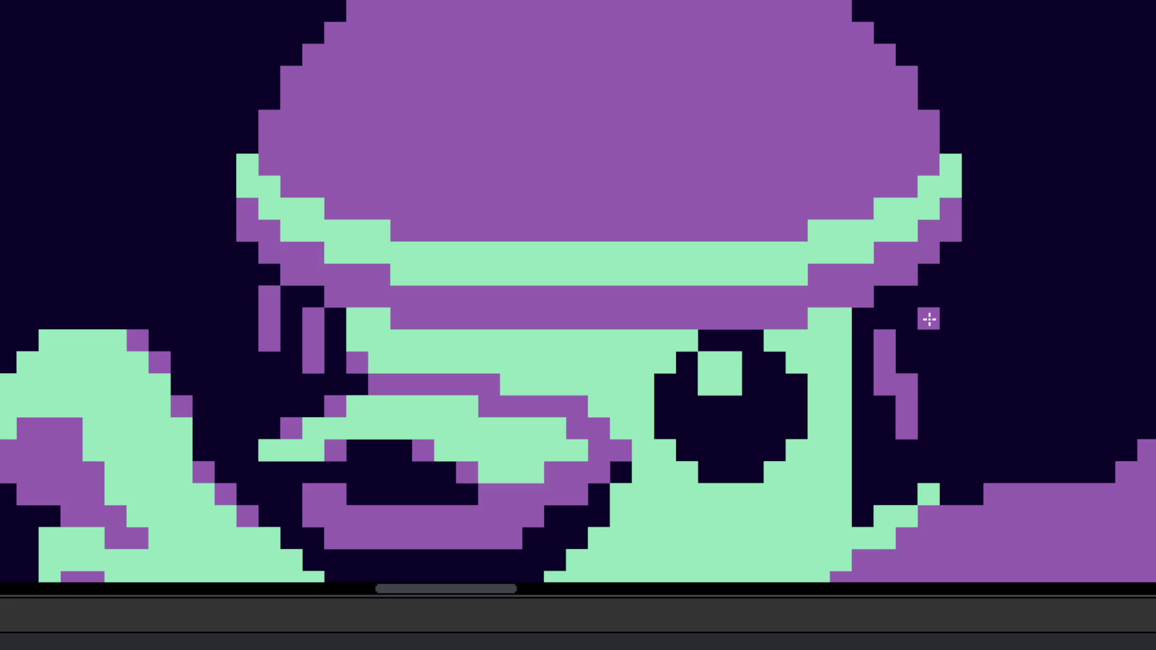
pyautogui.moveTo(929, 315)
pyautogui.mouseDown()
pyautogui.moveTo(950, 390)
pyautogui.moveTo(923, 298)
pyautogui.moveTo(985, 323)
pyautogui.moveTo(995, 370)
pyautogui.mouseUp()
# Step: Add two purple shading pixels where the beak meets the hat rim
pyautogui.scroll(-2, 923, 298)
pyautogui.scroll(-3, 975, 396)
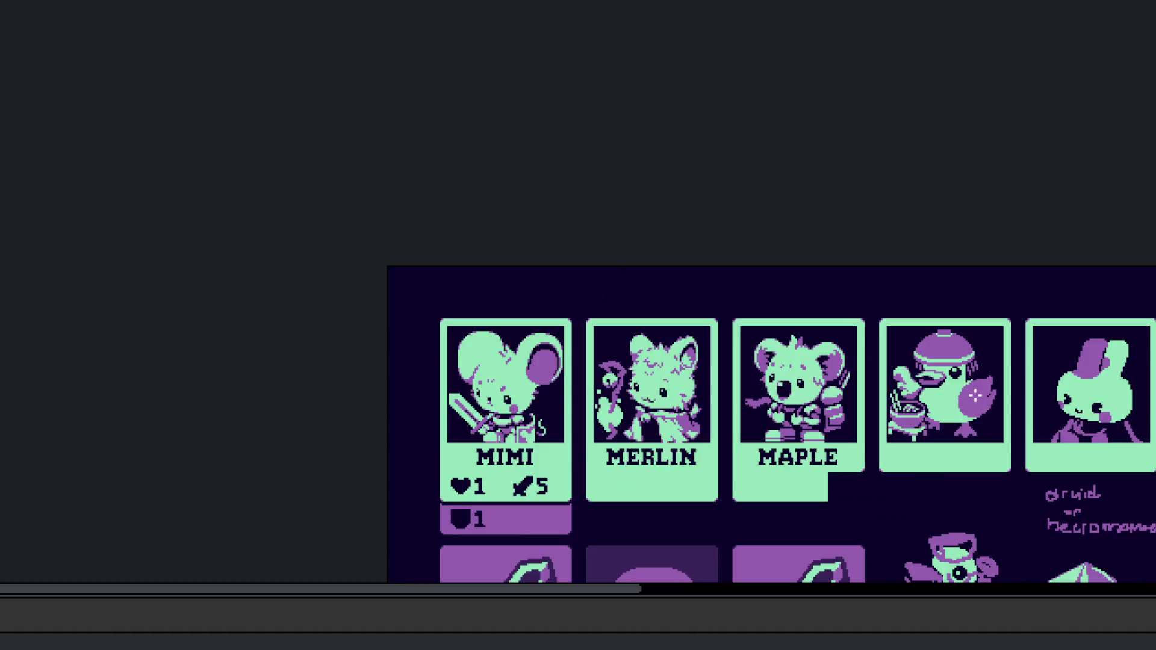
pyautogui.scroll(2, 976, 396)
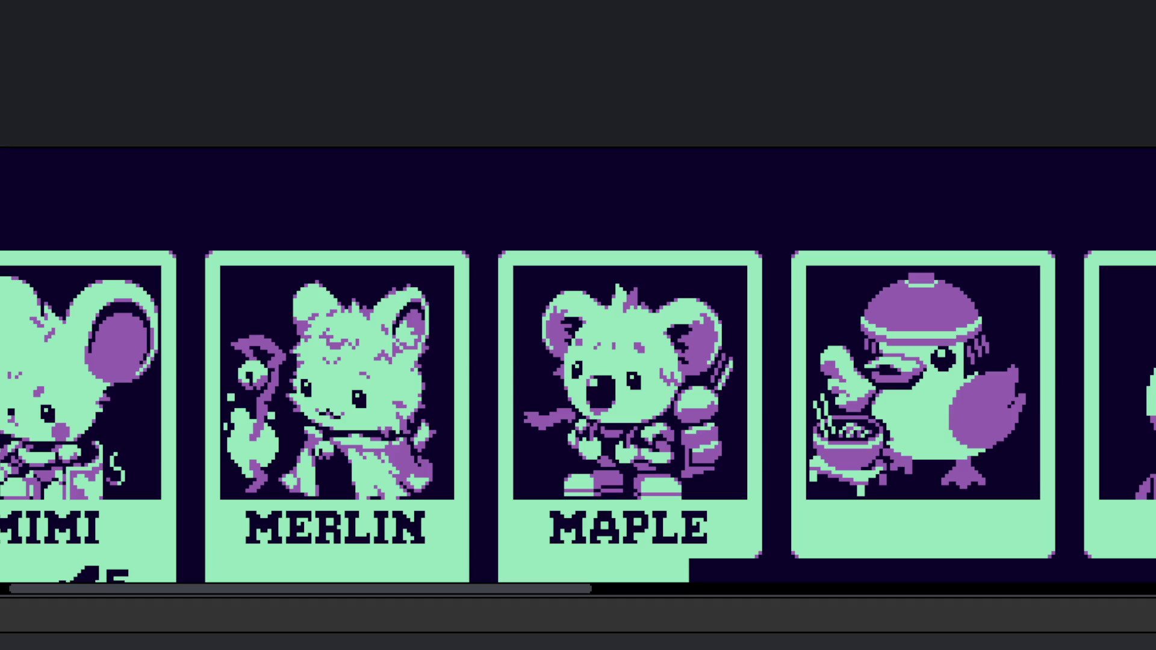
pyautogui.scroll(4, 859, 338)
pyautogui.scroll(2, 852, 325)
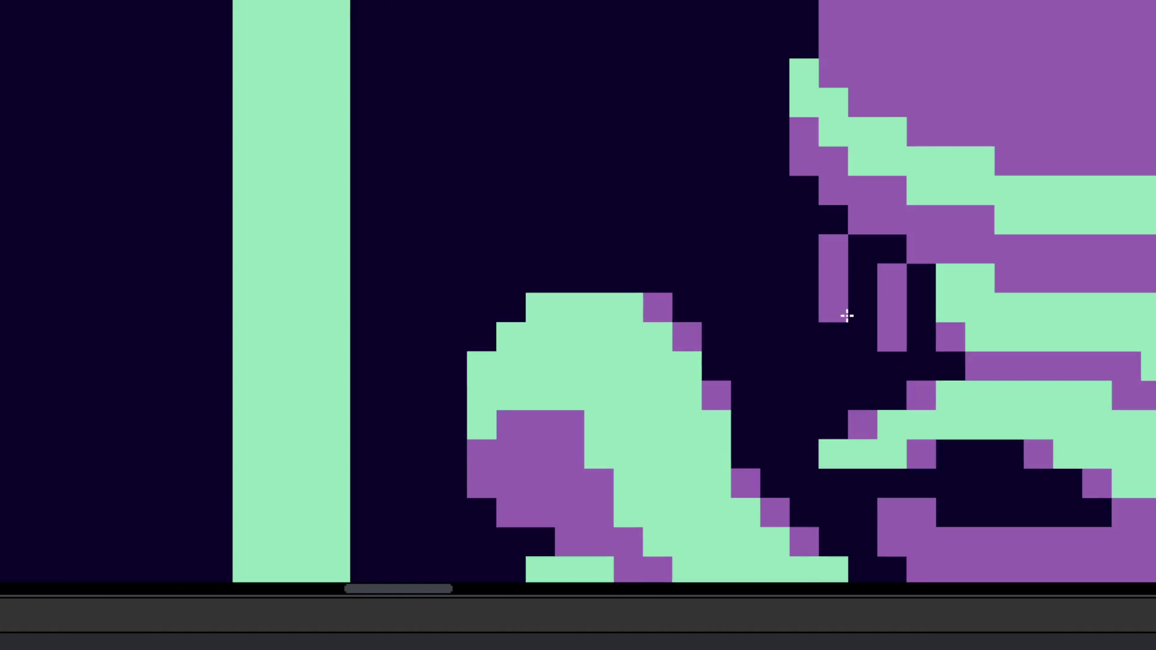
pyautogui.click(808, 307)
pyautogui.click(805, 335)
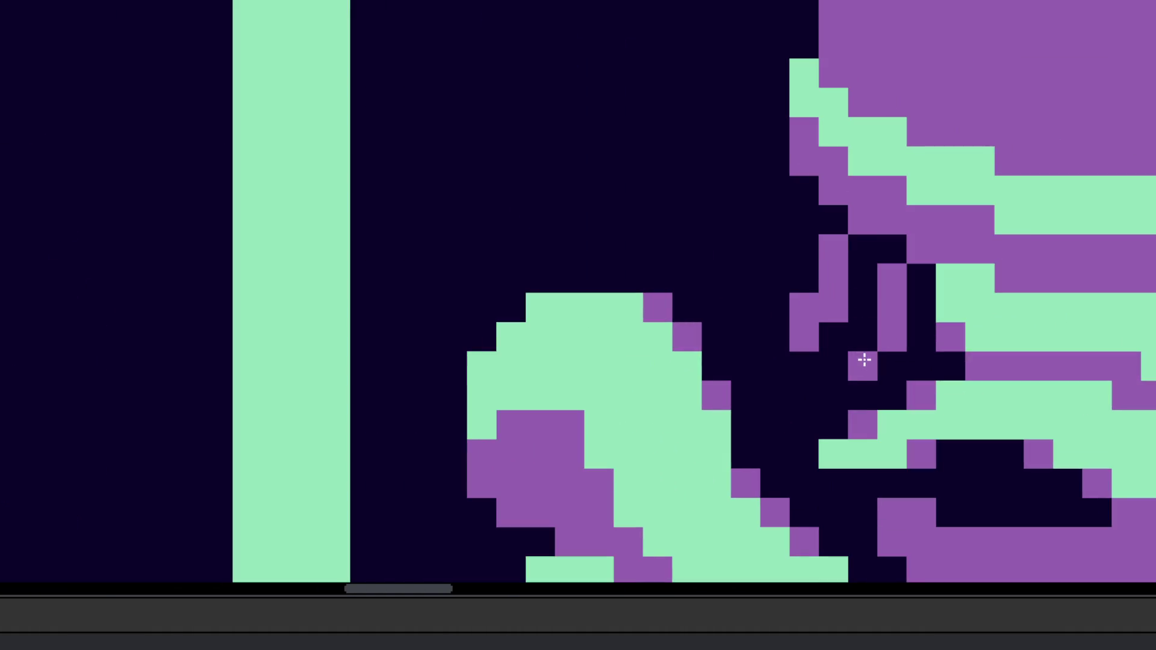
pyautogui.scroll(-6, 890, 361)
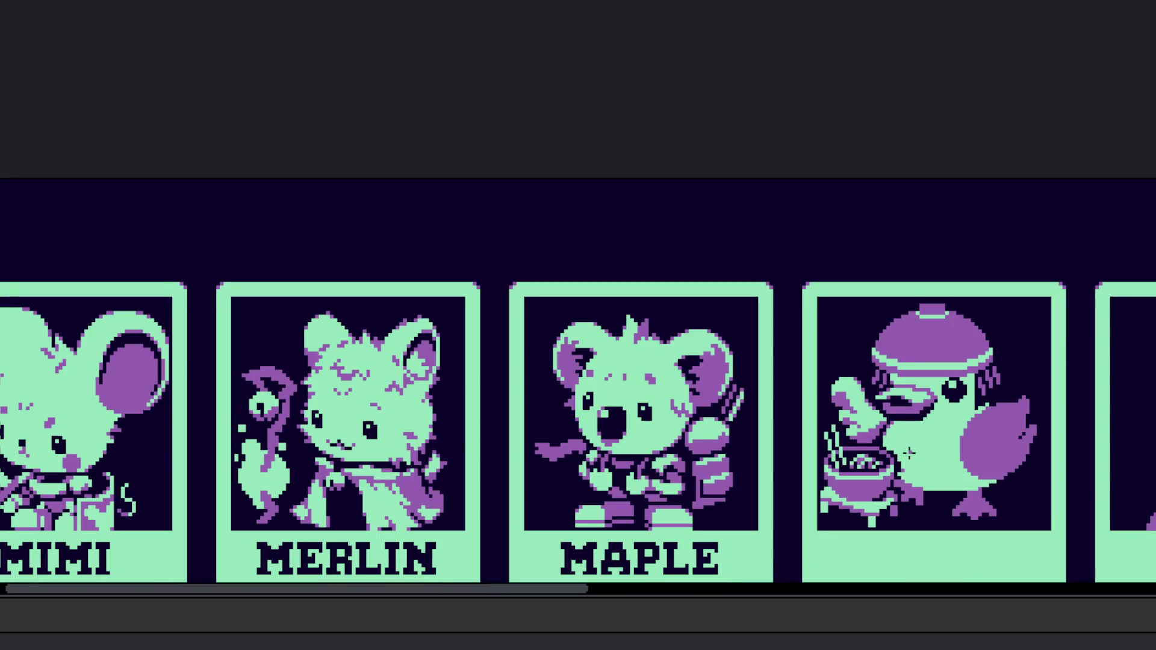
pyautogui.scroll(5, 894, 406)
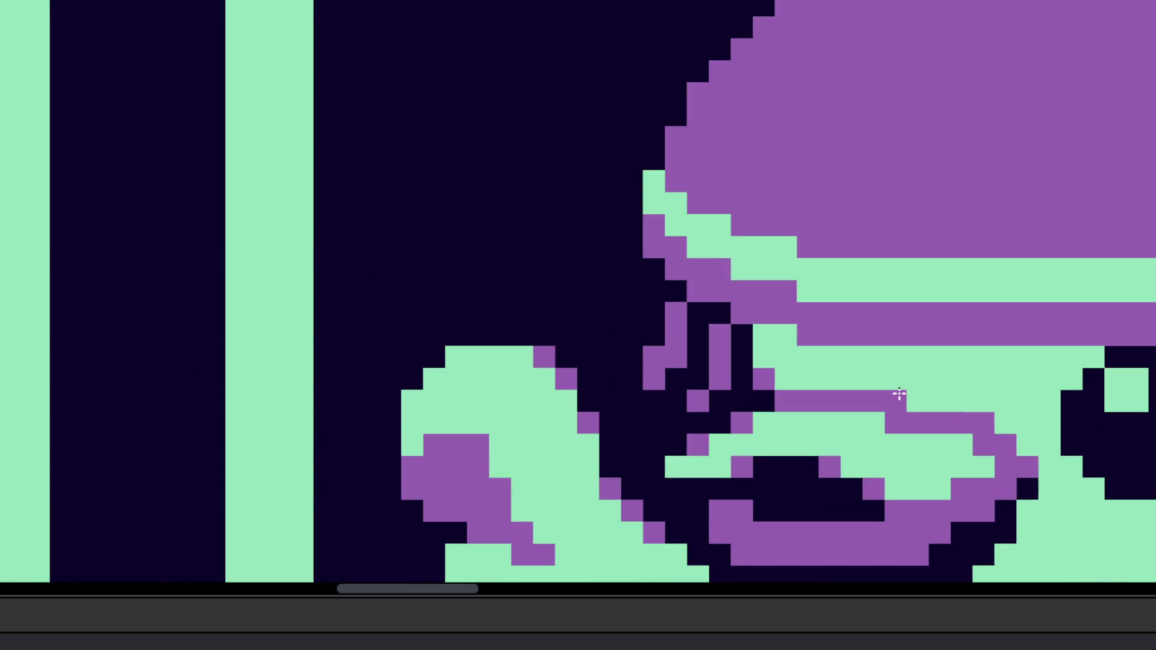
pyautogui.scroll(-5, 903, 379)
pyautogui.scroll(6, 859, 374)
pyautogui.keyDown('alt'); pyautogui.click(730, 405); pyautogui.keyUp('alt')
pyautogui.moveTo(762, 368)
pyautogui.mouseDown()
pyautogui.moveTo(779, 359)
pyautogui.moveTo(843, 397)
pyautogui.moveTo(1152, 405)
pyautogui.moveTo(815, 379)
pyautogui.moveTo(983, 392)
pyautogui.moveTo(1043, 373)
pyautogui.moveTo(1014, 389)
pyautogui.moveTo(903, 380)
pyautogui.mouseUp()
pyautogui.scroll(-1, 903, 379)
pyautogui.scroll(-1, 601, 389)
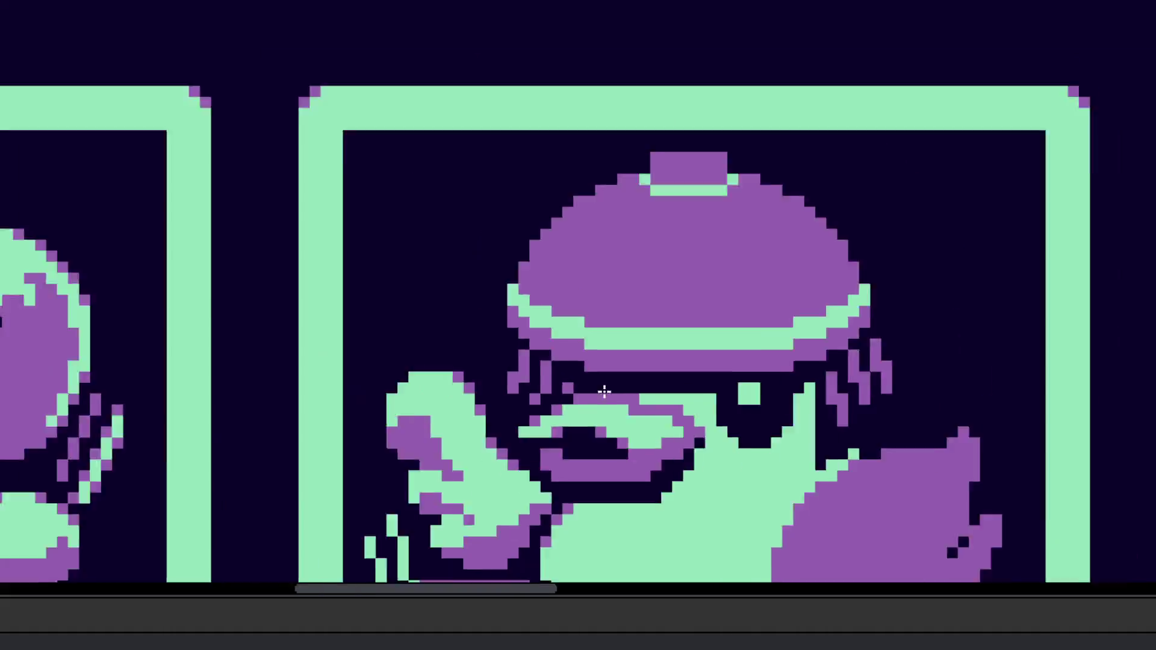
pyautogui.scroll(-3, 588, 385)
pyautogui.scroll(1, 605, 416)
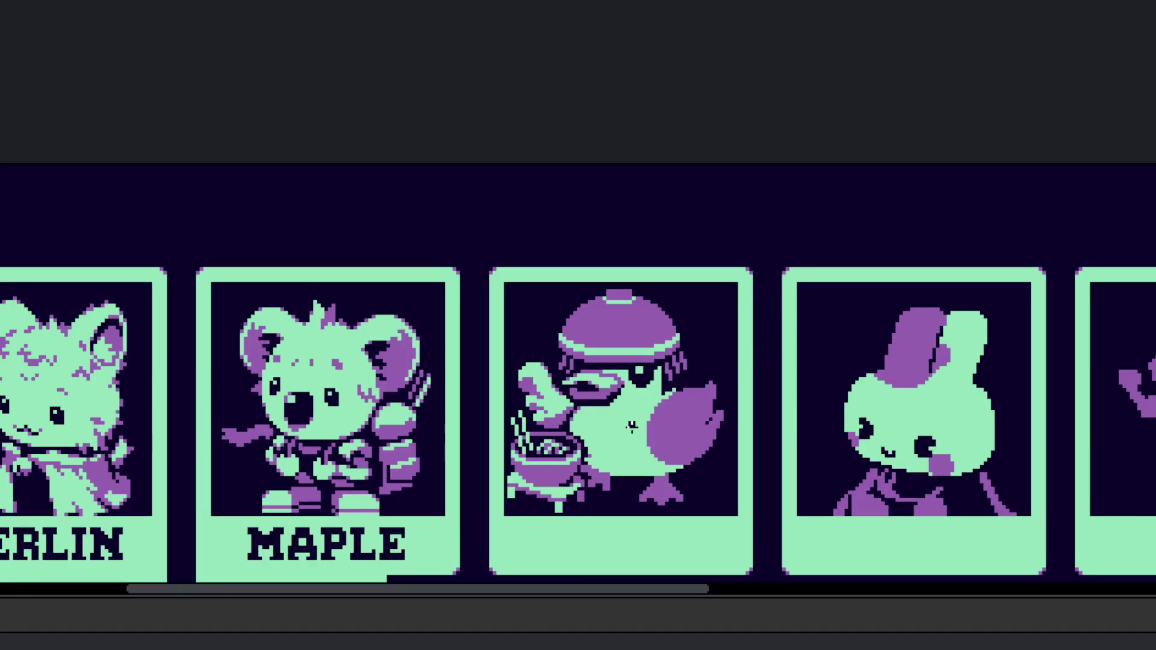
pyautogui.scroll(3, 631, 427)
pyautogui.click(228, 331)
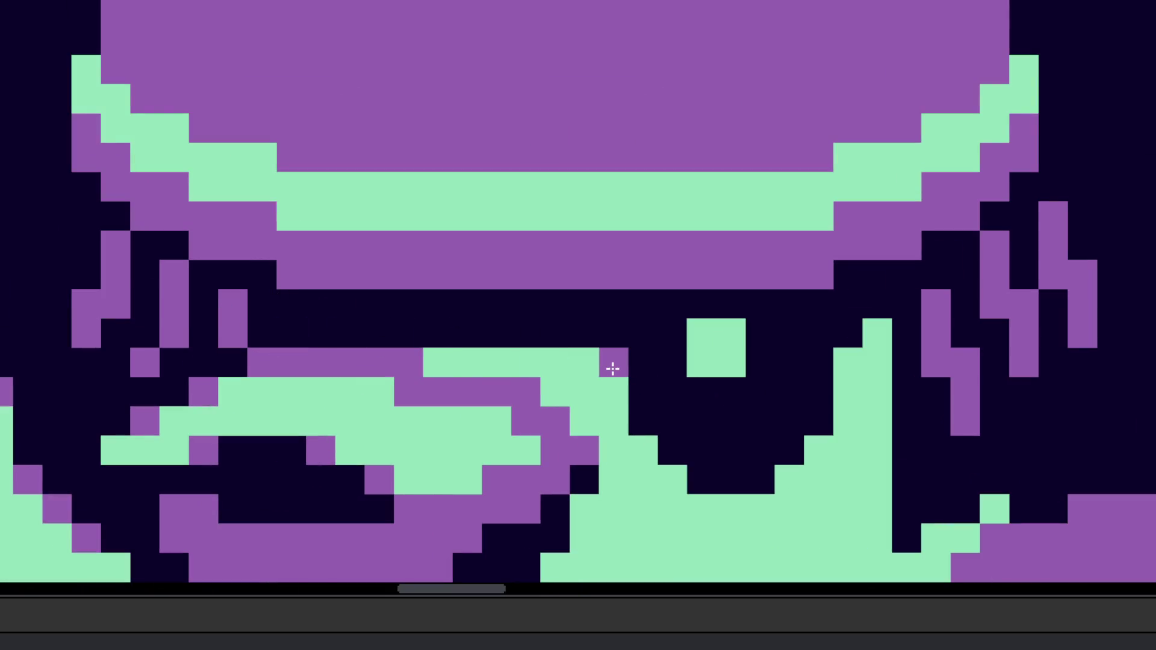
pyautogui.scroll(-2, 596, 369)
pyautogui.moveTo(563, 346)
pyautogui.mouseDown()
pyautogui.moveTo(589, 312)
pyautogui.moveTo(410, 315)
pyautogui.mouseUp()
pyautogui.moveTo(829, 311)
pyautogui.mouseDown()
pyautogui.moveTo(820, 331)
pyautogui.moveTo(859, 284)
pyautogui.mouseUp()
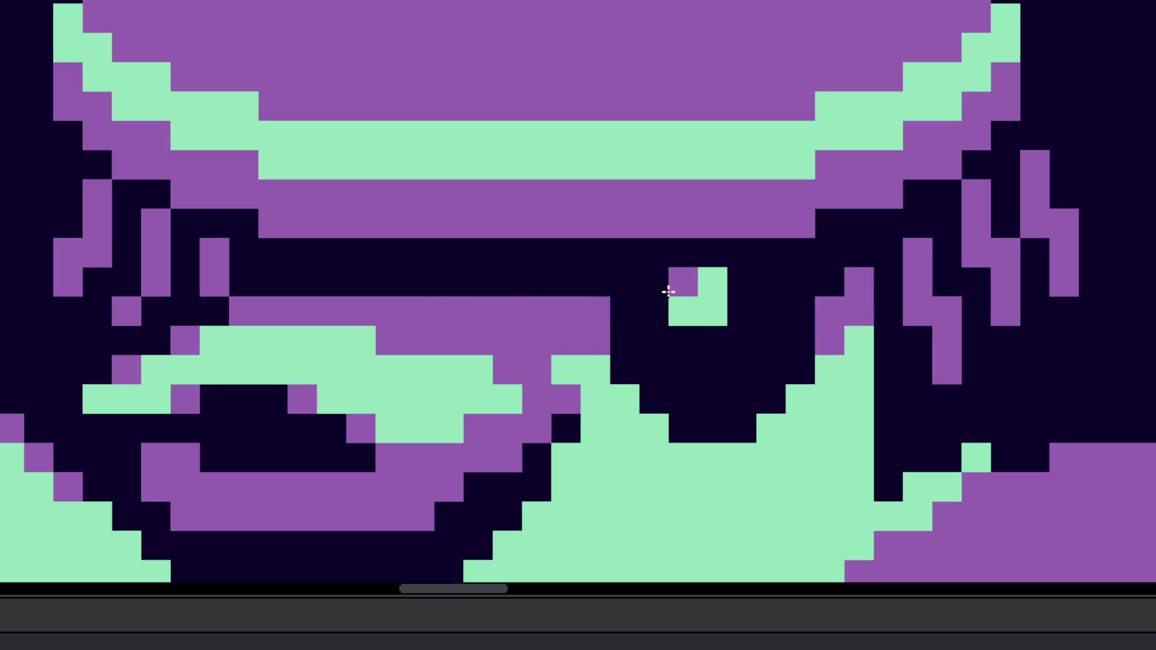
pyautogui.scroll(-3, 714, 287)
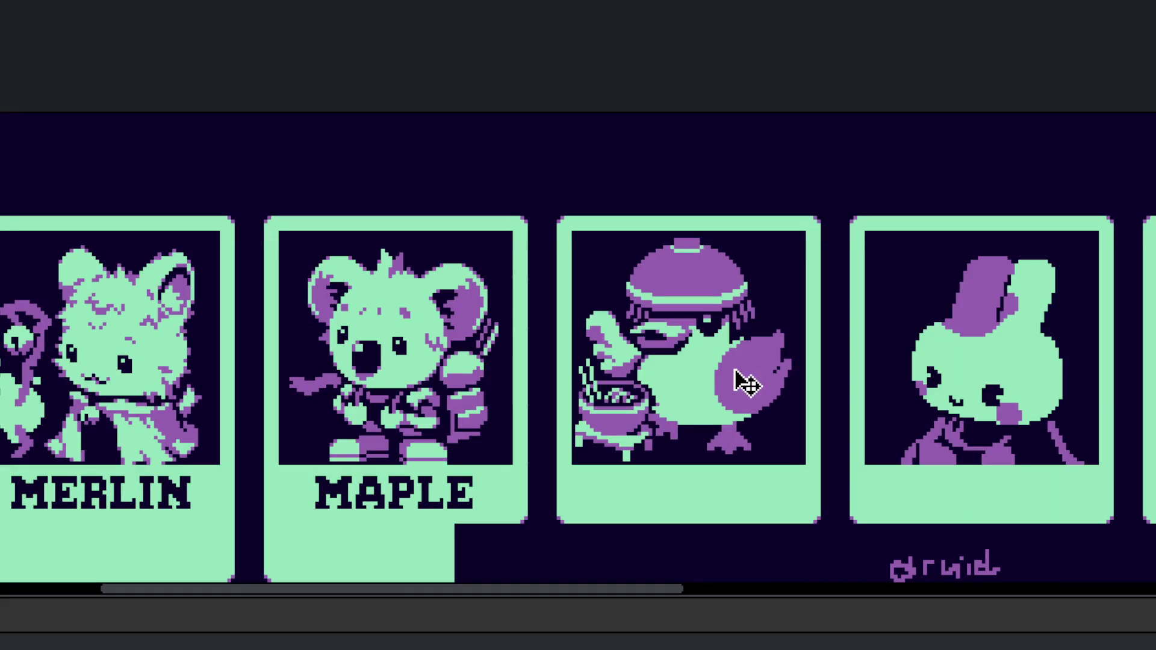
pyautogui.scroll(-1, 714, 368)
pyautogui.scroll(1, 710, 371)
pyautogui.press('v')
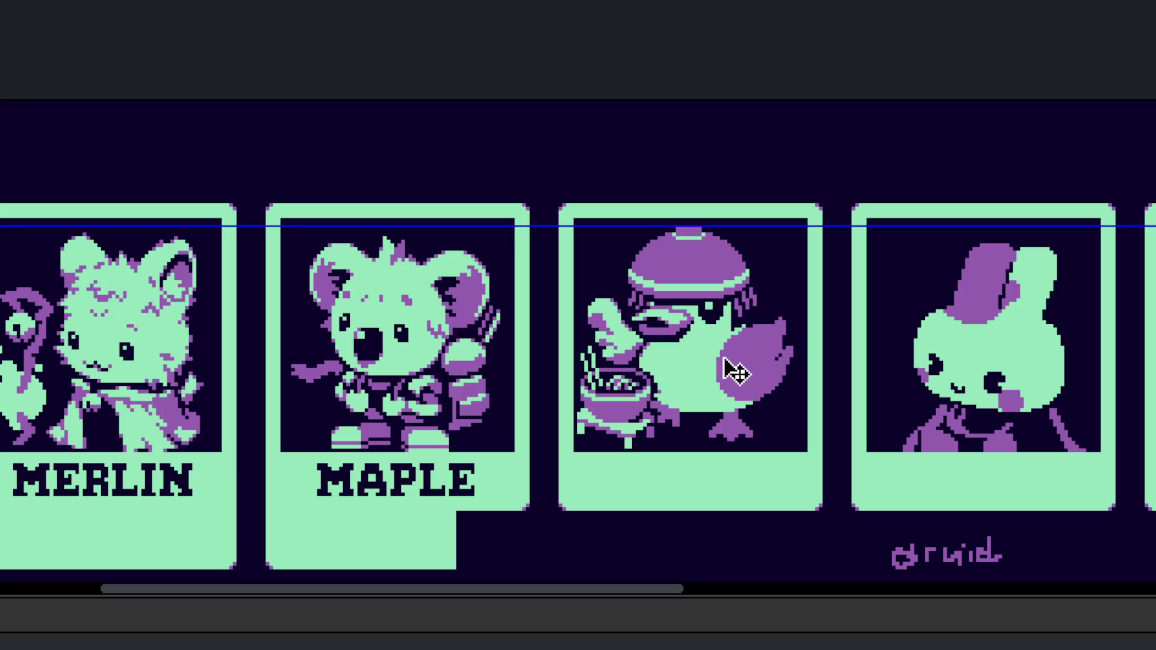
pyautogui.scroll(4, 702, 328)
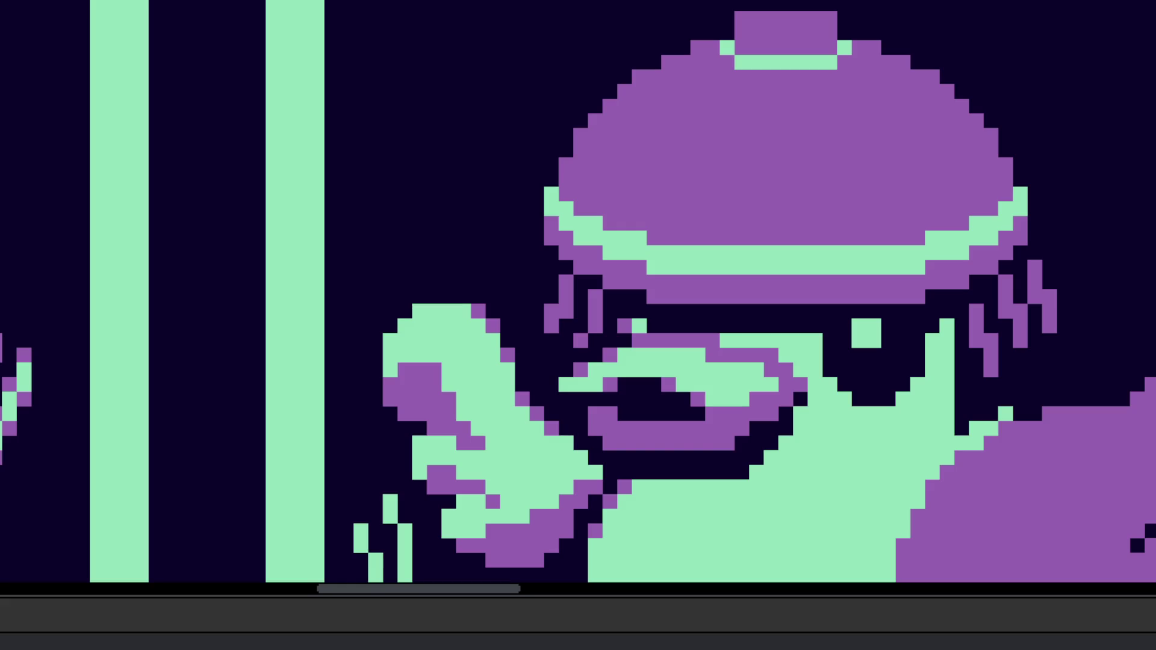
pyautogui.scroll(-2, 566, 391)
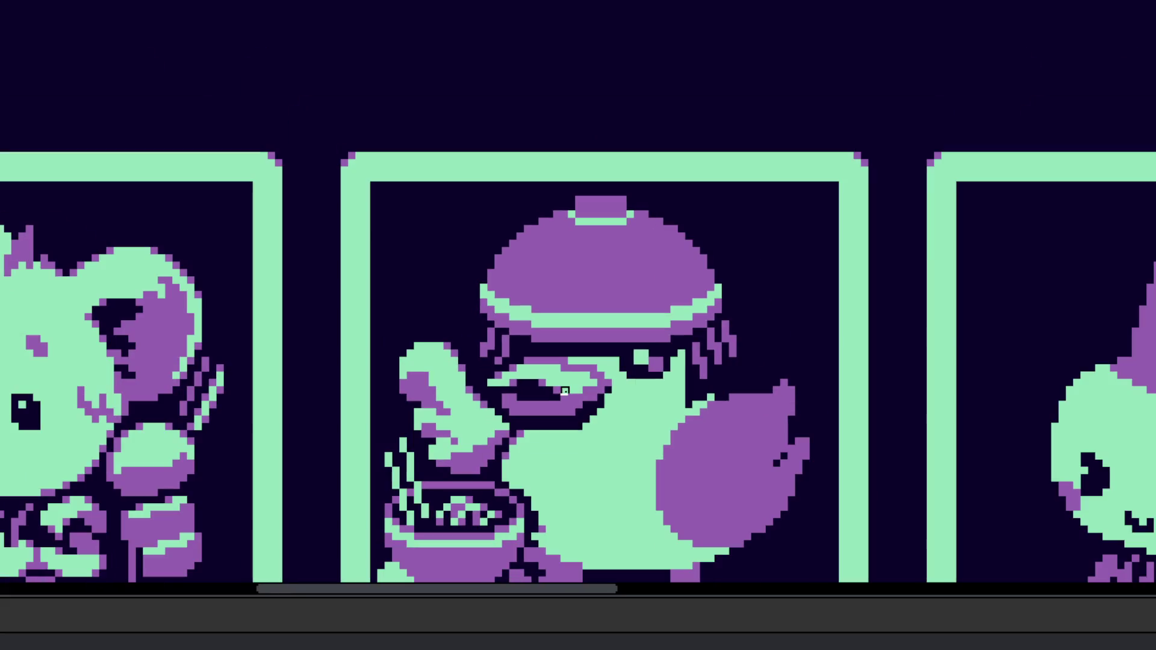
pyautogui.scroll(3, 596, 376)
pyautogui.moveTo(571, 335)
pyautogui.mouseDown()
pyautogui.moveTo(539, 353)
pyautogui.moveTo(630, 361)
pyautogui.mouseUp()
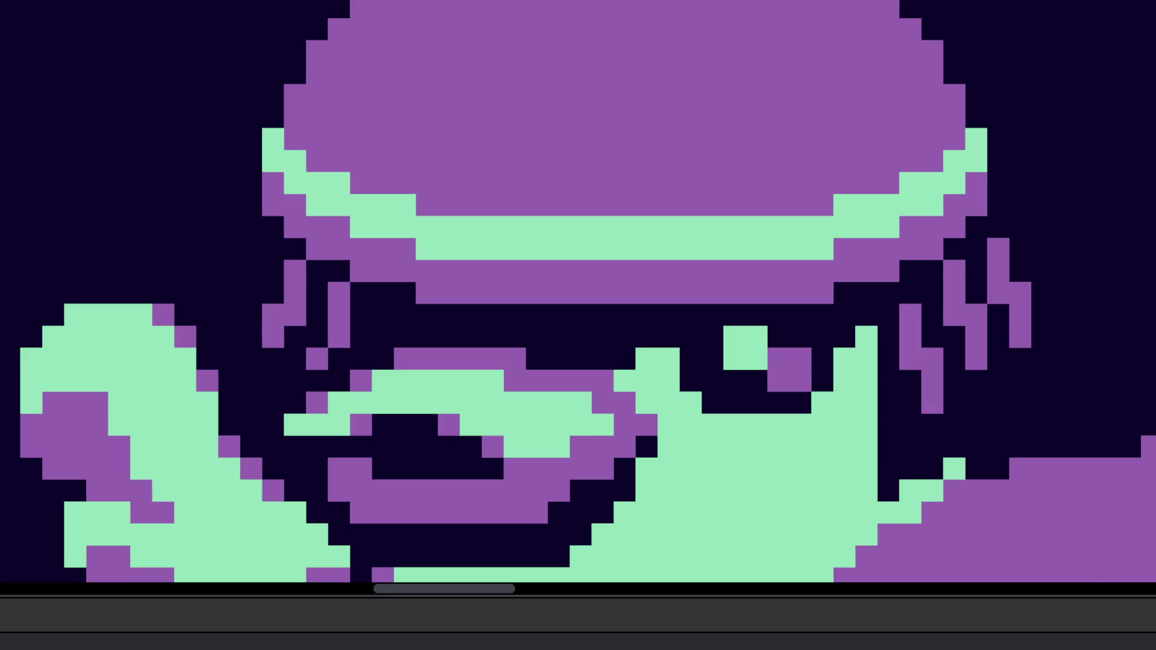
pyautogui.scroll(-5, 602, 421)
pyautogui.moveTo(586, 415); pyautogui.dragTo(617, 415)
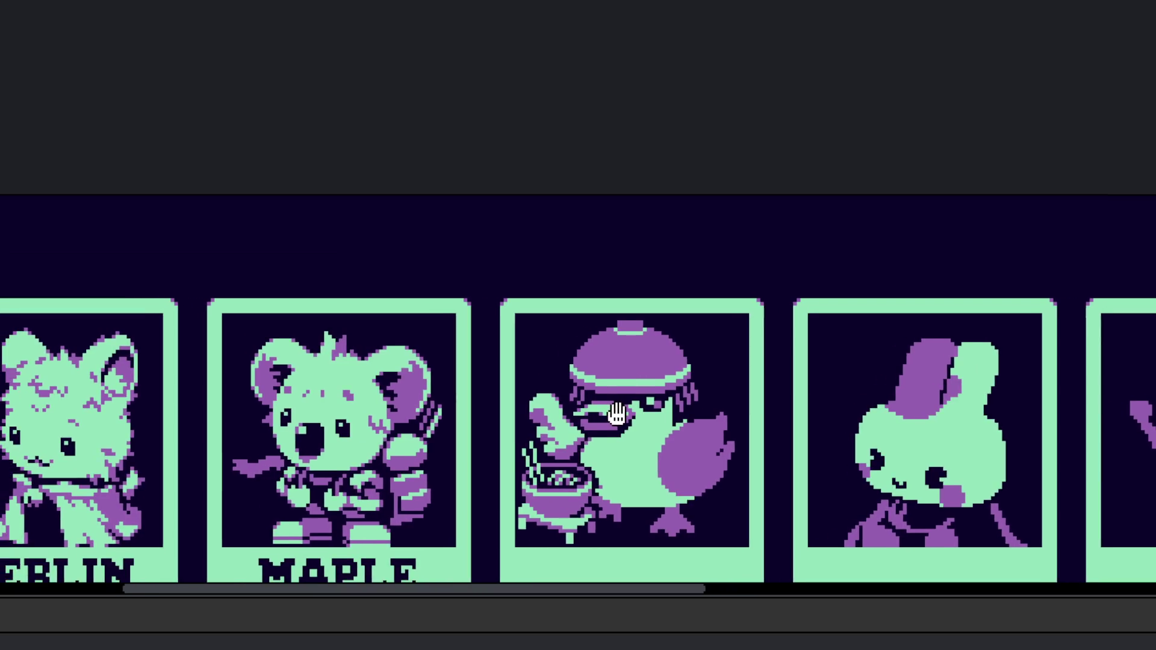
pyautogui.scroll(5, 602, 397)
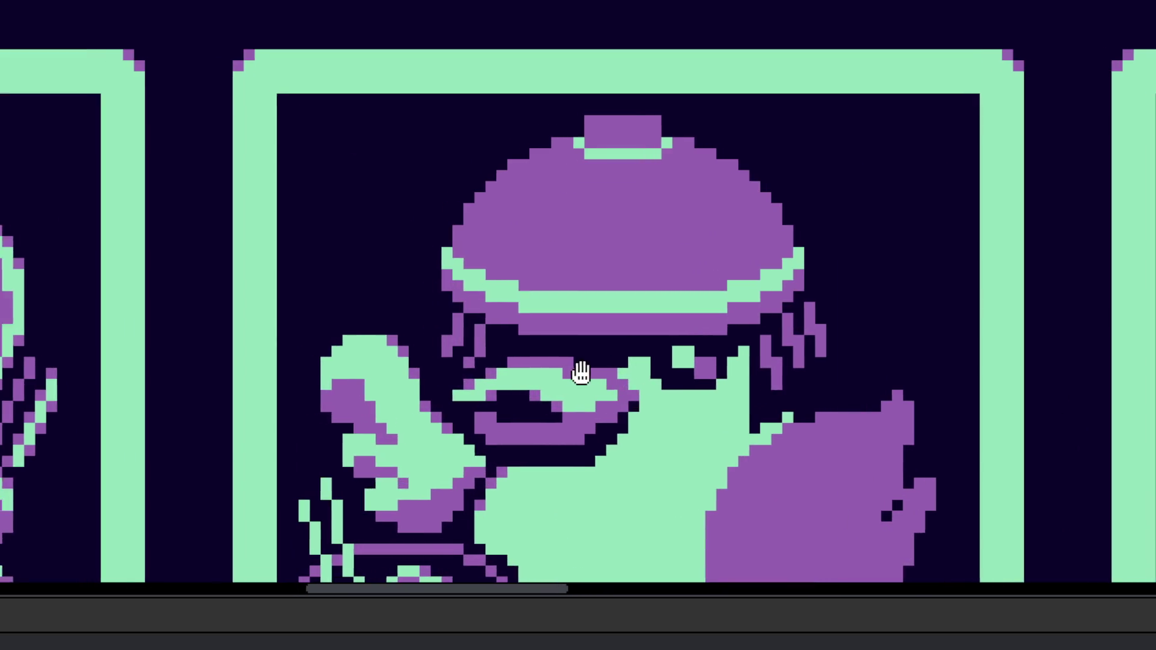
pyautogui.scroll(4, 578, 374)
pyautogui.click(227, 289)
# Step: Break the purple line atop the bill with a row of green pixels and fix one edge pixel
pyautogui.moveTo(279, 287); pyautogui.dragTo(436, 295)
pyautogui.scroll(-4, 475, 361)
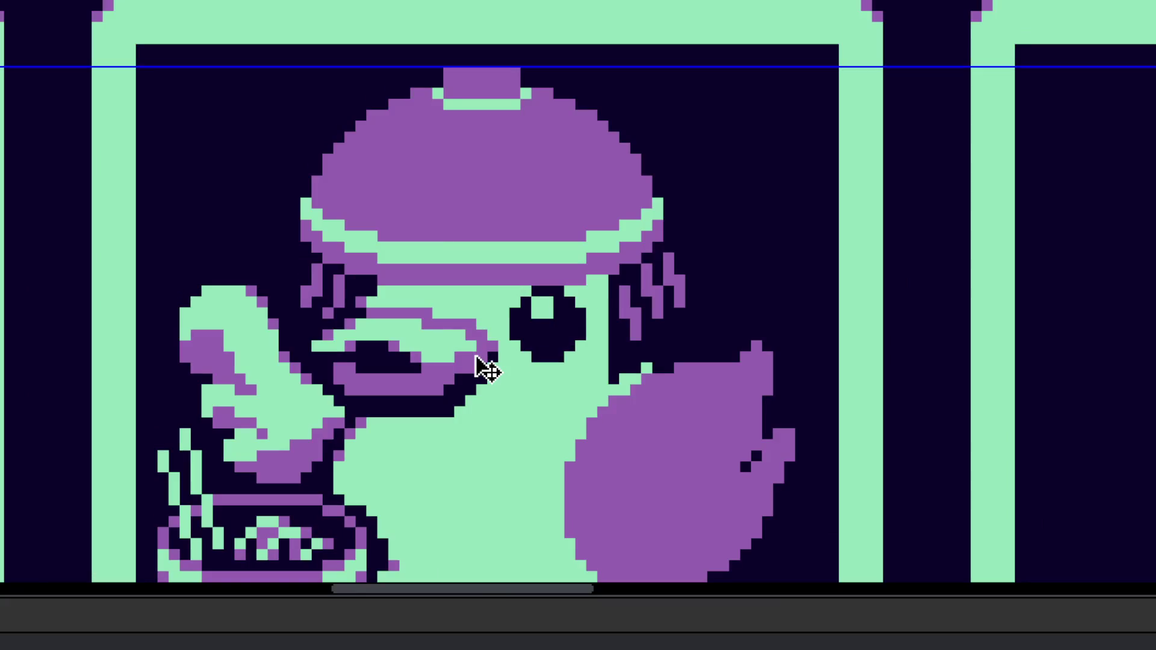
pyautogui.scroll(1, 478, 364)
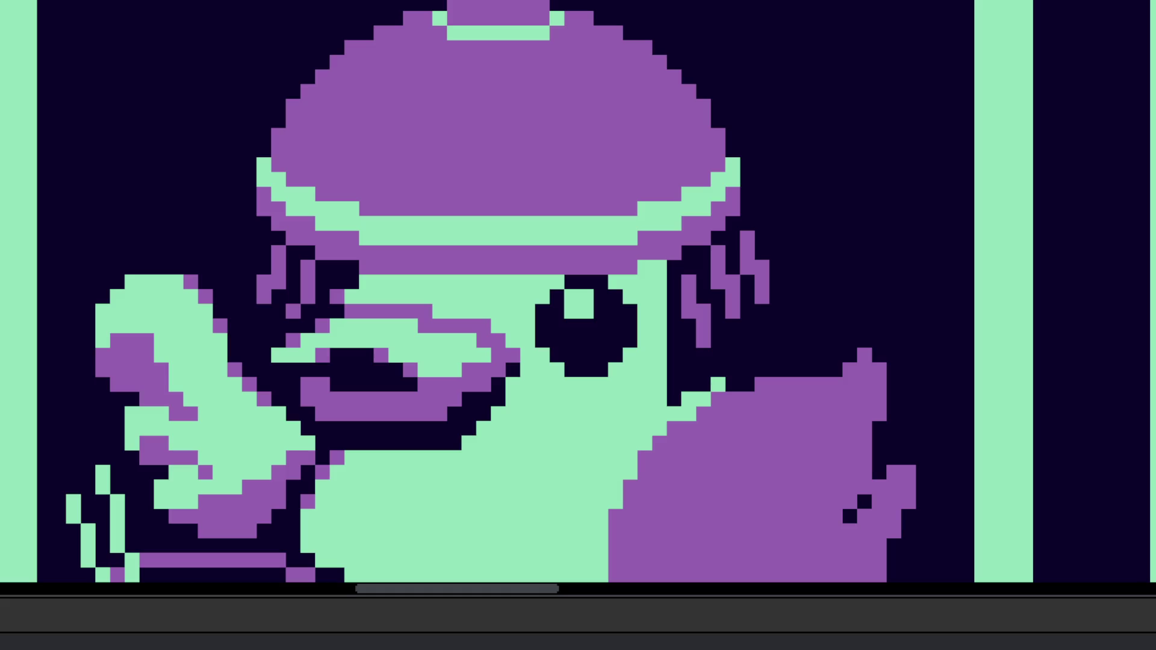
pyautogui.scroll(1, 437, 290)
pyautogui.hotkey('ctrl', 'z')
pyautogui.click(315, 265)
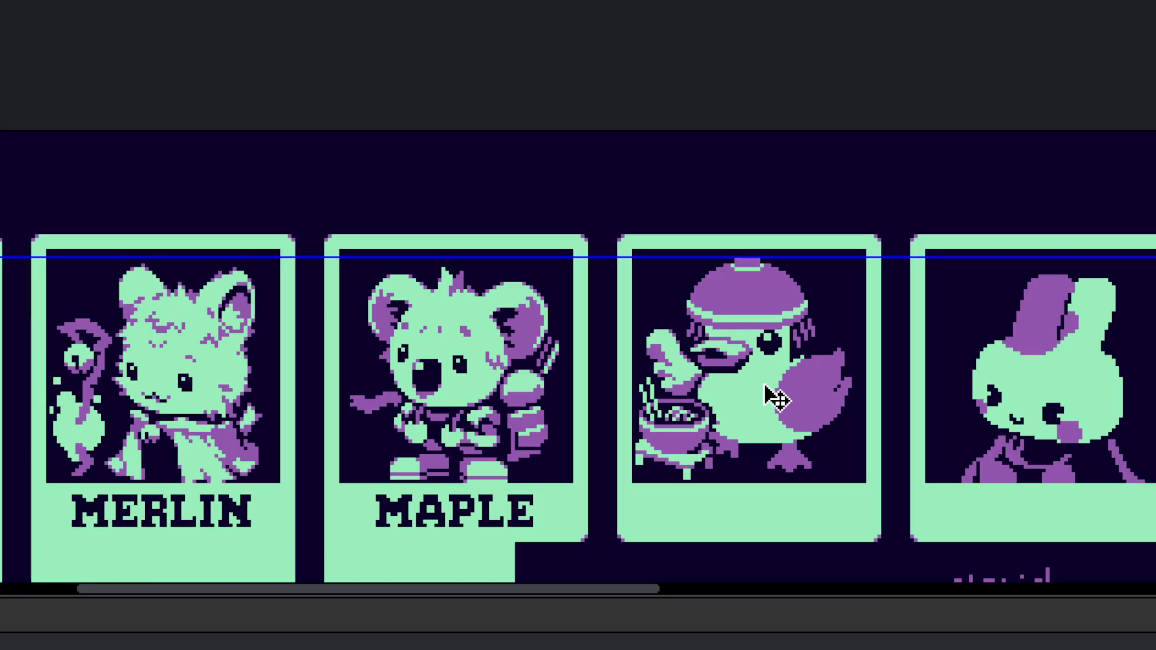
# Step: Darken one purple beak pixel and restore two dark cells under the bill to green
pyautogui.scroll(3, 756, 371)
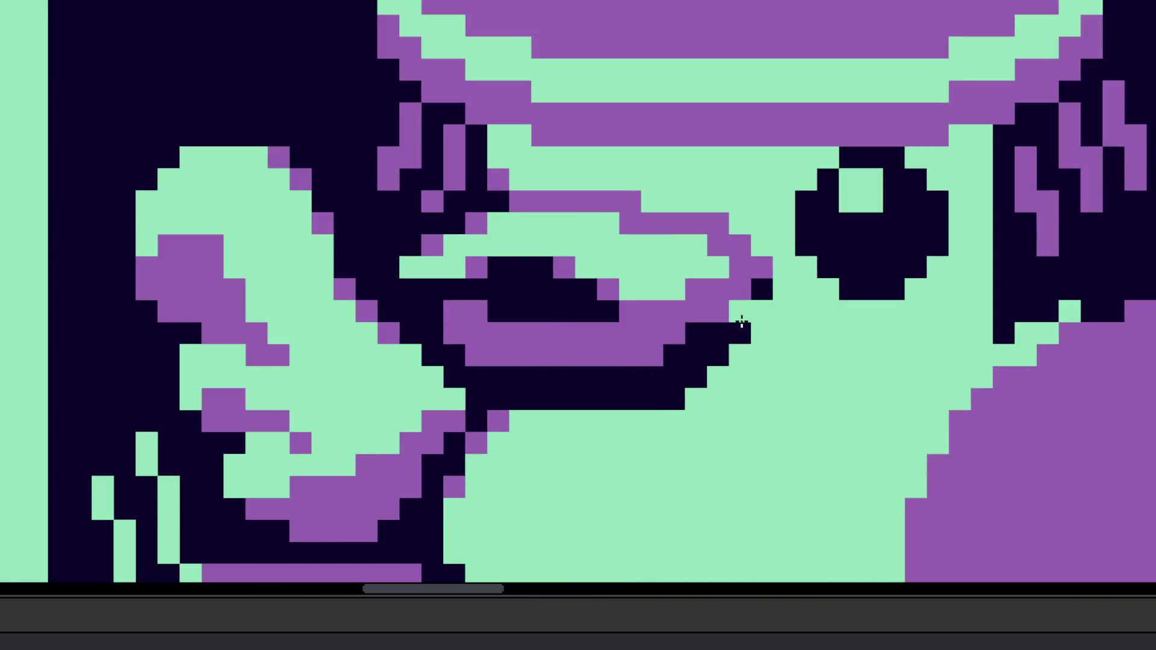
pyautogui.scroll(2, 741, 319)
pyautogui.moveTo(730, 271)
pyautogui.mouseDown()
pyautogui.moveTo(767, 252)
pyautogui.moveTo(778, 310)
pyautogui.mouseUp()
pyautogui.click(650, 416)
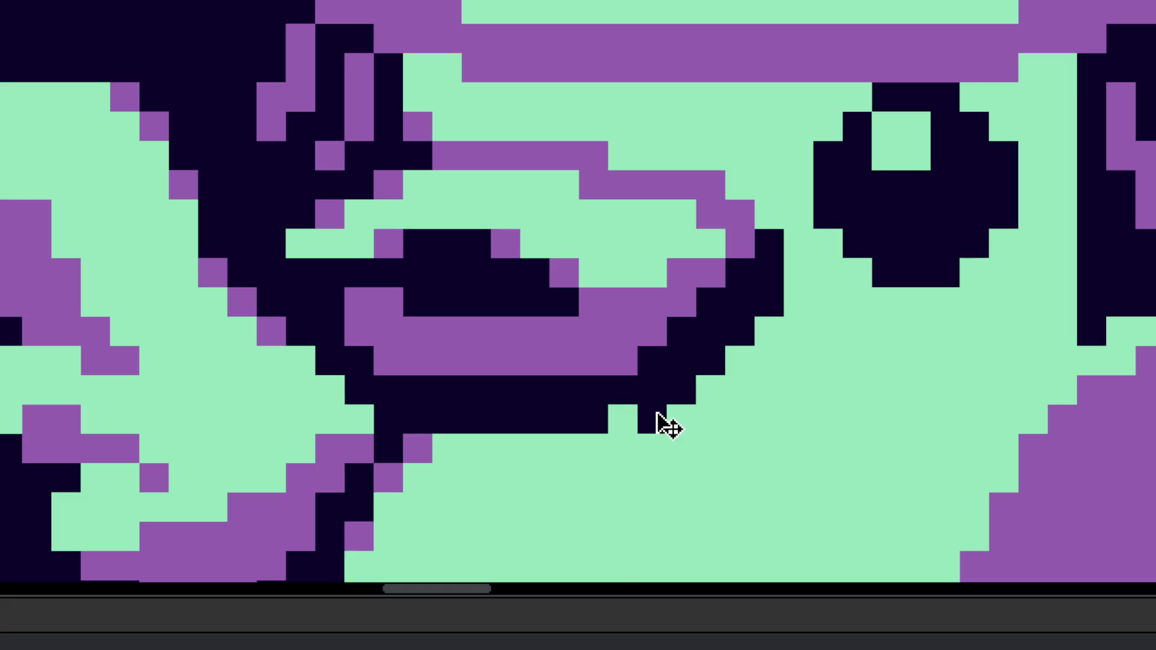
pyautogui.click(764, 310)
pyautogui.scroll(-3, 762, 313)
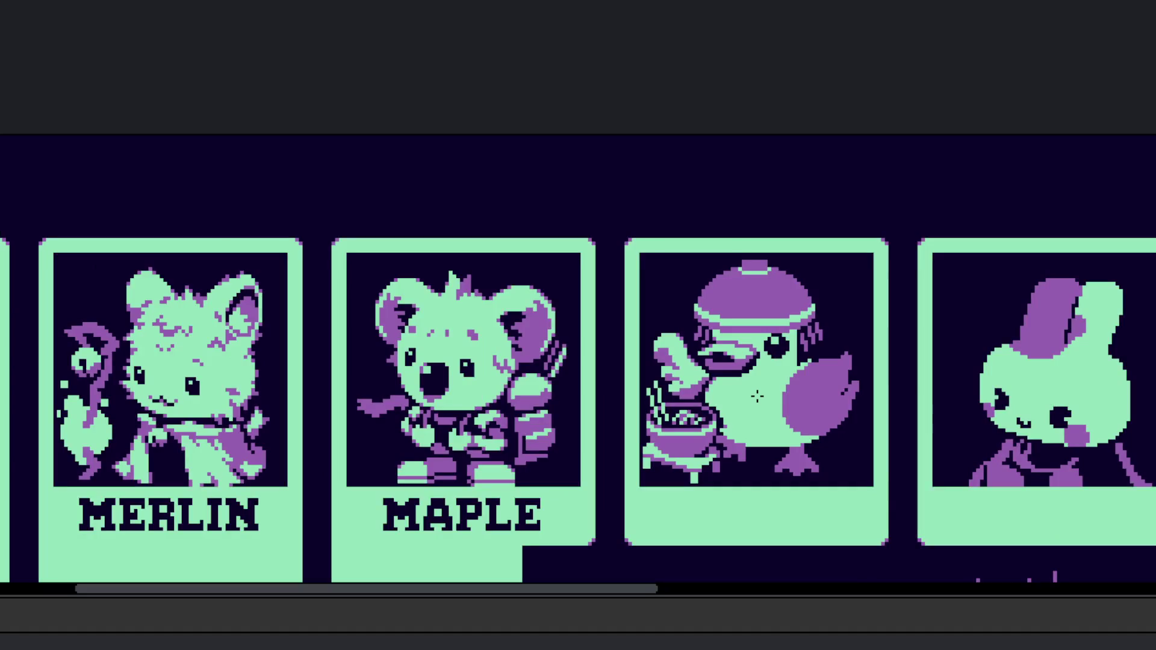
pyautogui.scroll(3, 766, 413)
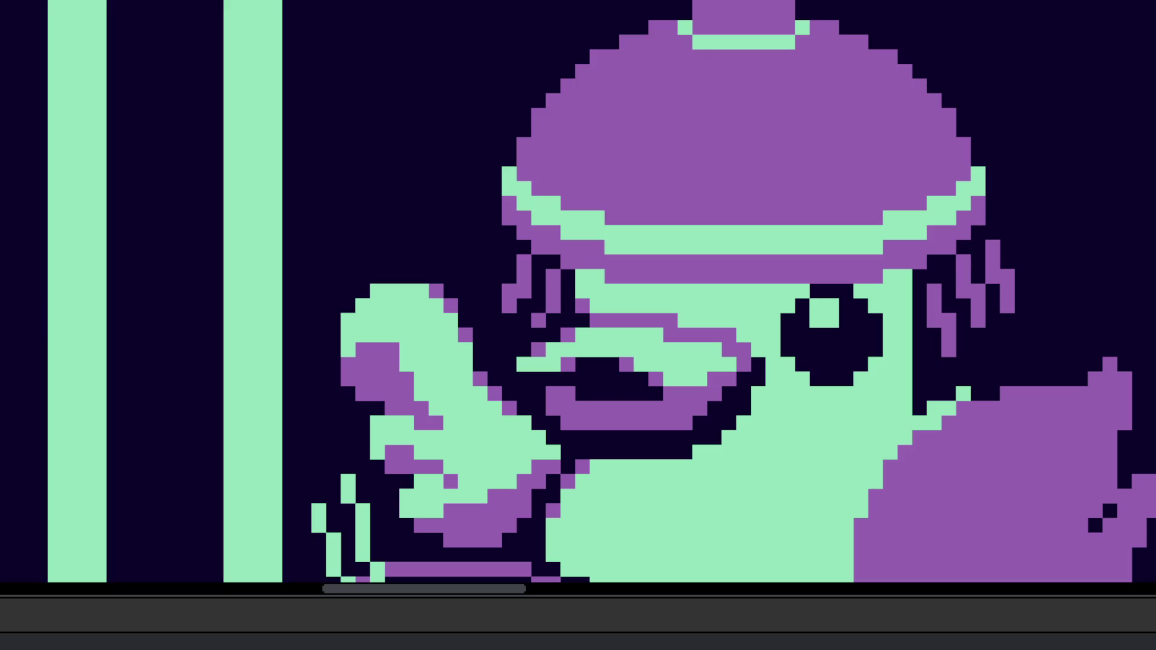
pyautogui.scroll(-3, 562, 368)
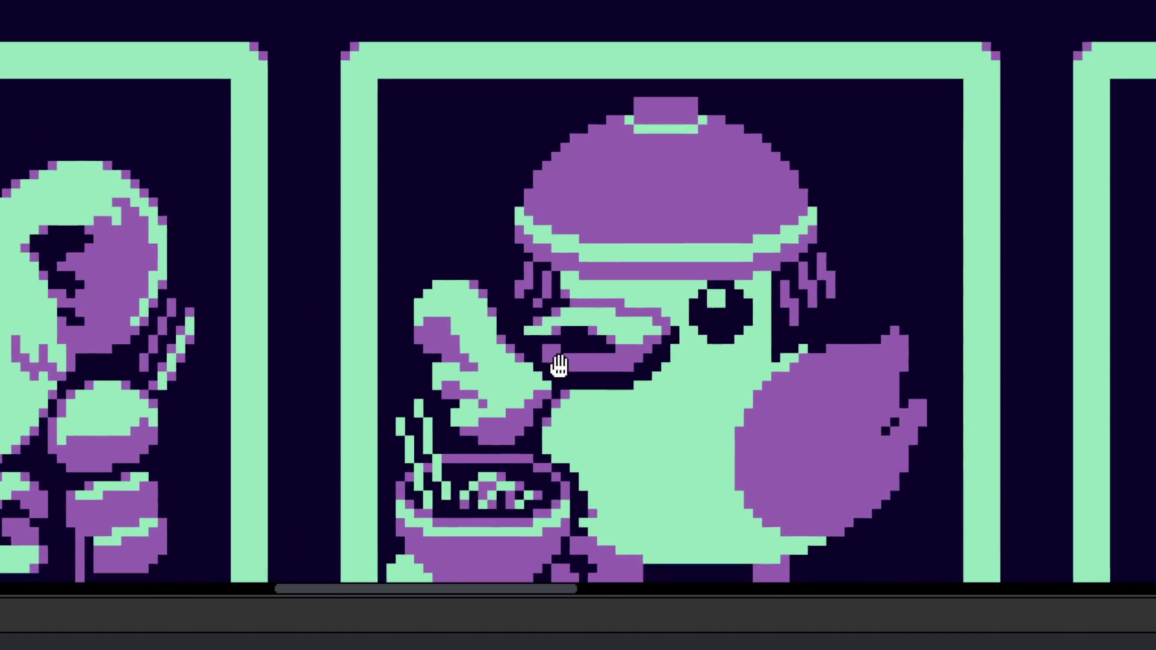
# Step: Paint light-green highlight pixels across the upper part of the duck's purple wing
pyautogui.scroll(4, 697, 400)
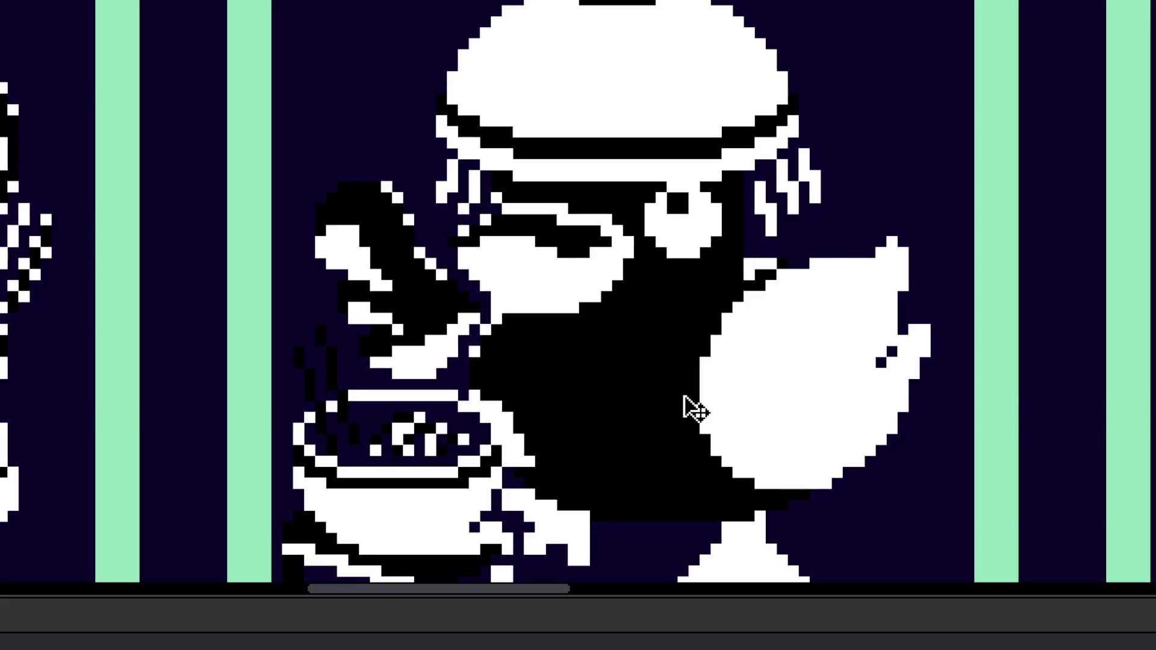
pyautogui.scroll(2, 697, 410)
pyautogui.moveTo(761, 353)
pyautogui.mouseDown()
pyautogui.moveTo(743, 325)
pyautogui.moveTo(760, 337)
pyautogui.moveTo(704, 372)
pyautogui.mouseUp()
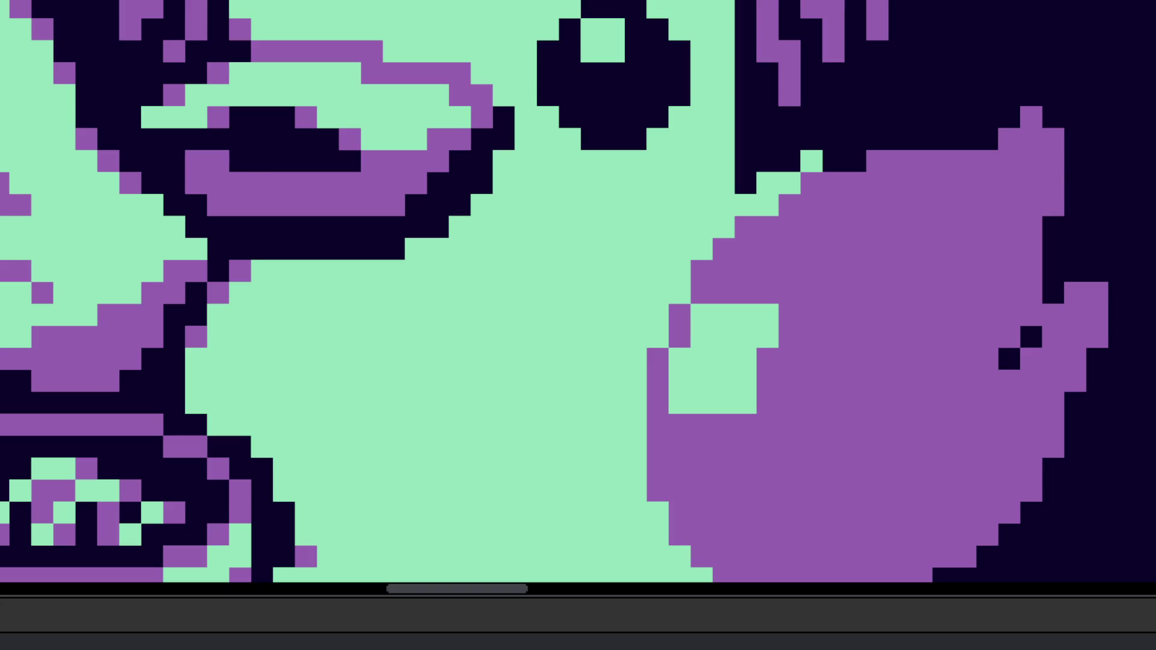
pyautogui.scroll(-3, 907, 343)
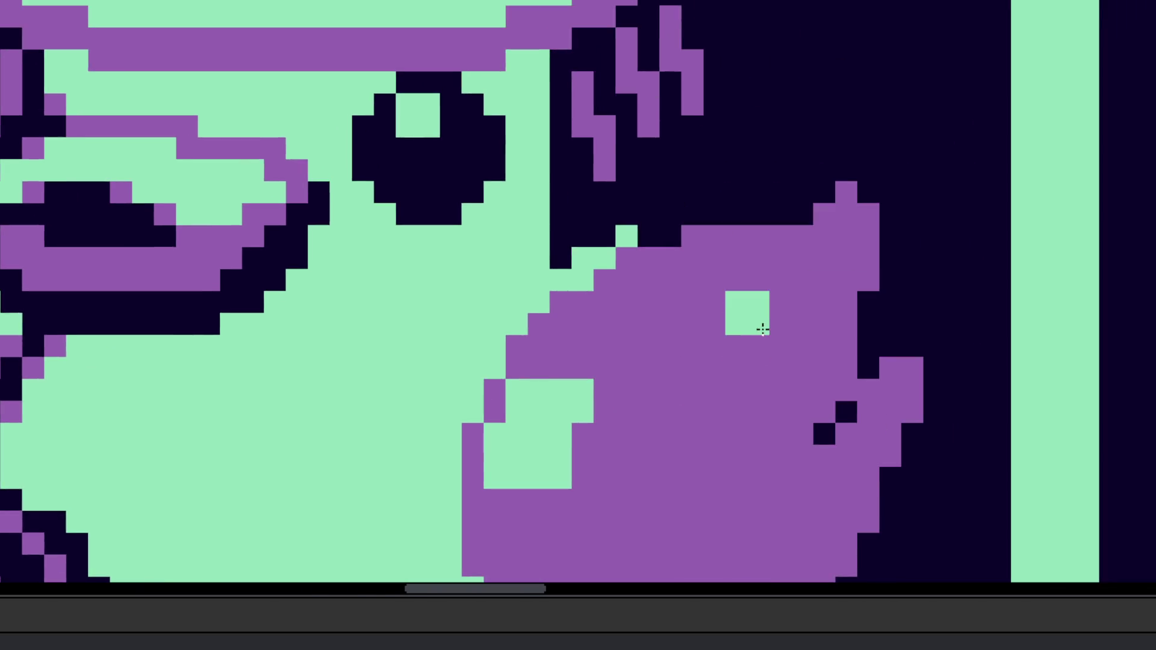
pyautogui.scroll(1, 663, 374)
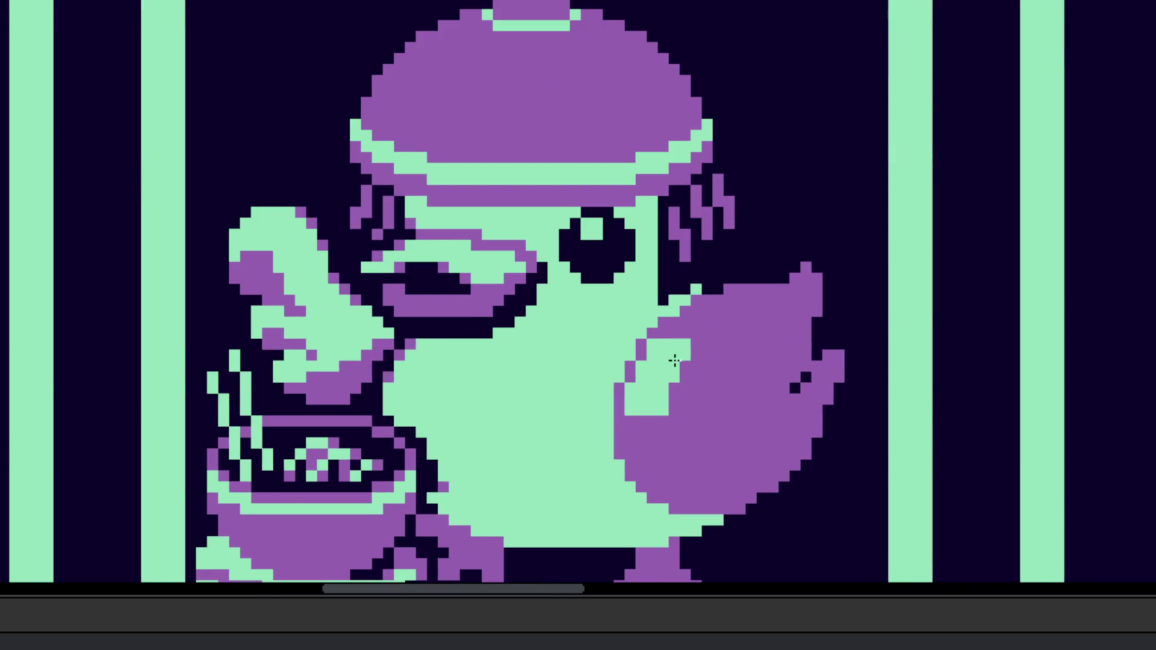
pyautogui.scroll(1, 640, 374)
pyautogui.moveTo(638, 369)
pyautogui.mouseDown()
pyautogui.moveTo(694, 328)
pyautogui.moveTo(764, 343)
pyautogui.moveTo(685, 403)
pyautogui.moveTo(728, 328)
pyautogui.moveTo(663, 323)
pyautogui.moveTo(684, 381)
pyautogui.moveTo(653, 405)
pyautogui.mouseUp()
pyautogui.scroll(-3, 697, 361)
pyautogui.scroll(3, 697, 362)
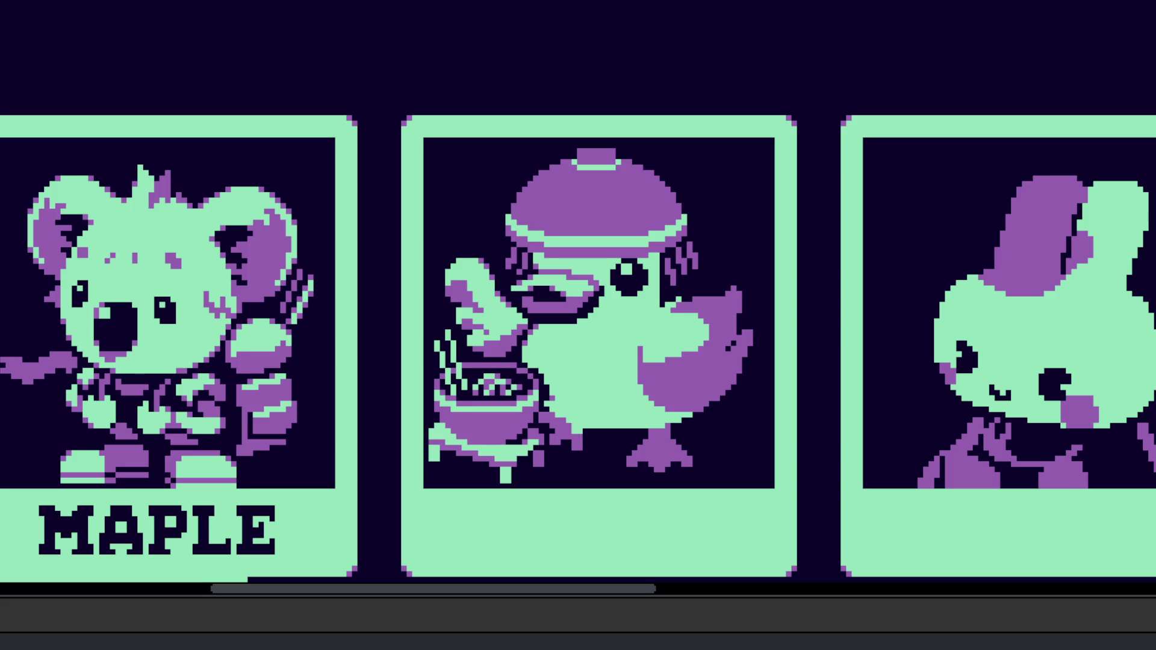
# Step: Paint a strip of dark pixels near the duck's foot and add a purple pixel beside it
pyautogui.scroll(4, 532, 443)
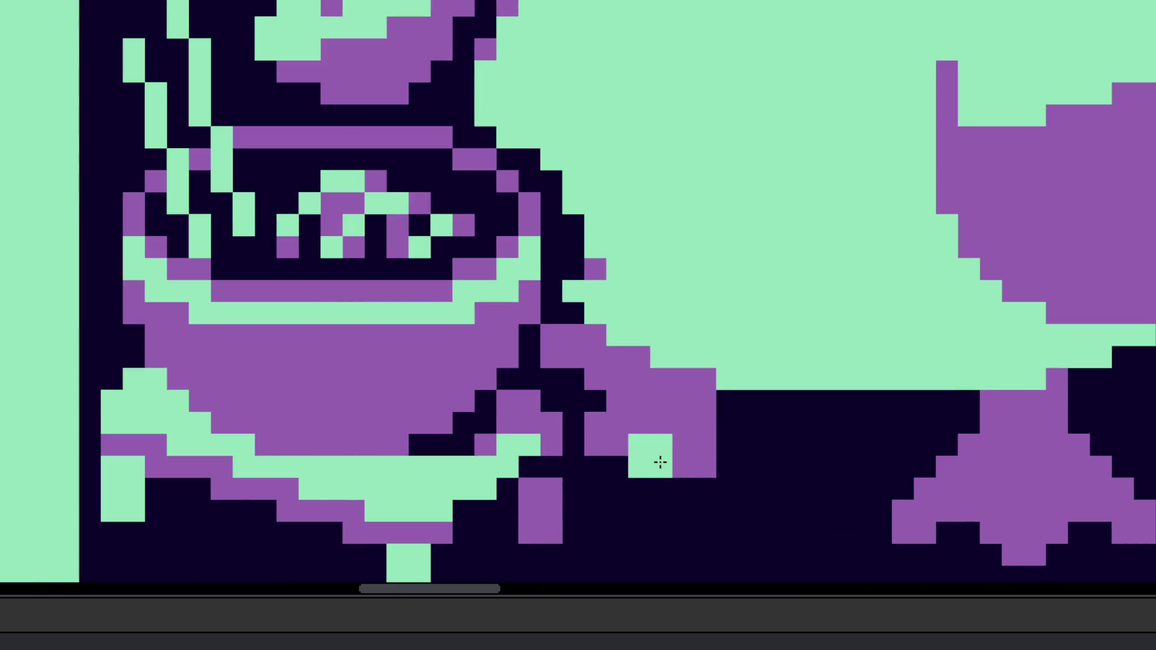
pyautogui.moveTo(661, 461)
pyautogui.mouseDown()
pyautogui.moveTo(717, 434)
pyautogui.moveTo(720, 465)
pyautogui.mouseUp()
pyautogui.click(673, 444)
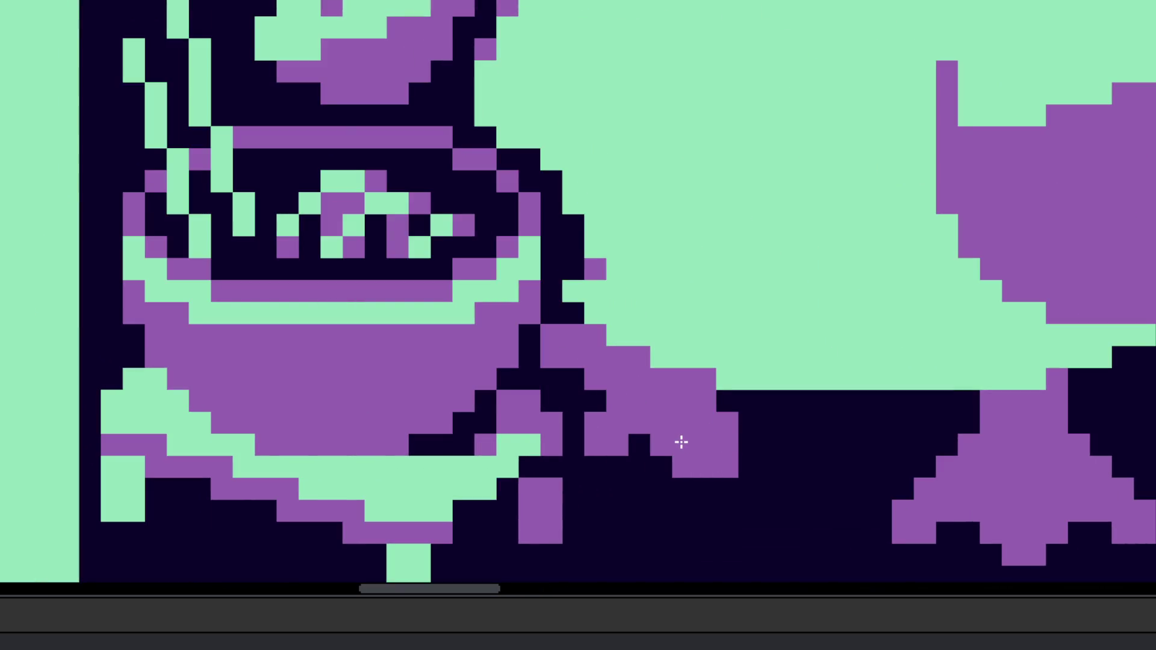
pyautogui.scroll(-5, 629, 436)
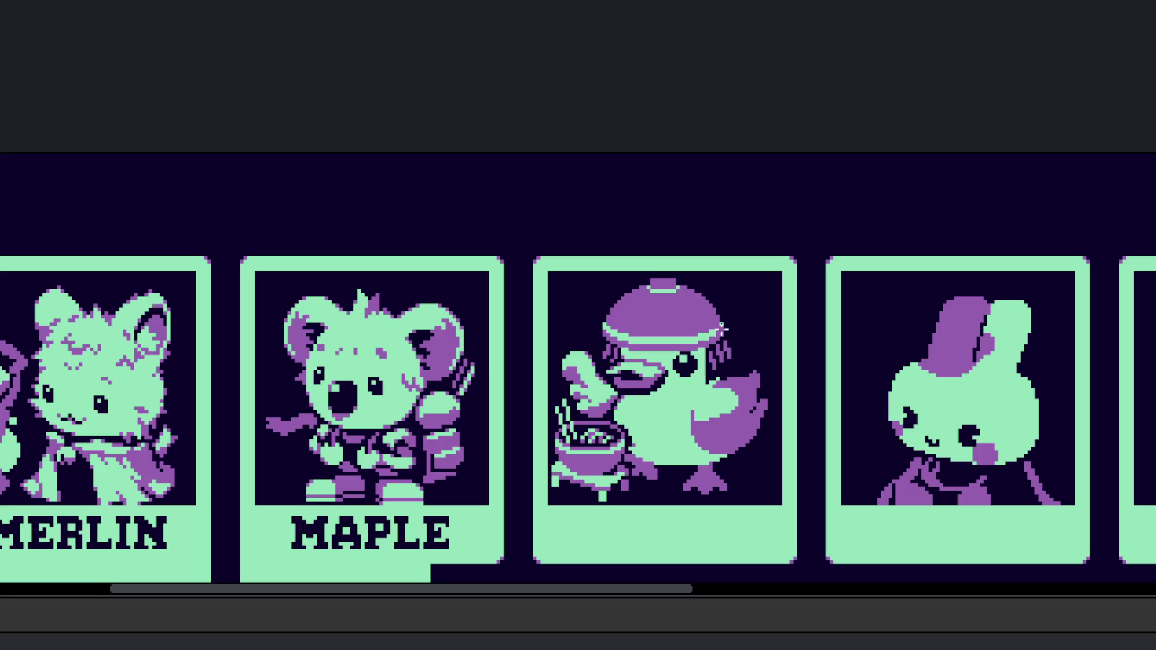
# Step: Darken one raised-wing pixel to navy and paint two pixels below it purple
pyautogui.scroll(5, 572, 397)
pyautogui.scroll(5, 572, 397)
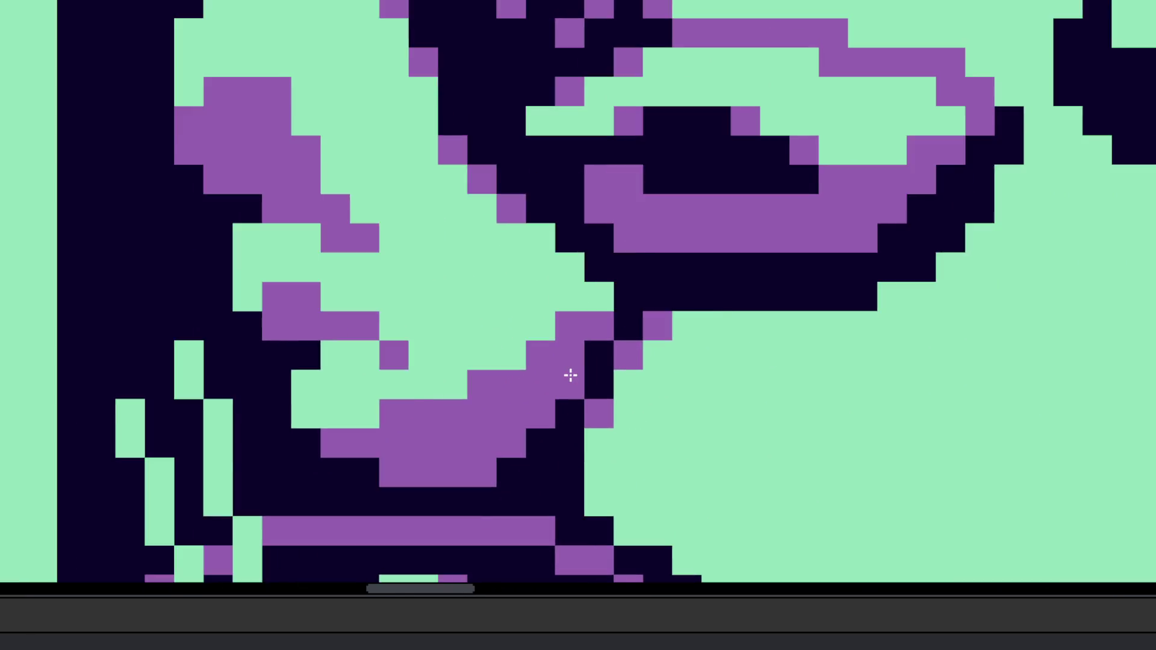
pyautogui.click(564, 397)
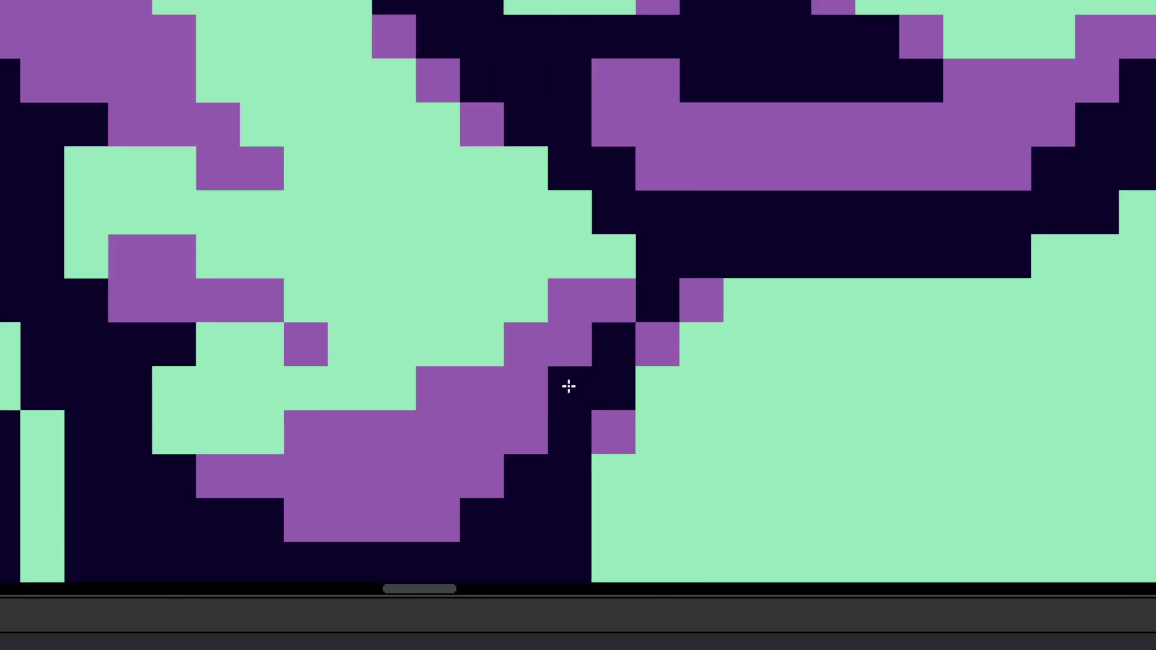
pyautogui.moveTo(510, 413); pyautogui.dragTo(573, 451)
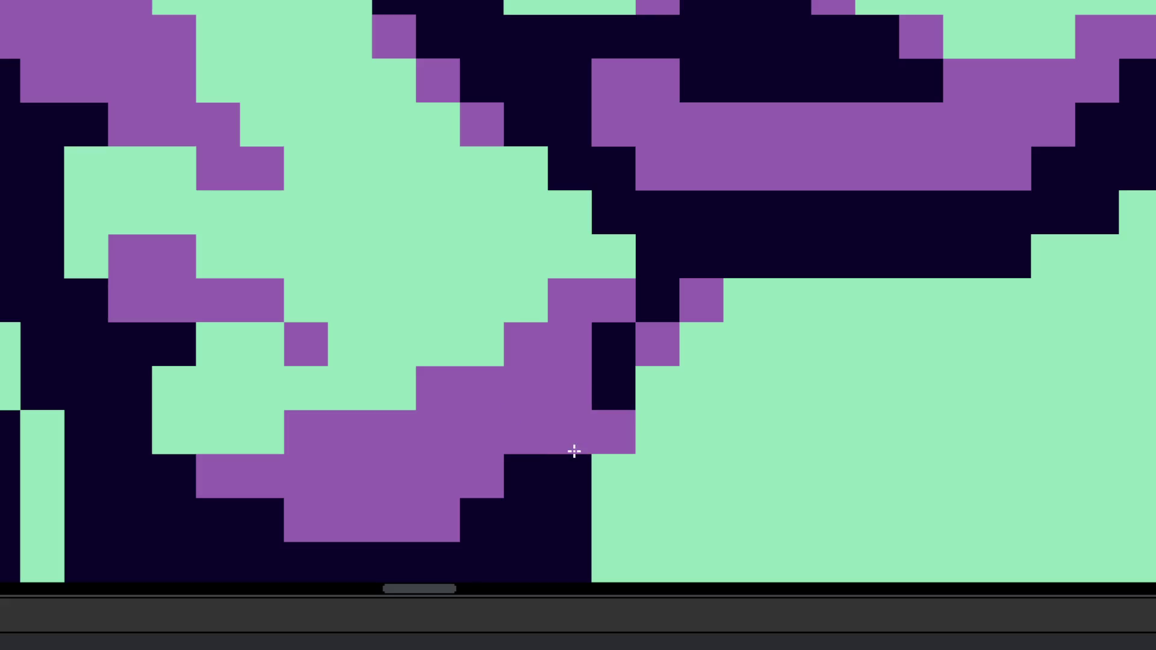
pyautogui.scroll(-3, 541, 411)
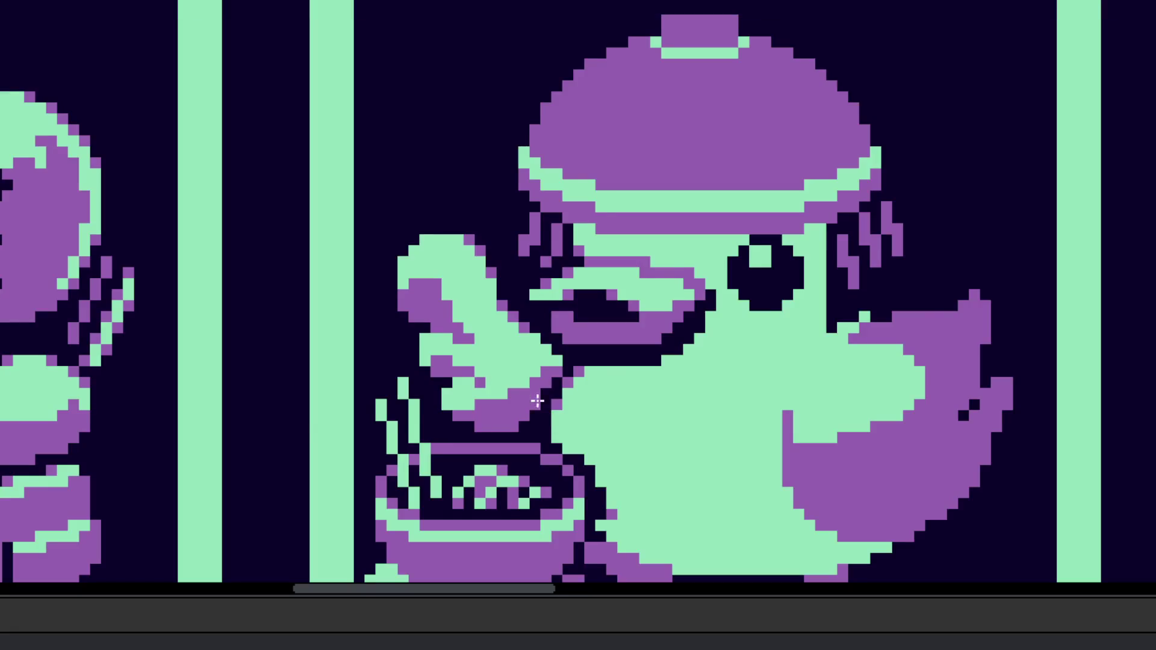
pyautogui.scroll(2, 541, 411)
# Step: Turn a navy wing pixel purple and extend the purple block by one pixel
pyautogui.click(597, 311)
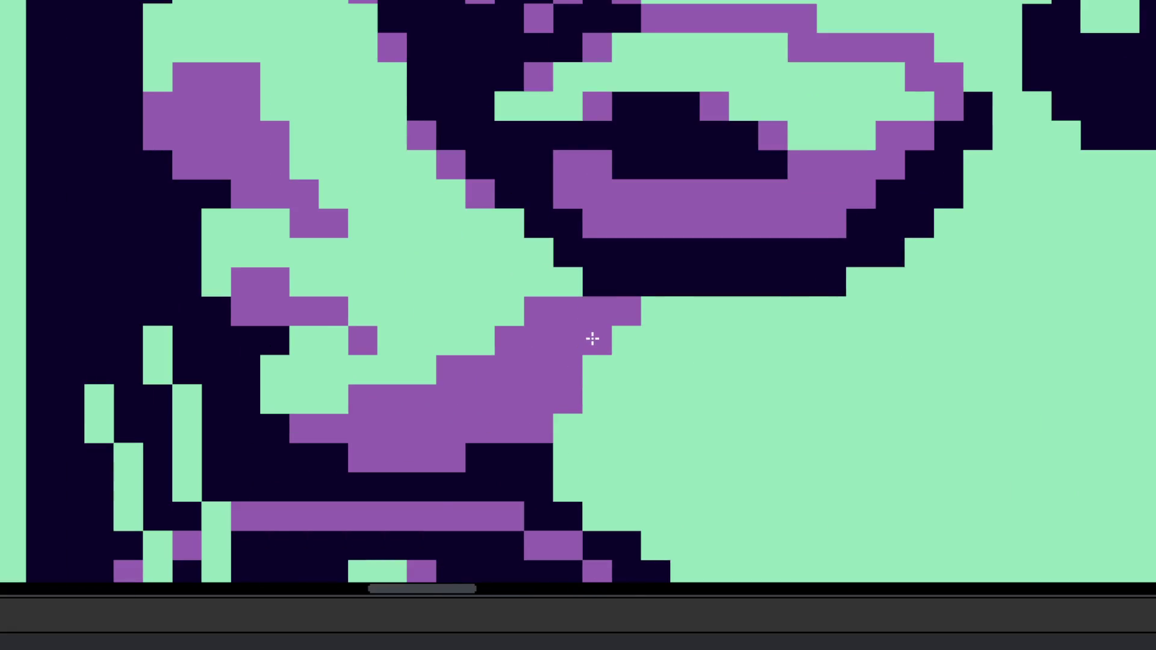
pyautogui.scroll(-5, 590, 338)
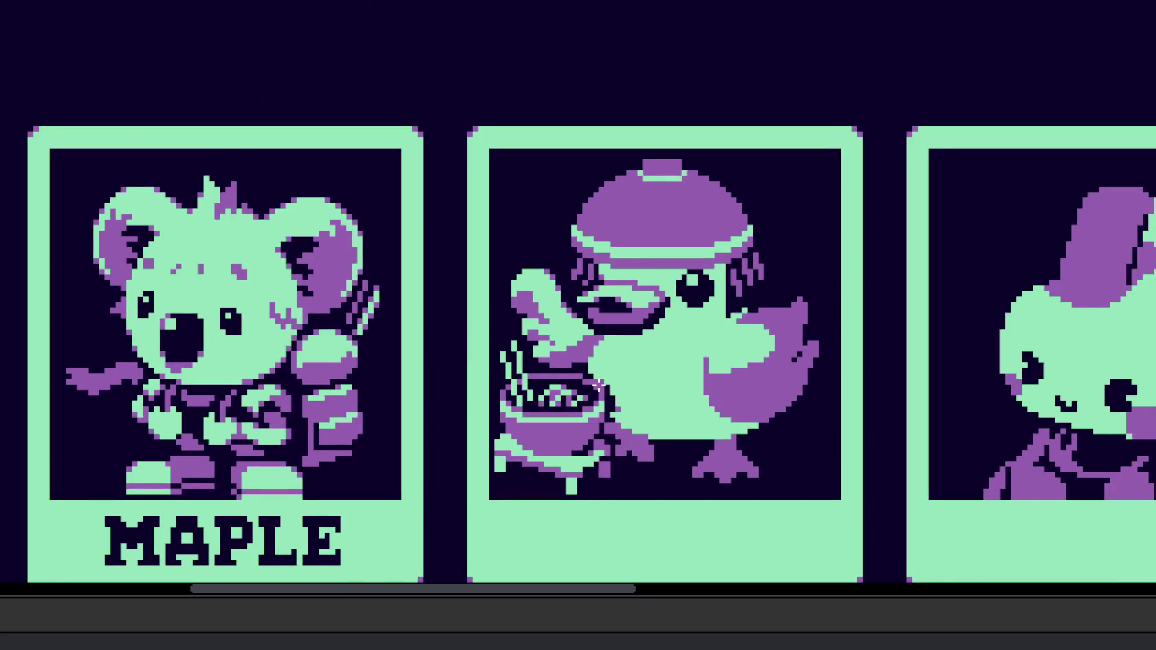
pyautogui.hscroll(-1, 602, 386)
pyautogui.scroll(3, 599, 348)
pyautogui.scroll(-5, 593, 320)
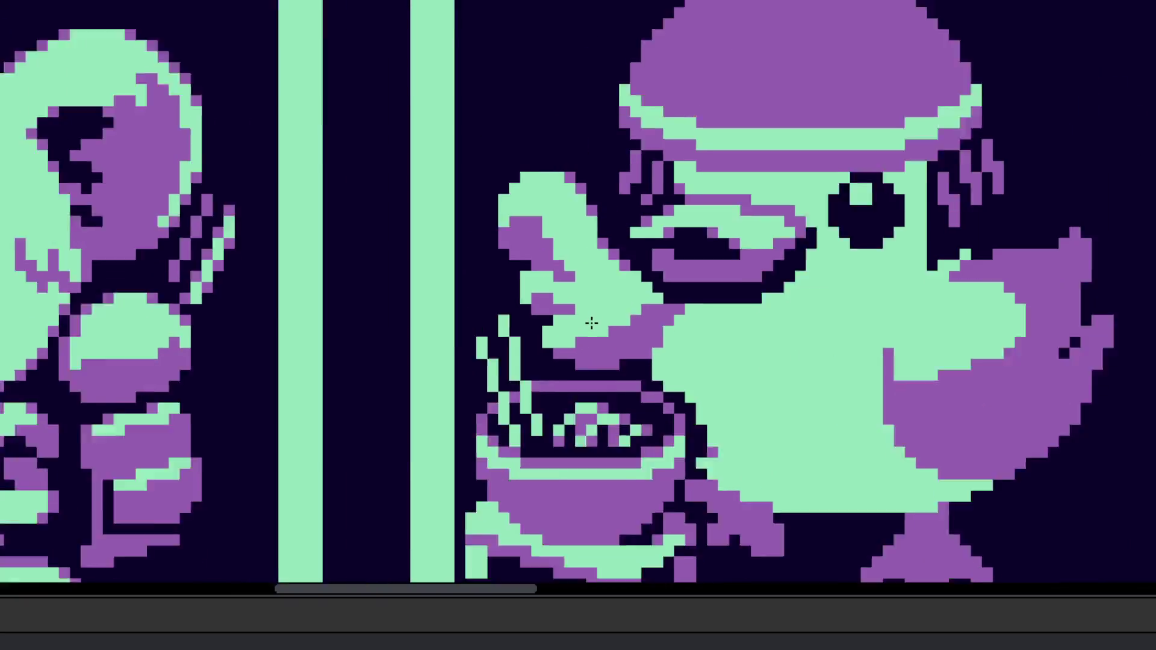
pyautogui.scroll(3, 599, 330)
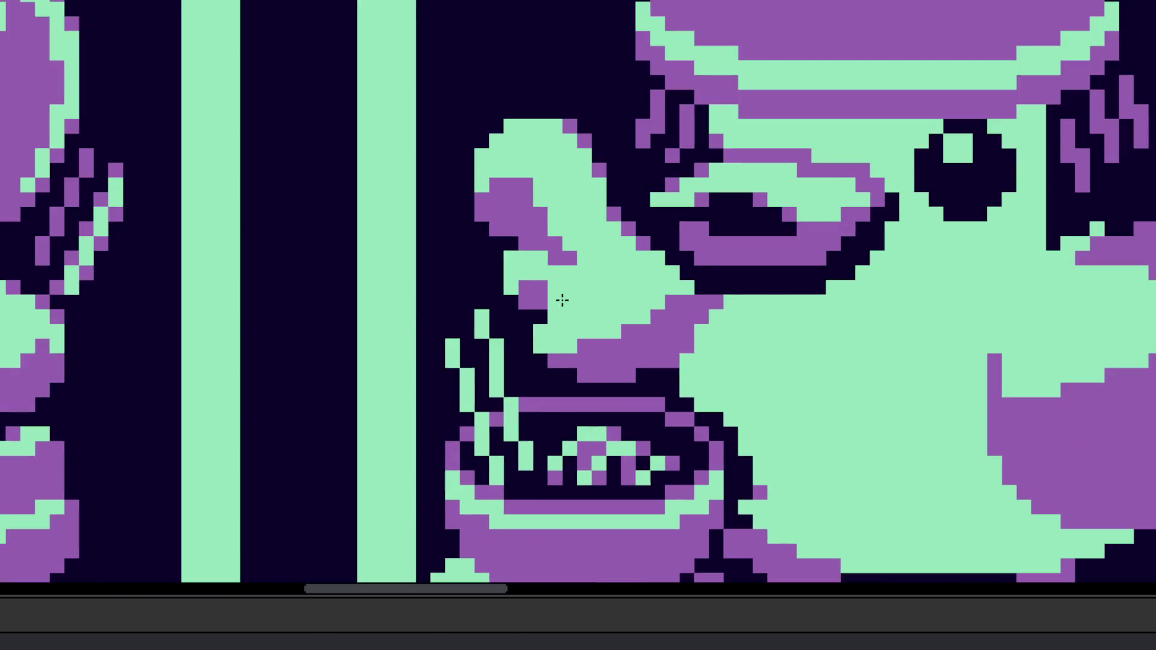
pyautogui.scroll(1, 587, 302)
pyautogui.click(560, 305)
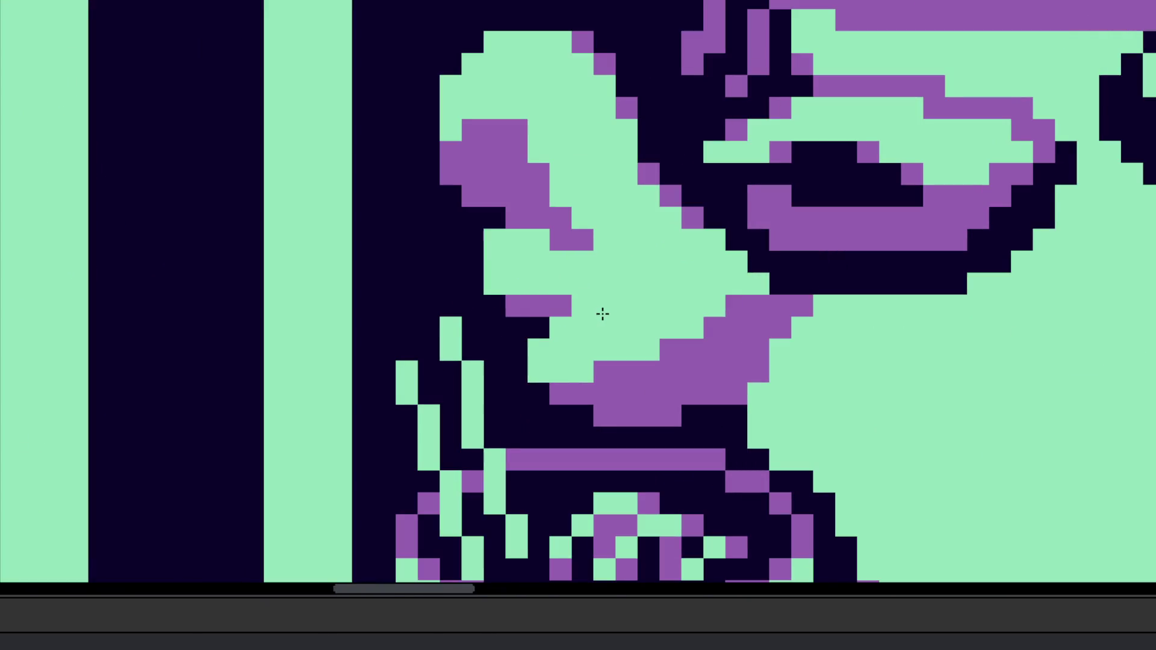